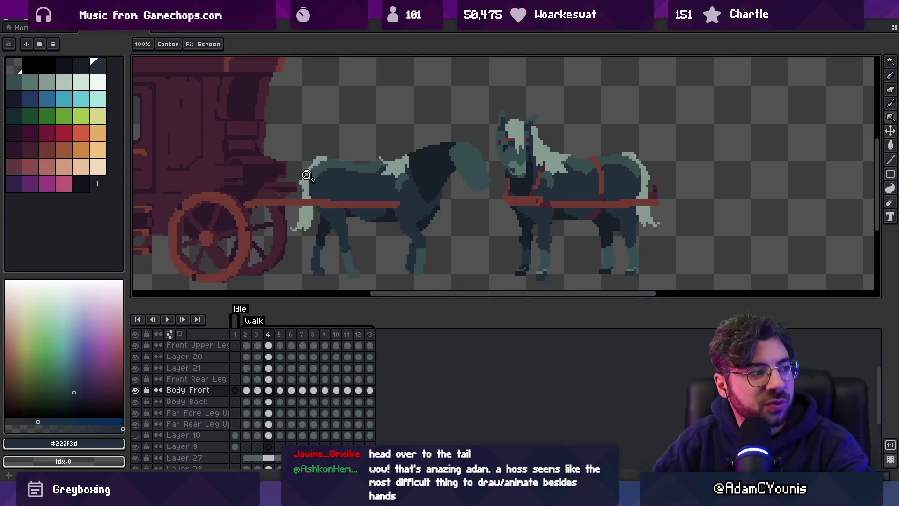
Play the walk animation and step through frames 5 to 10 on the Body Back layer.
key(Return)
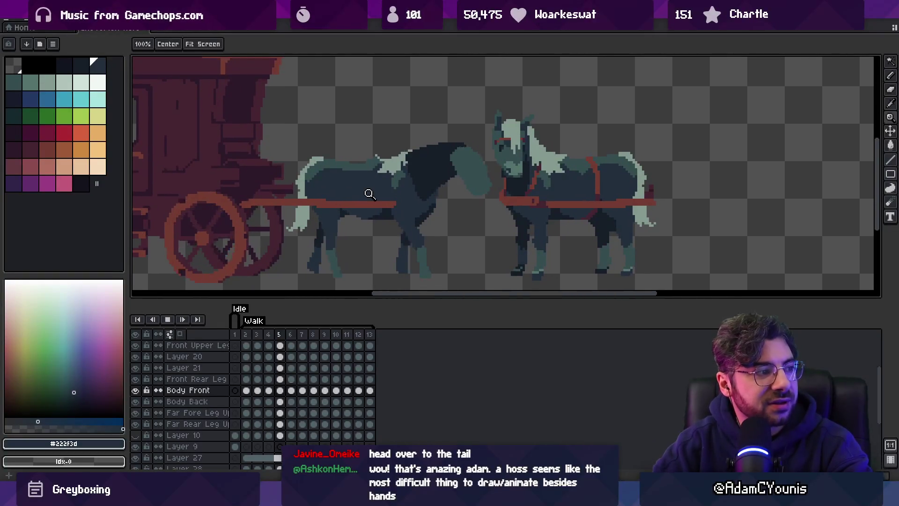
key(Return)
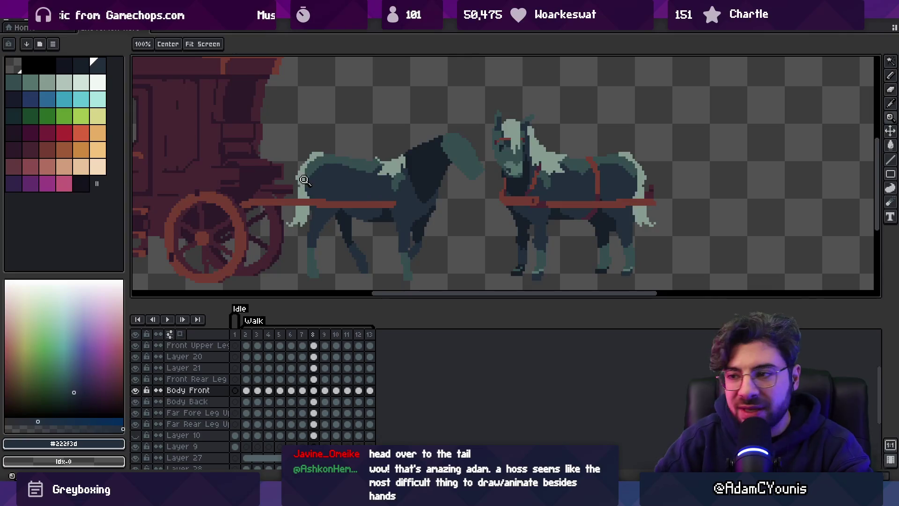
click(309, 170)
key(b)
key(alt+Down)
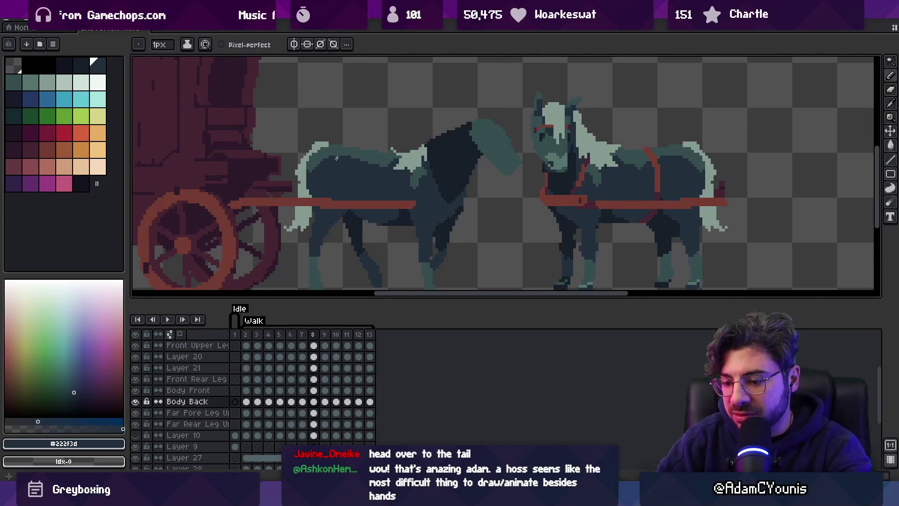
key(Left)
key(Left)
key(Left)
key(Right)
key(Right)
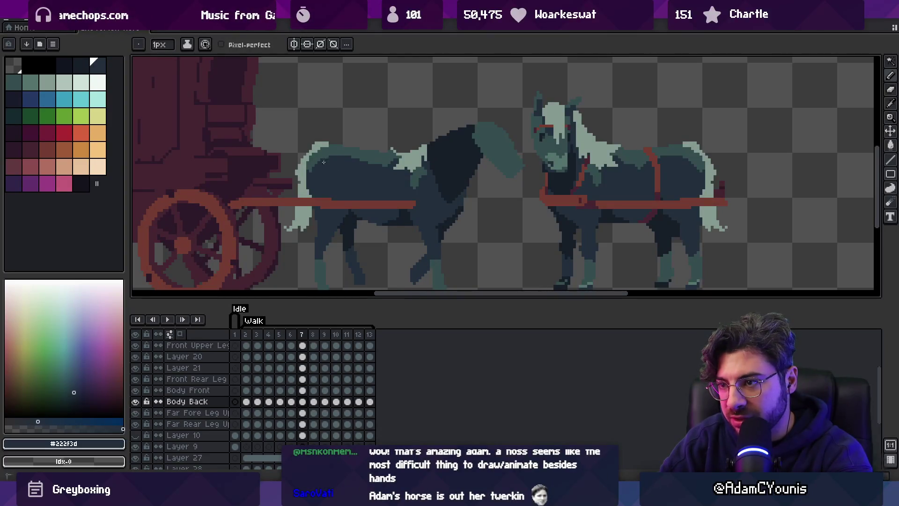
key(Right)
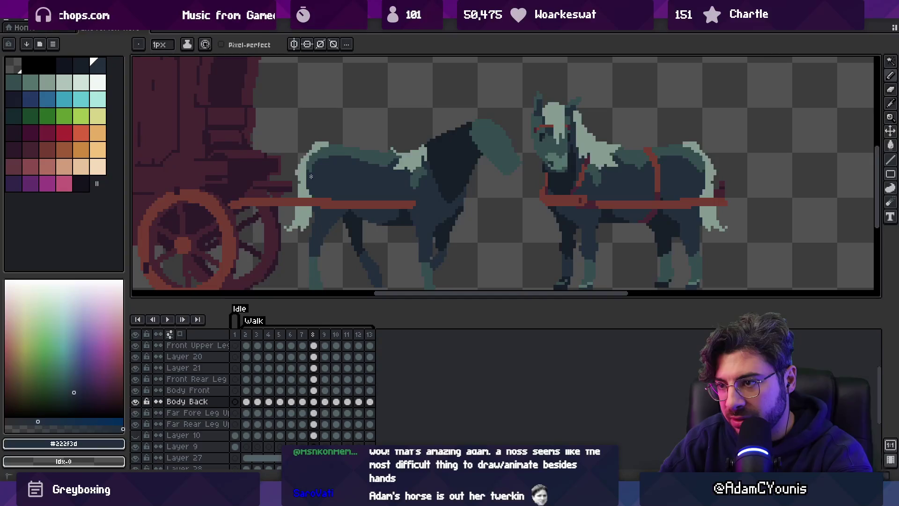
key(Right)
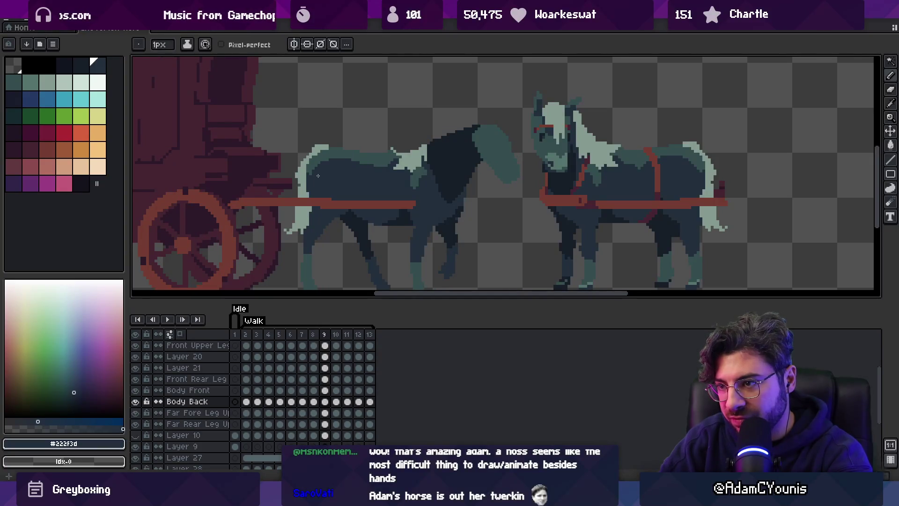
key(Right)
key(Return)
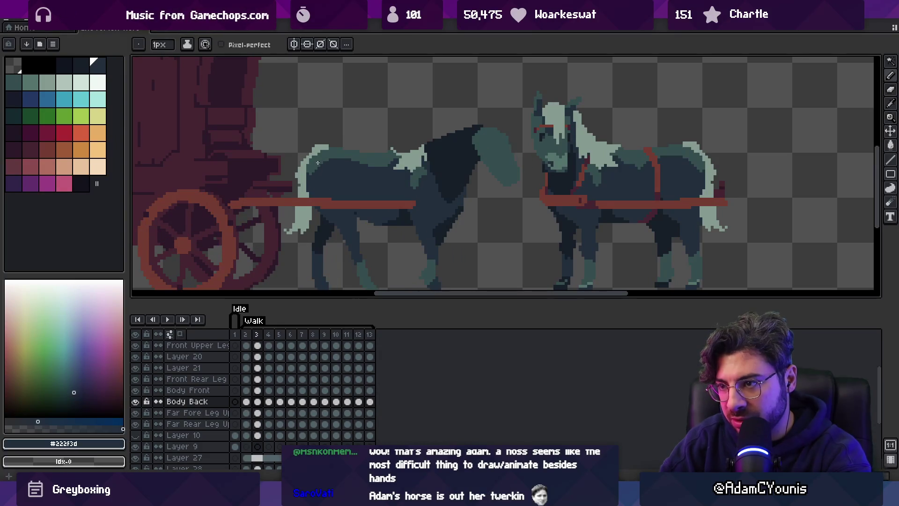
Pick the horse's dark teal and replay the walk cycle, stopping on frame 8.
alt+click(321, 162)
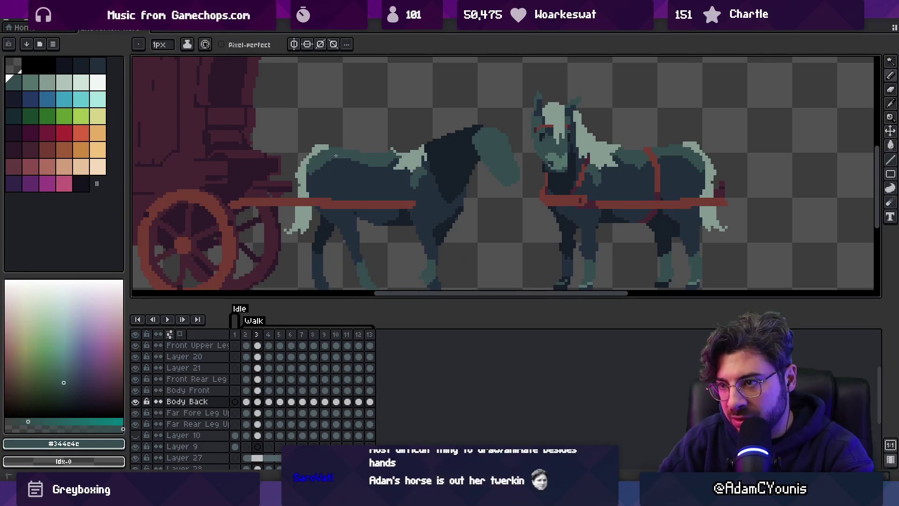
key(Right)
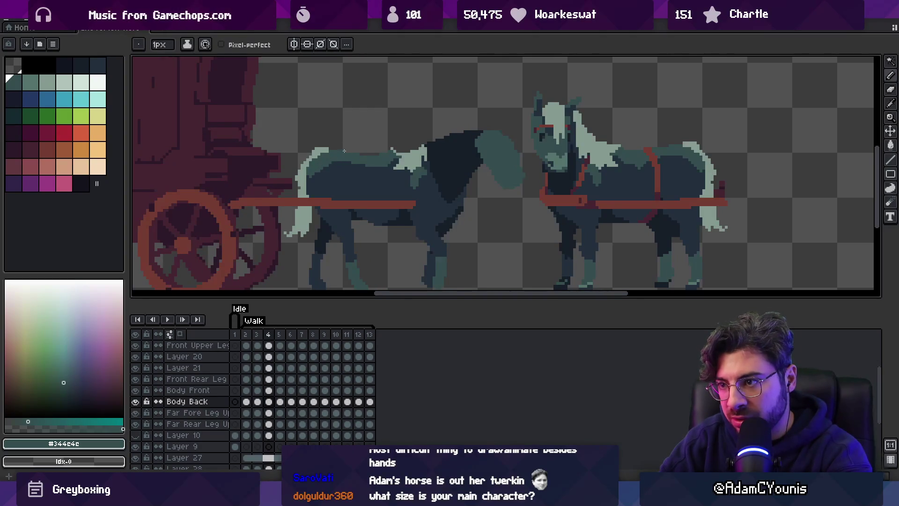
key(Right)
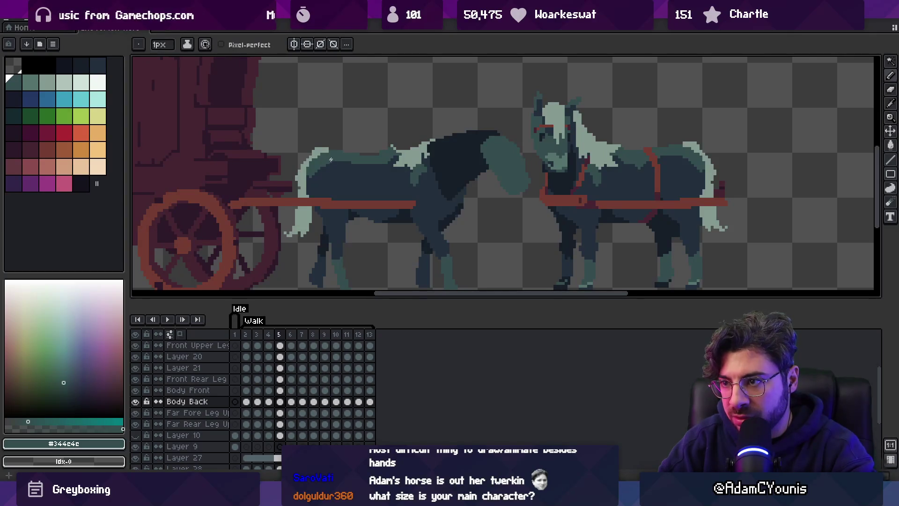
key(z)
scroll(331, 161, down, 2)
key(Return)
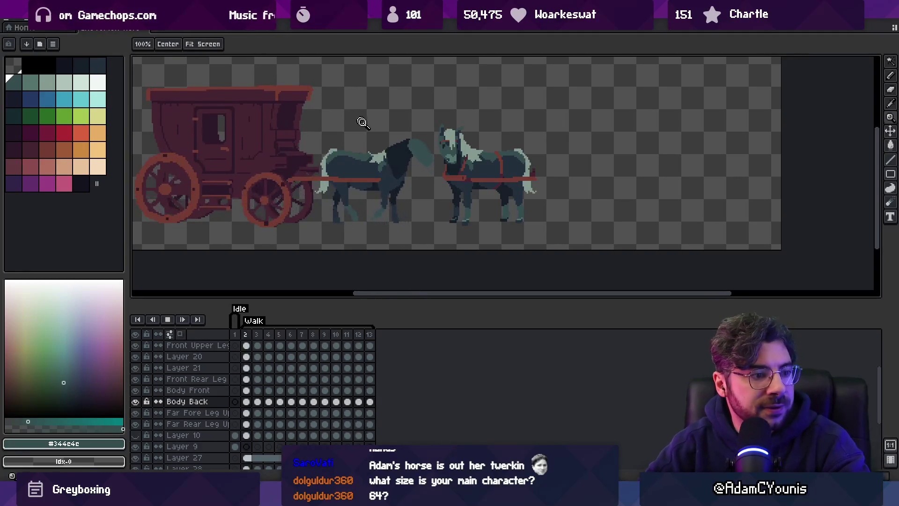
scroll(397, 150, up, 2)
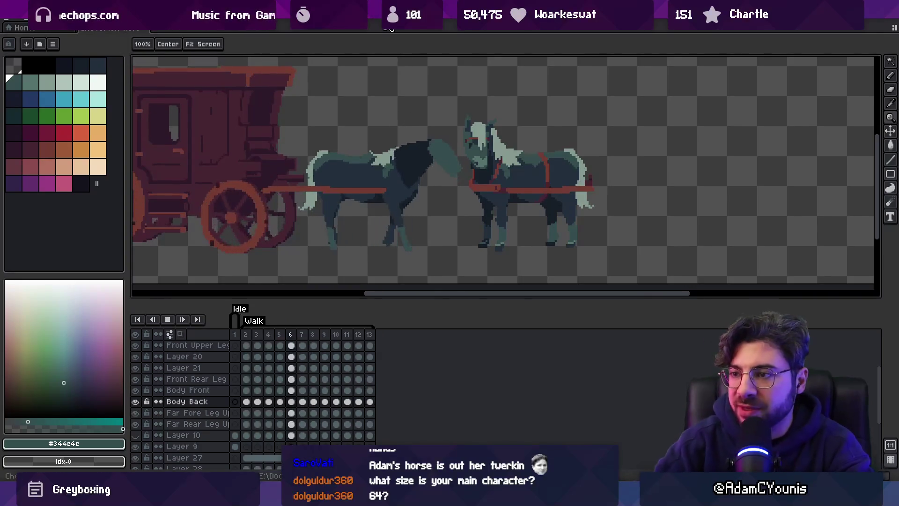
key(Return)
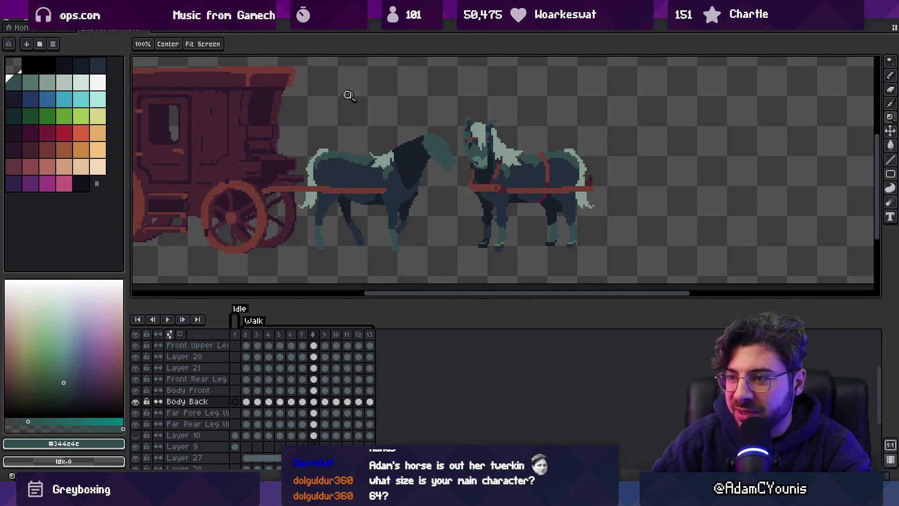
scroll(321, 173, up, 3)
Pick the dark navy body colour, step through frames 9–12, then replay to frame 4.
alt+click(321, 173)
key(b)
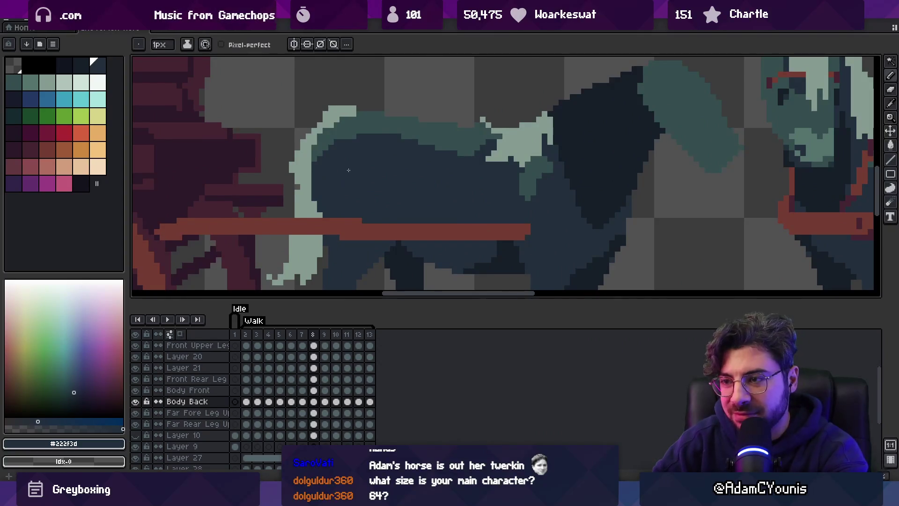
key(Right)
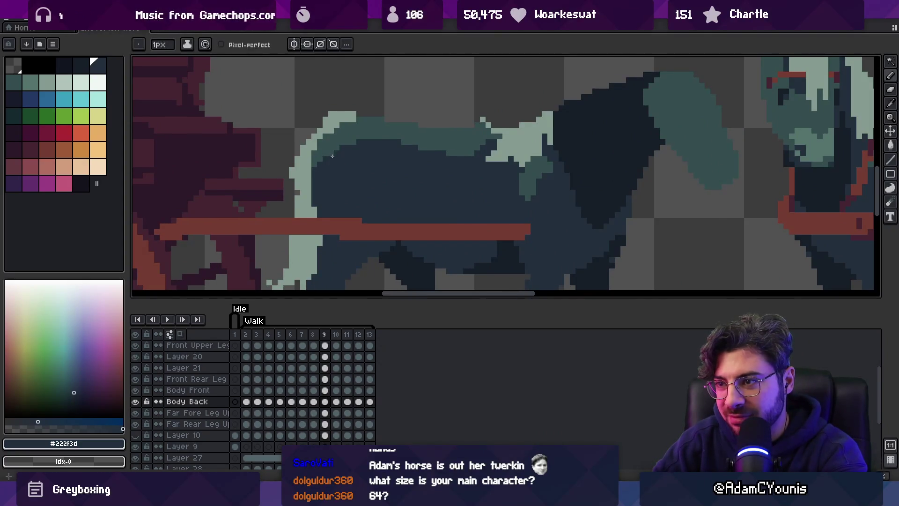
key(Right)
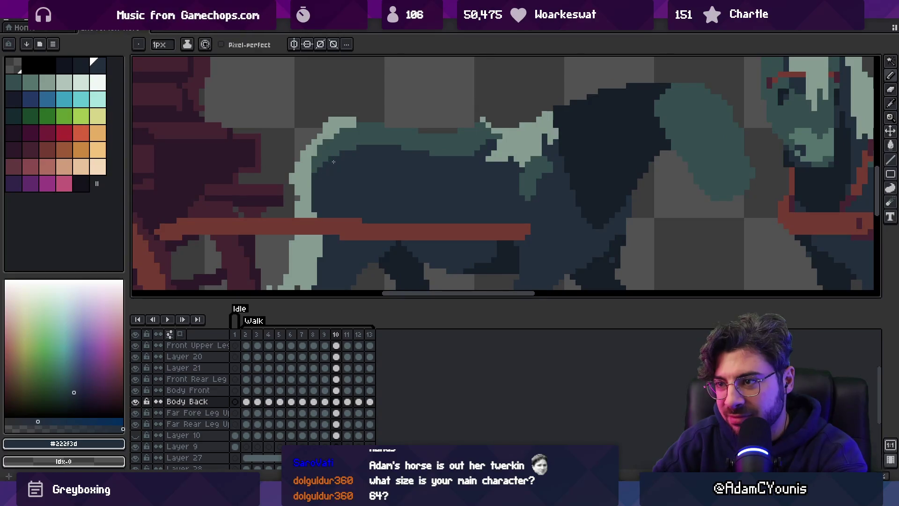
key(Right)
key(Right)
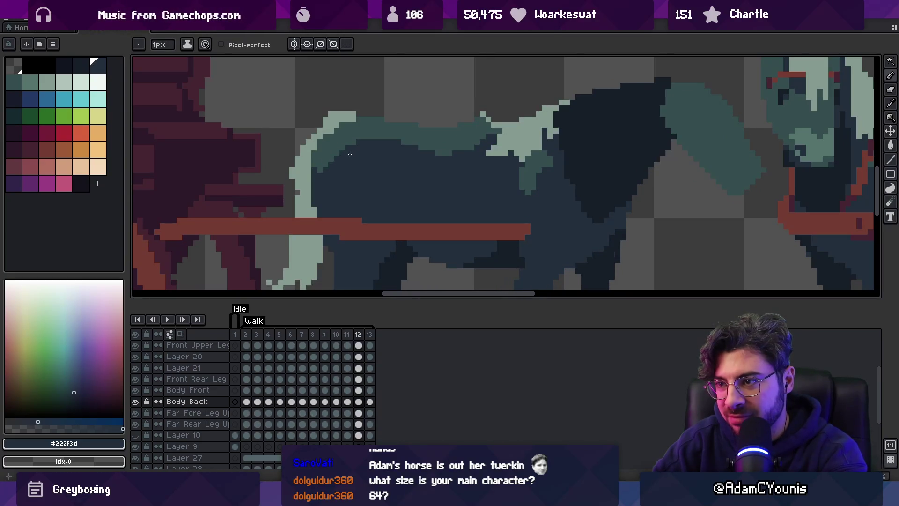
key(Right)
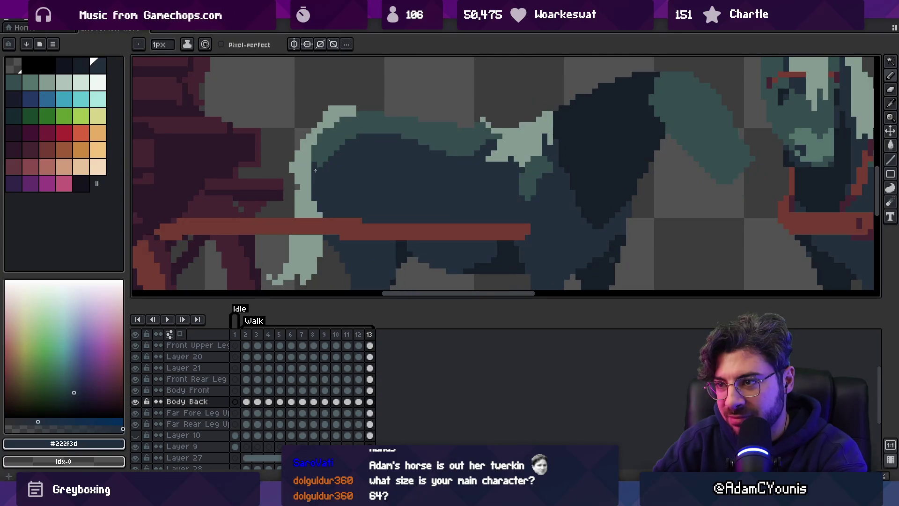
key(Return)
key(z)
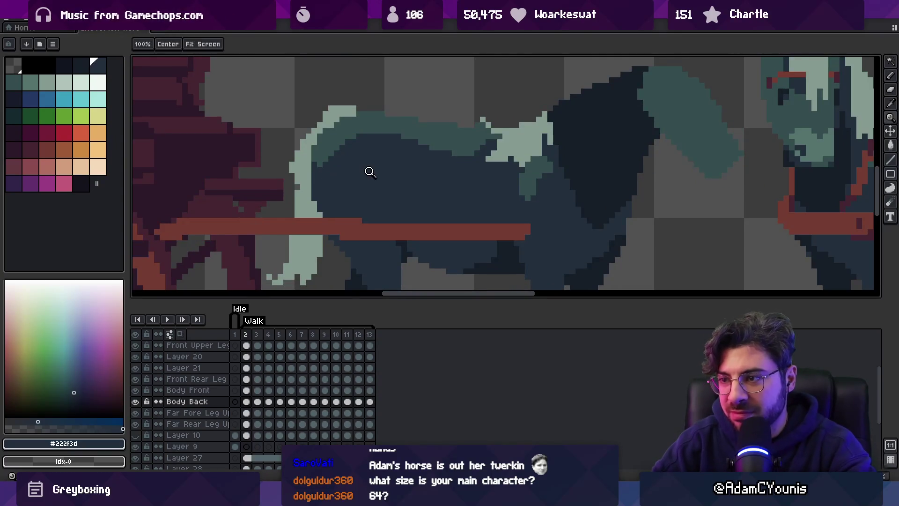
scroll(351, 100, down, 3)
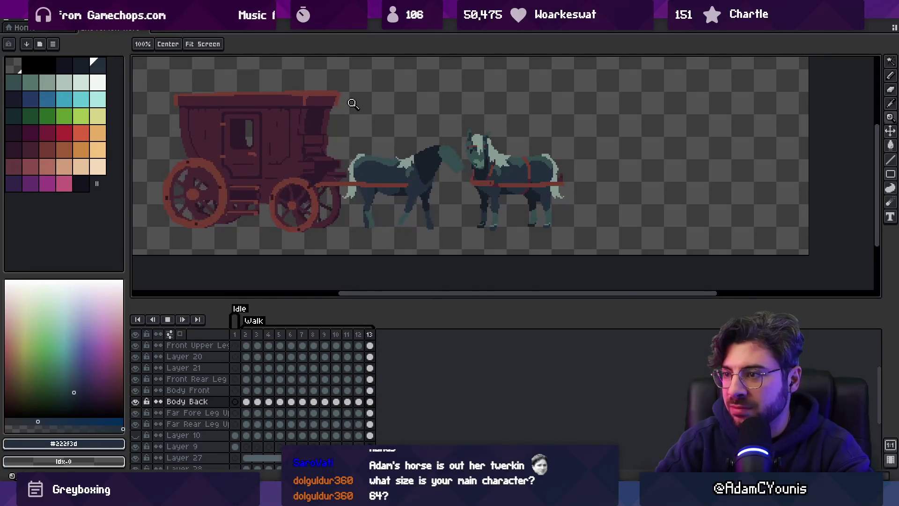
key(Return)
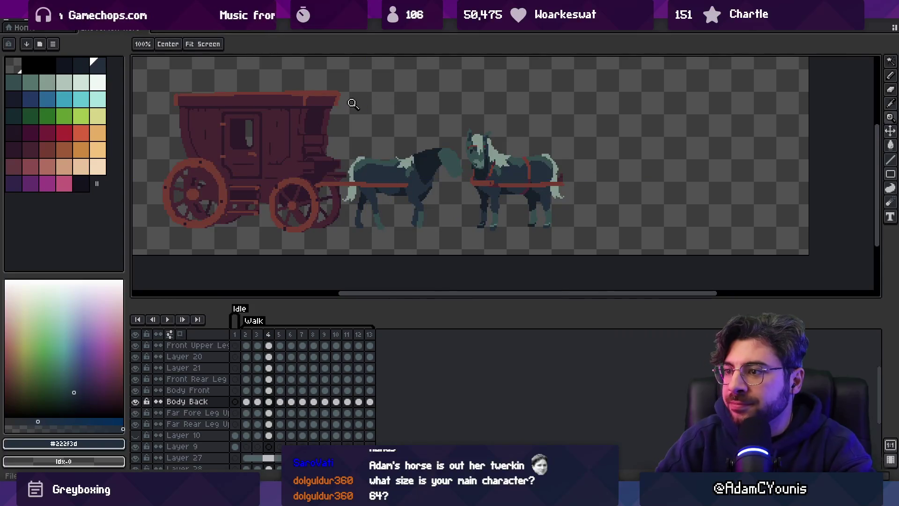
scroll(394, 201, up, 2)
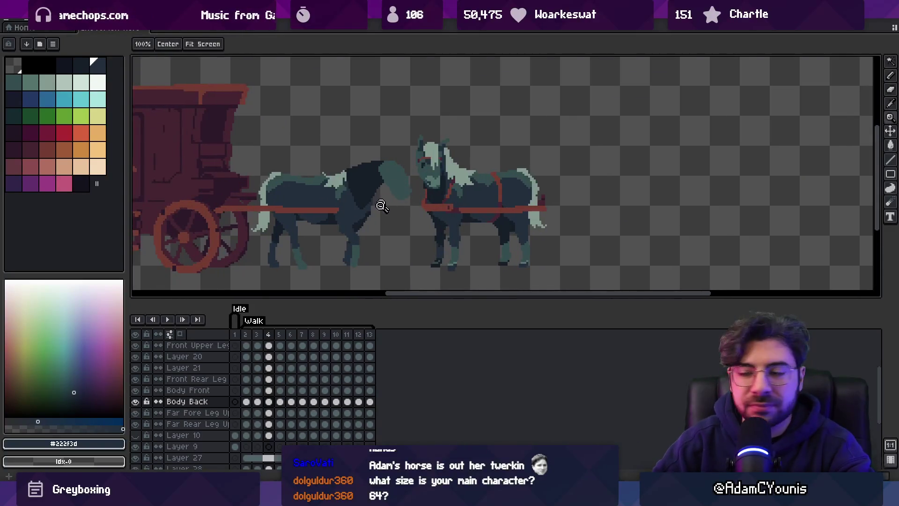
Go to frame 2 and flip between frames 1 and 2 to compare.
click(236, 335)
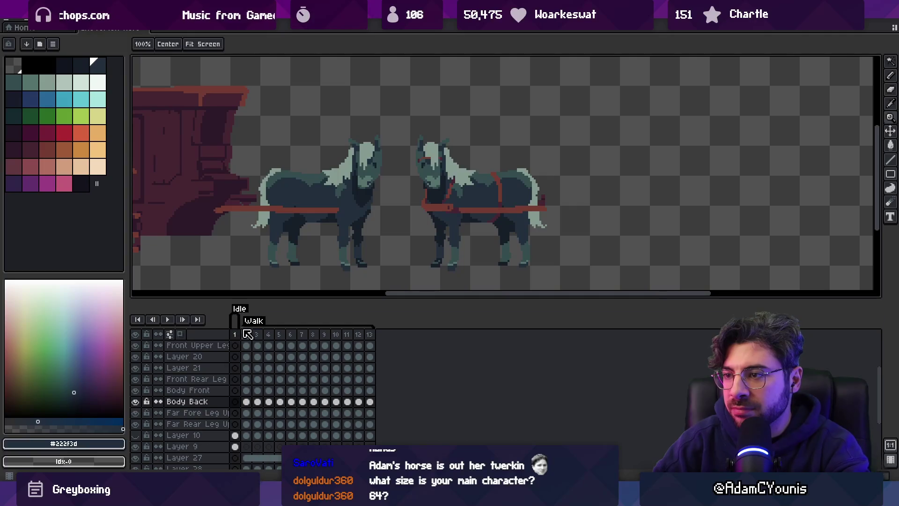
click(248, 336)
key(Left)
key(Right)
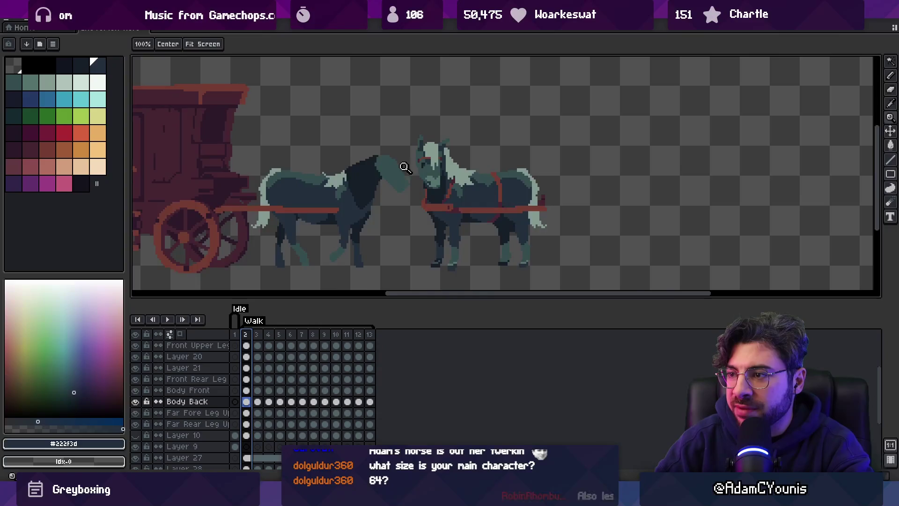
scroll(383, 213, up, 3)
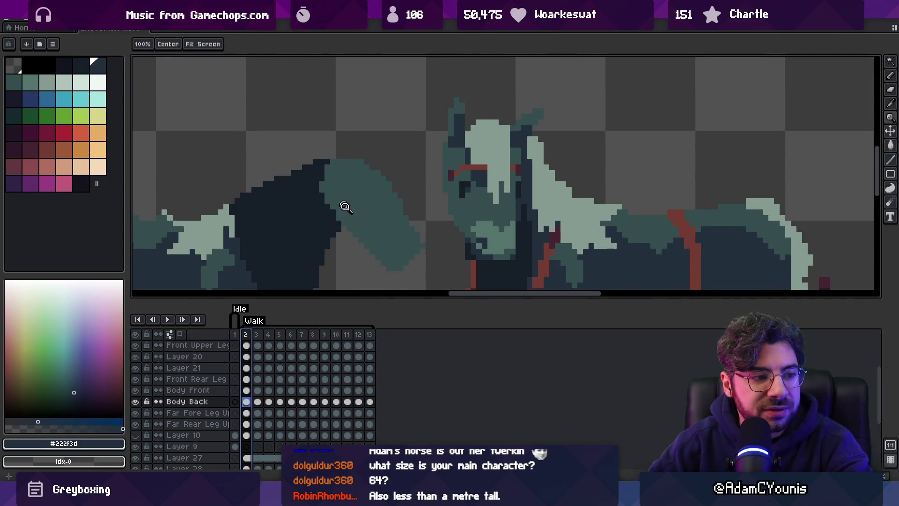
scroll(366, 224, up, 1)
On Layer 20, add a light teal highlight stroke and pixel on the raised foreleg.
click(372, 217)
key(z)
scroll(363, 208, down, 2)
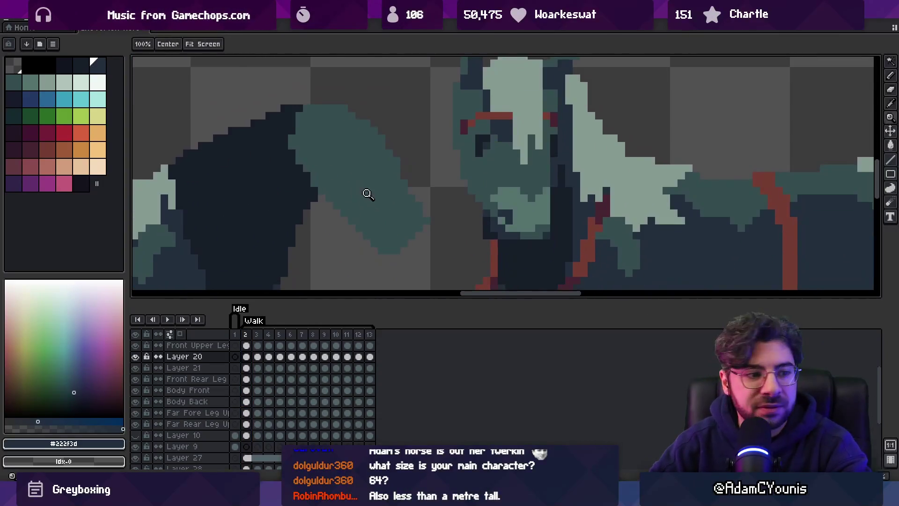
alt+click(367, 202)
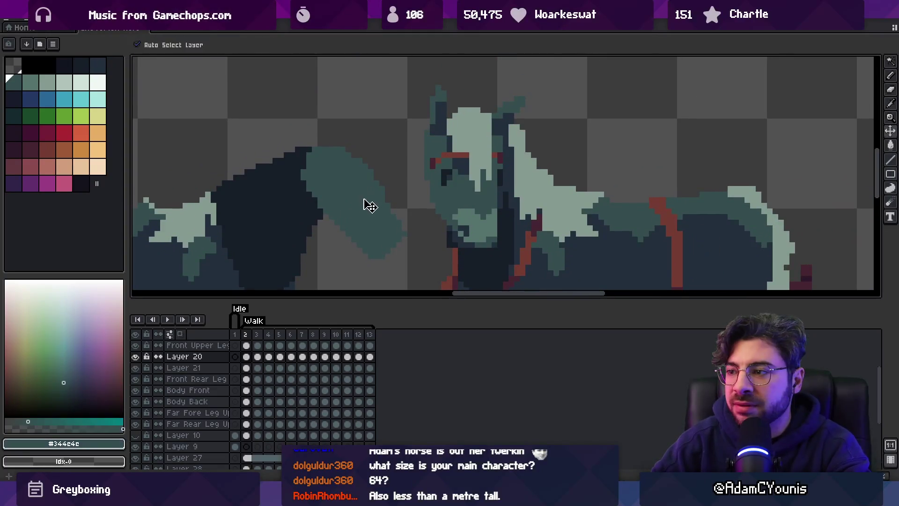
alt+click(477, 218)
drag(357, 229, 373, 230)
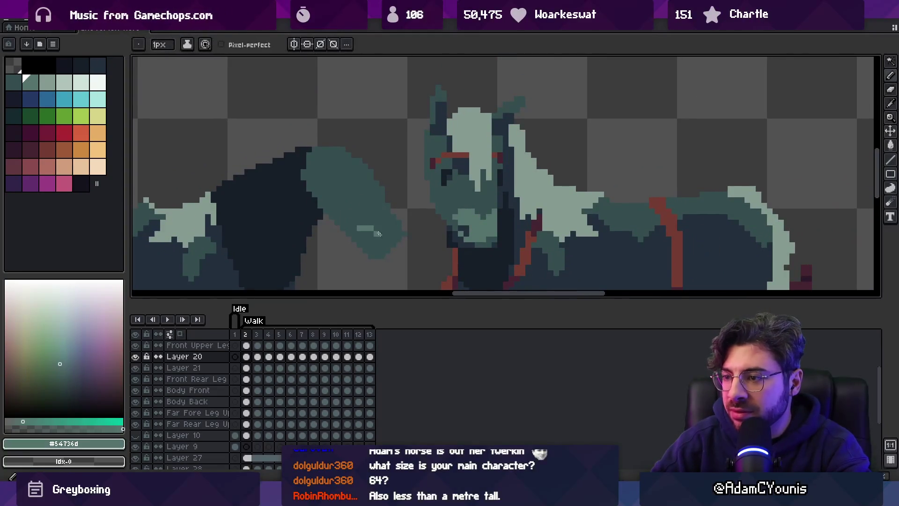
click(388, 223)
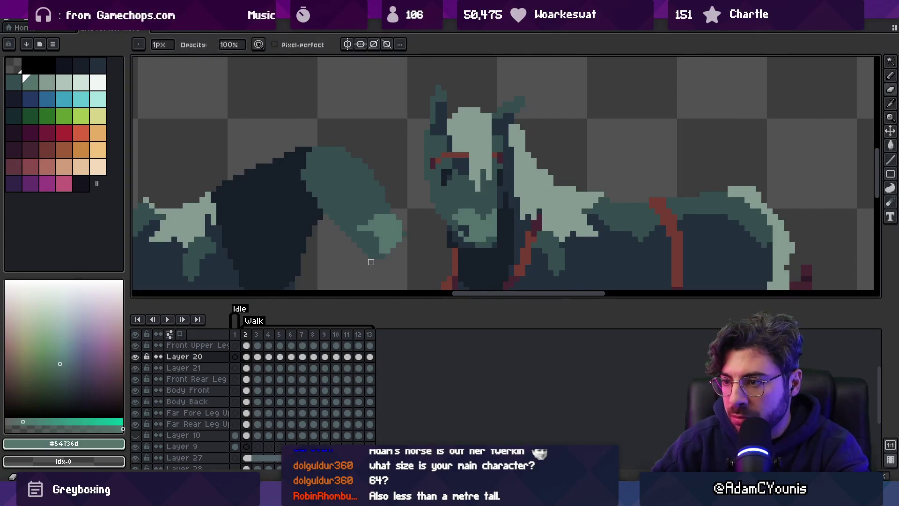
Sample the muzzle teals #344c4c and #54736d, then shift the selected nostril pixels one pixel left.
alt+click(468, 224)
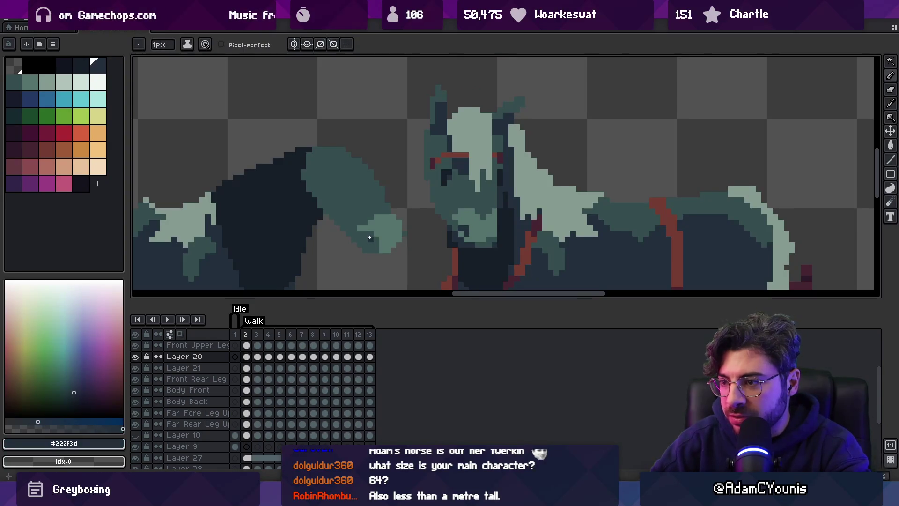
key(e)
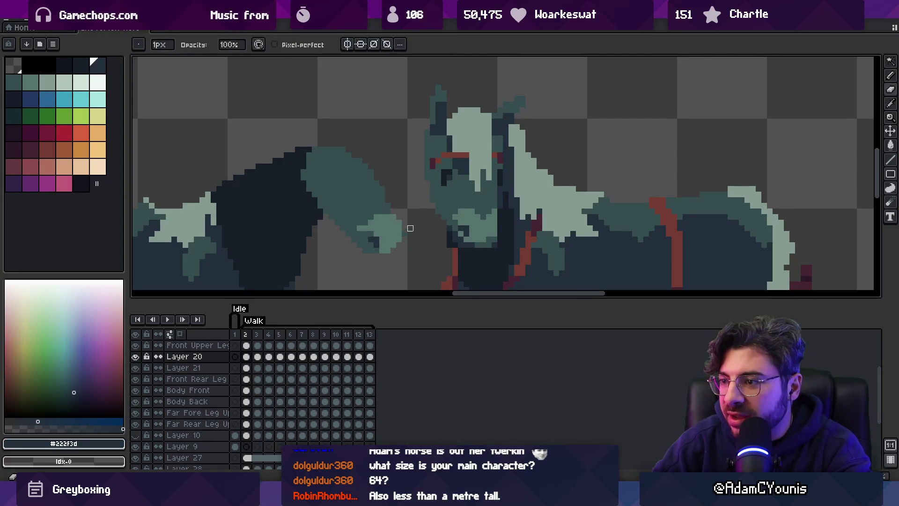
scroll(396, 218, up, 2)
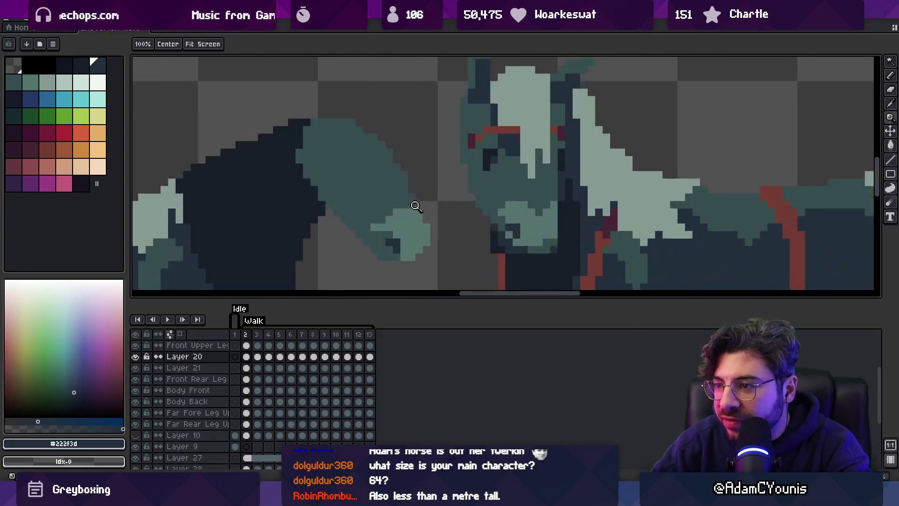
alt+click(399, 219)
alt+click(382, 216)
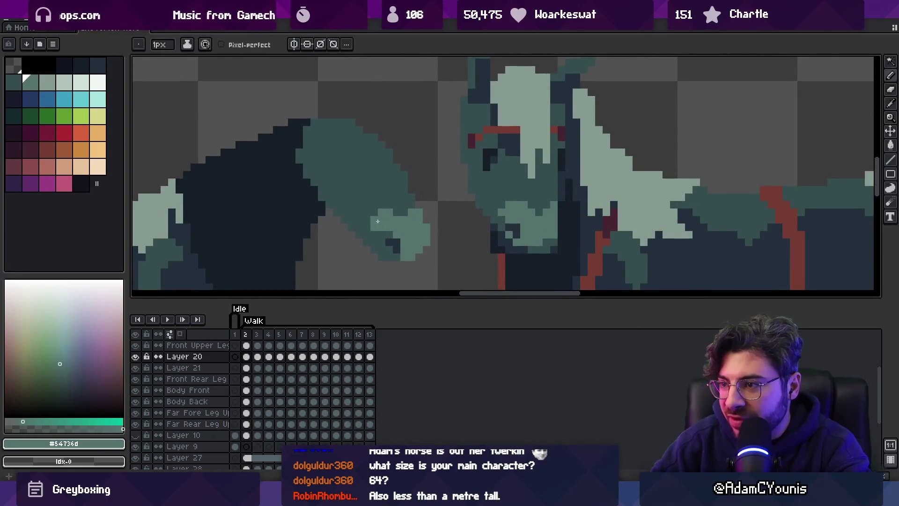
key(alt)
key(m)
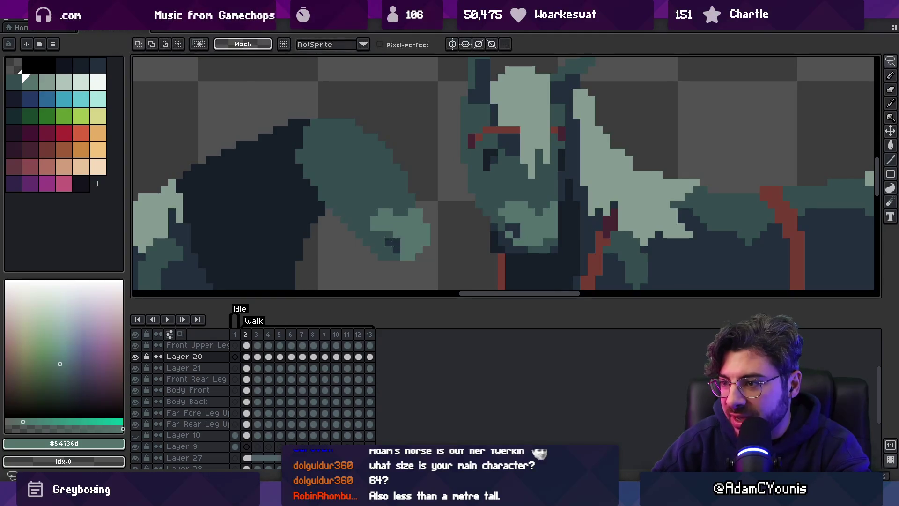
drag(401, 245, 394, 245)
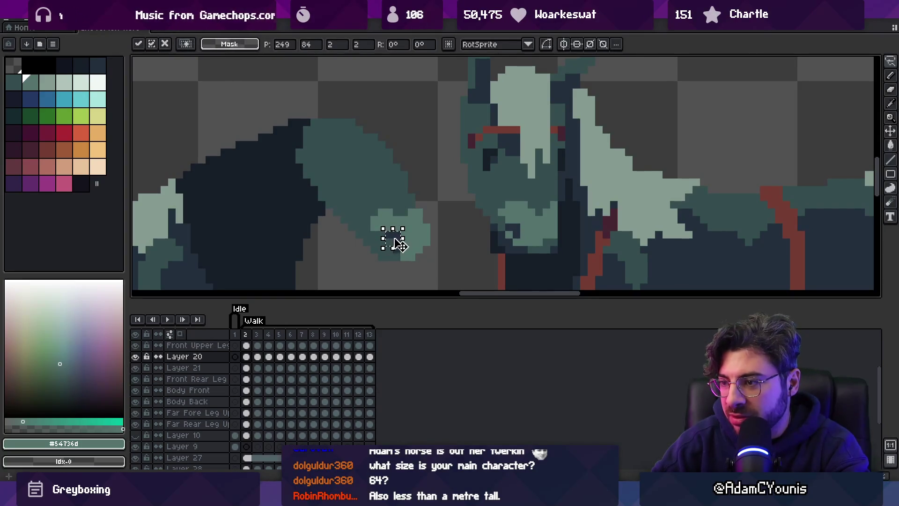
Drop the shifted nostril pixels and zoom in and out to check the muzzle.
alt+click(397, 245)
key(z)
scroll(407, 239, down, 2)
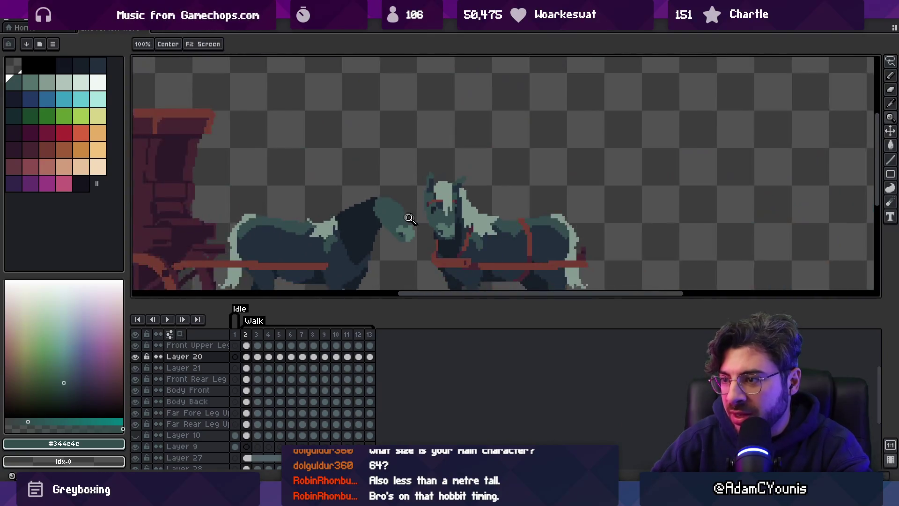
scroll(412, 225, up, 1)
scroll(420, 232, up, 1)
scroll(410, 244, down, 1)
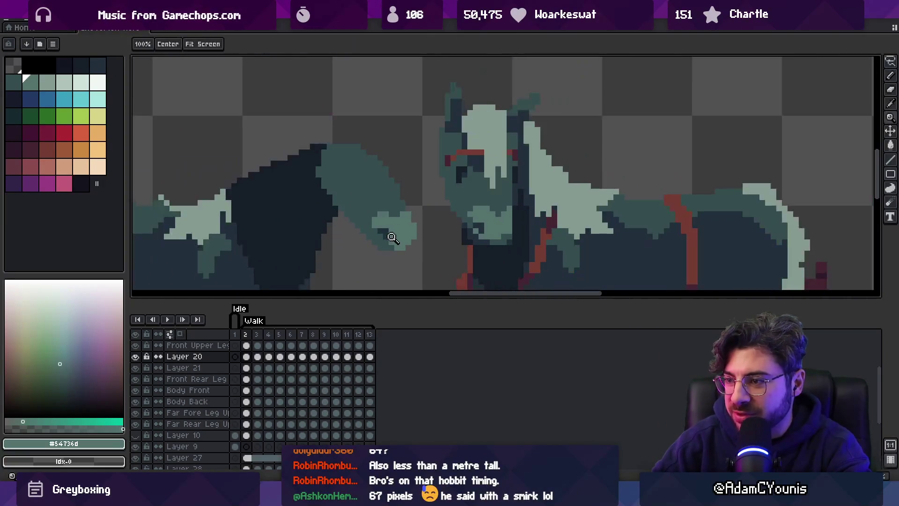
scroll(403, 254, up, 2)
key(b)
key(z)
scroll(381, 227, down, 3)
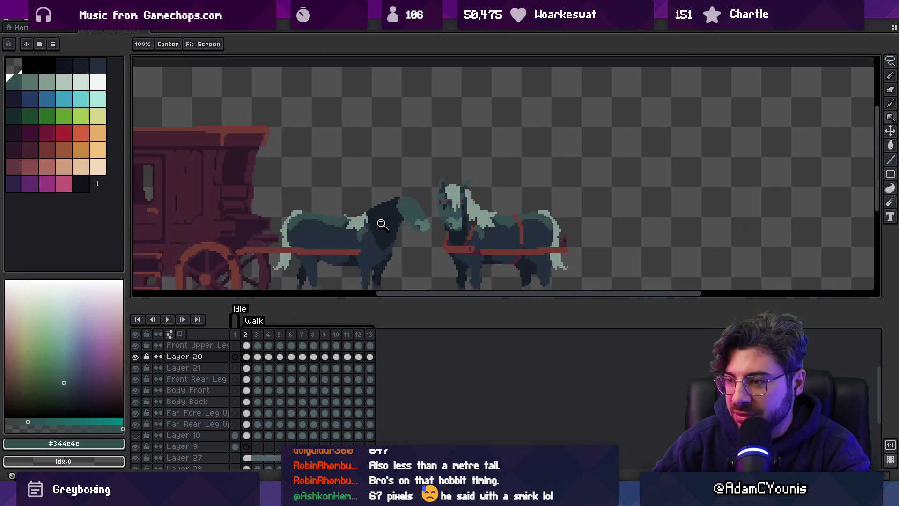
scroll(429, 212, up, 3)
key(b)
Darken muzzle pixels and repaint its underside with #344c4c, then resample #54736d.
alt+click(419, 240)
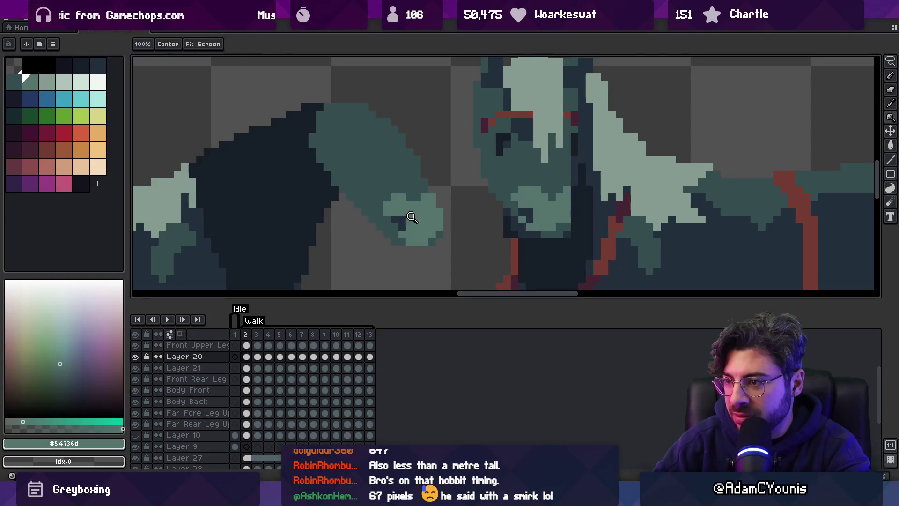
scroll(411, 216, down, 3)
scroll(420, 211, up, 4)
alt+click(398, 219)
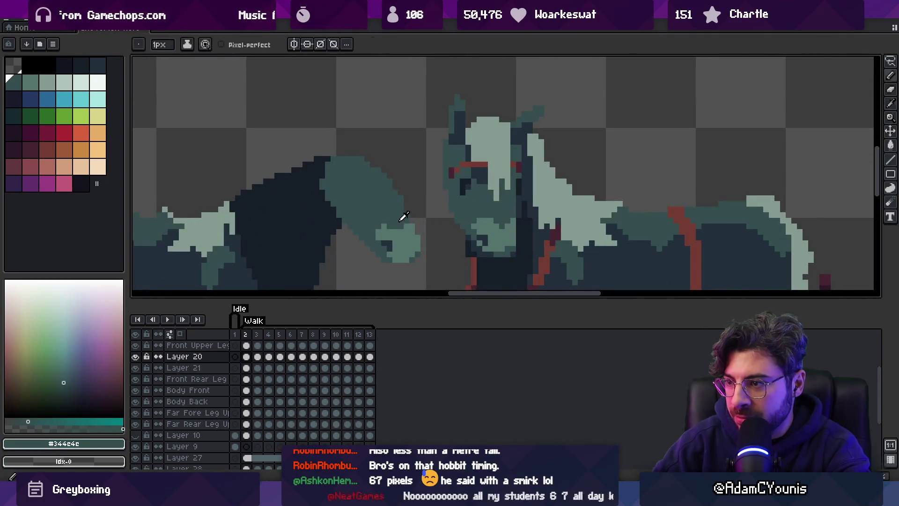
click(406, 226)
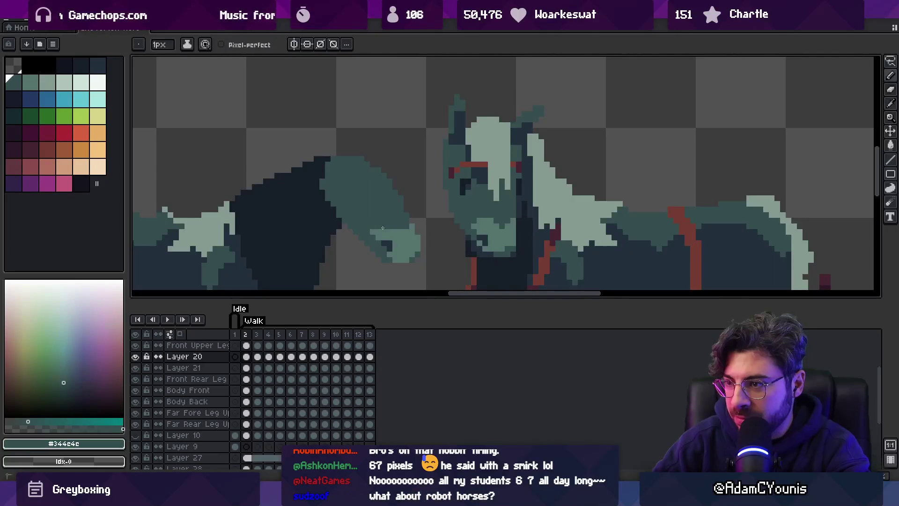
scroll(407, 207, down, 3)
scroll(422, 184, up, 4)
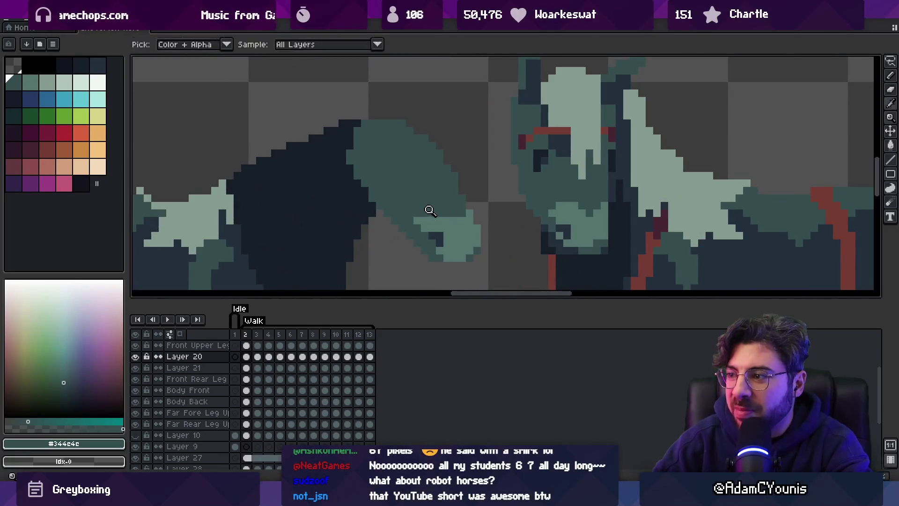
click(420, 220)
alt+click(436, 214)
click(440, 214)
click(446, 213)
Zoom out to review the muzzle, then sample darker teal #344c4c for further shading.
key(z)
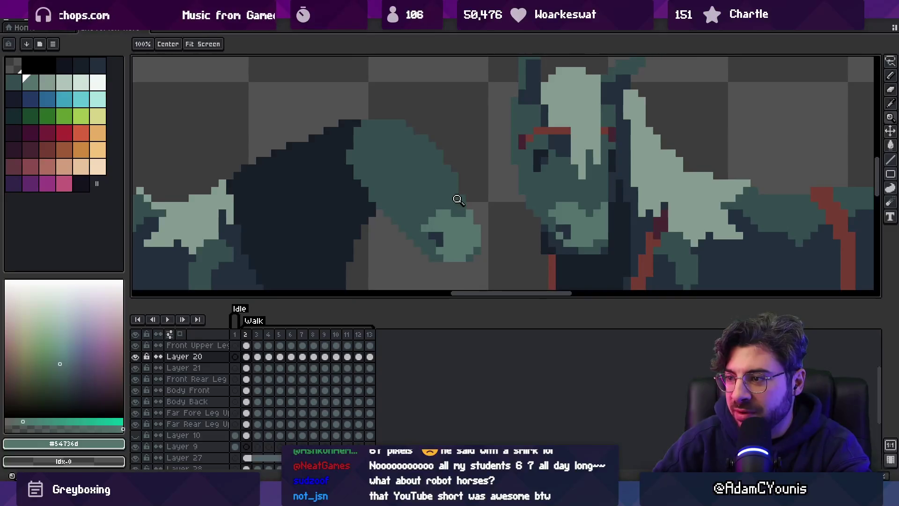
scroll(457, 200, down, 4)
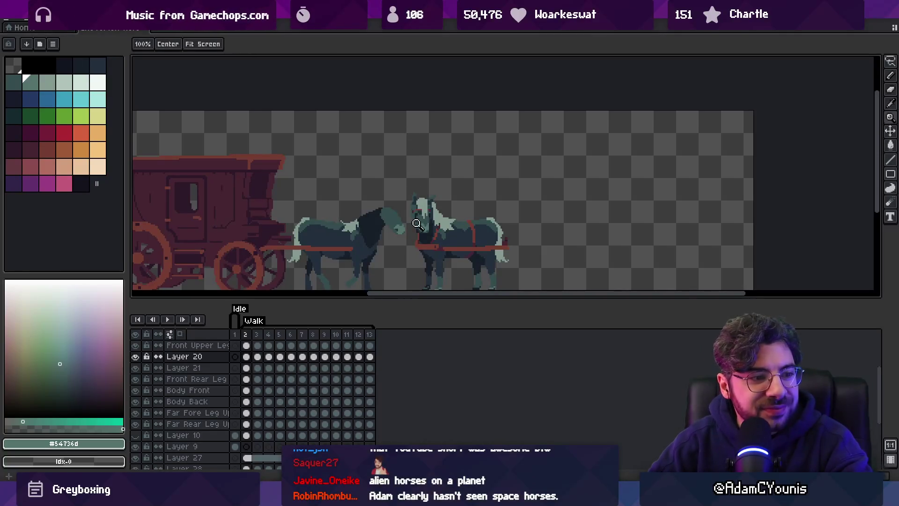
scroll(396, 216, up, 4)
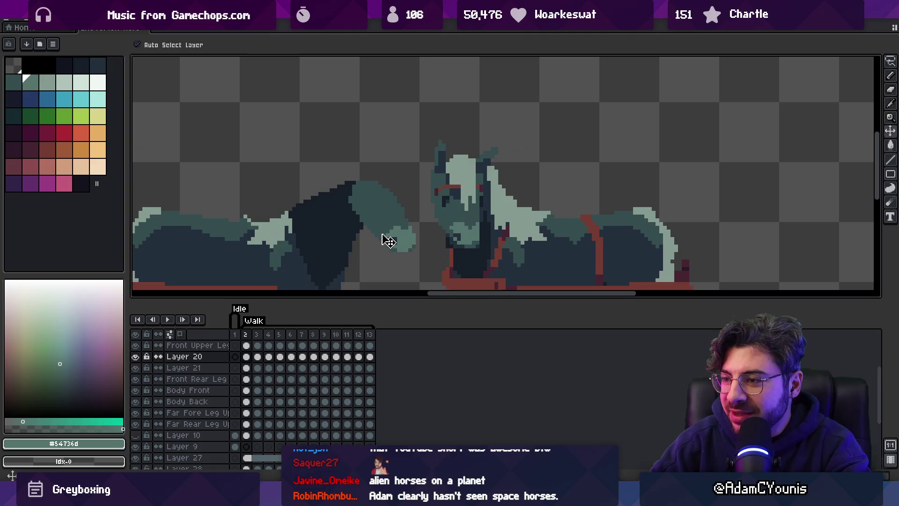
key(b)
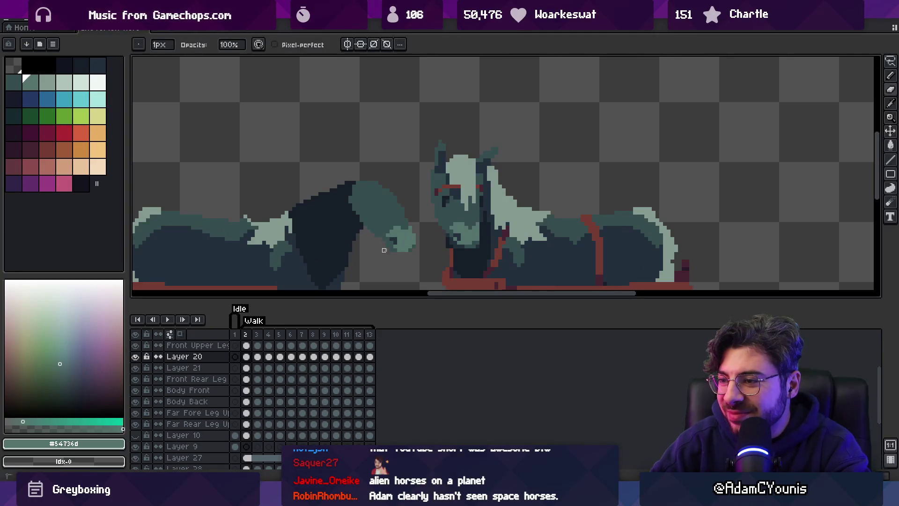
scroll(379, 241, up, 2)
scroll(418, 183, down, 3)
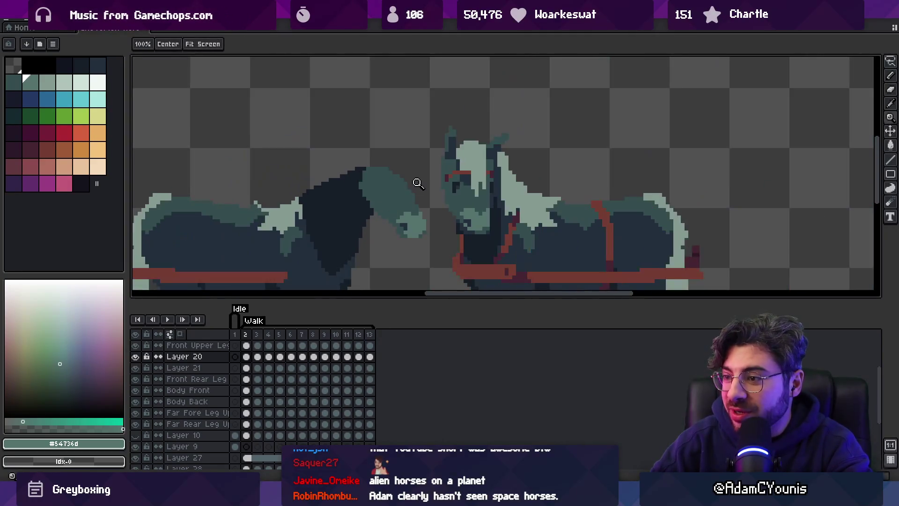
scroll(416, 187, up, 2)
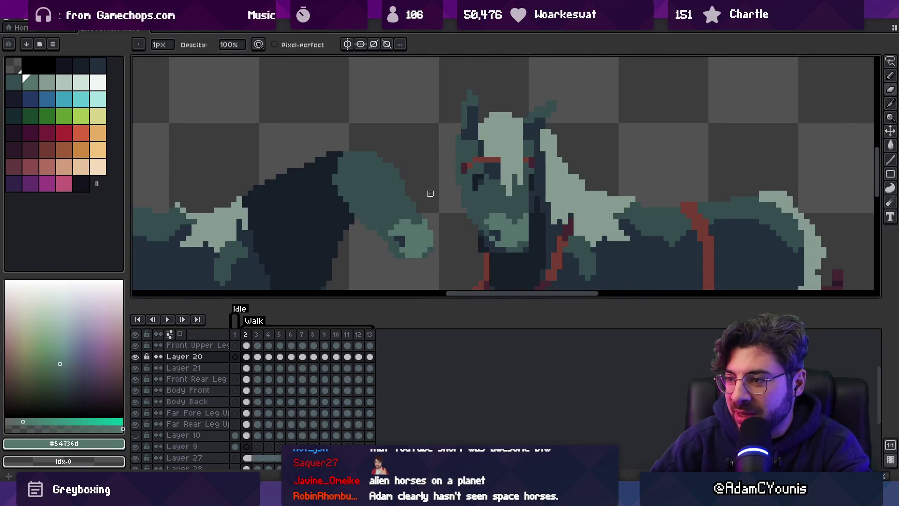
key(z)
scroll(415, 136, down, 3)
scroll(429, 163, up, 3)
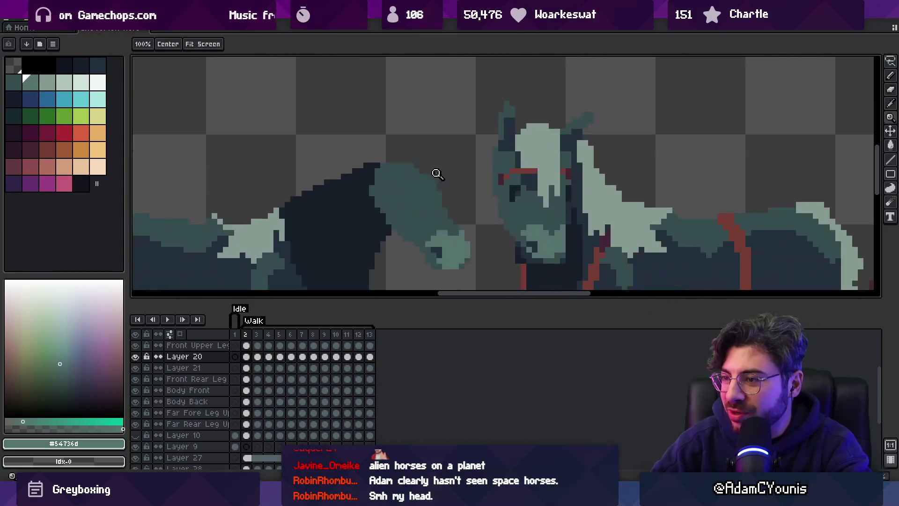
key(b)
alt+click(415, 176)
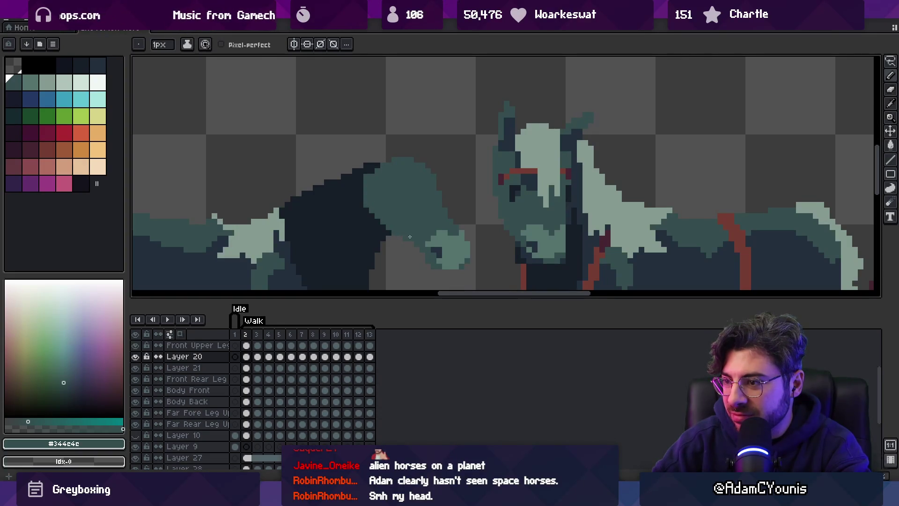
key(z)
scroll(440, 224, down, 3)
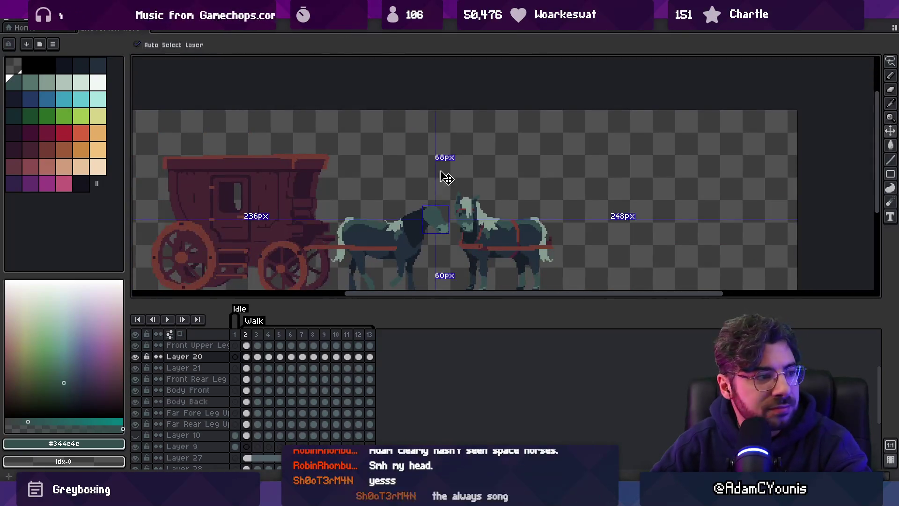
Sample the muzzle's #54736d and #344c4c teals, zooming to check the area near the other horse.
scroll(452, 192, up, 2)
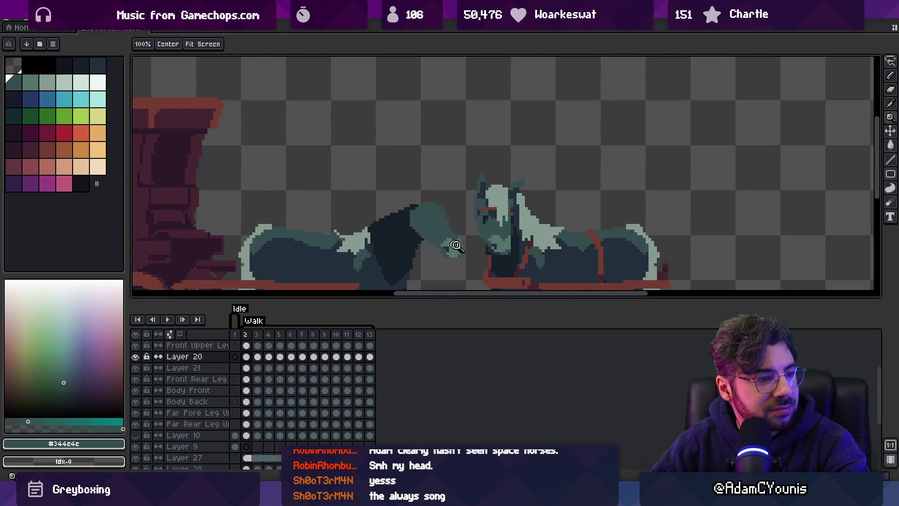
scroll(454, 245, up, 2)
key(b)
alt+click(459, 234)
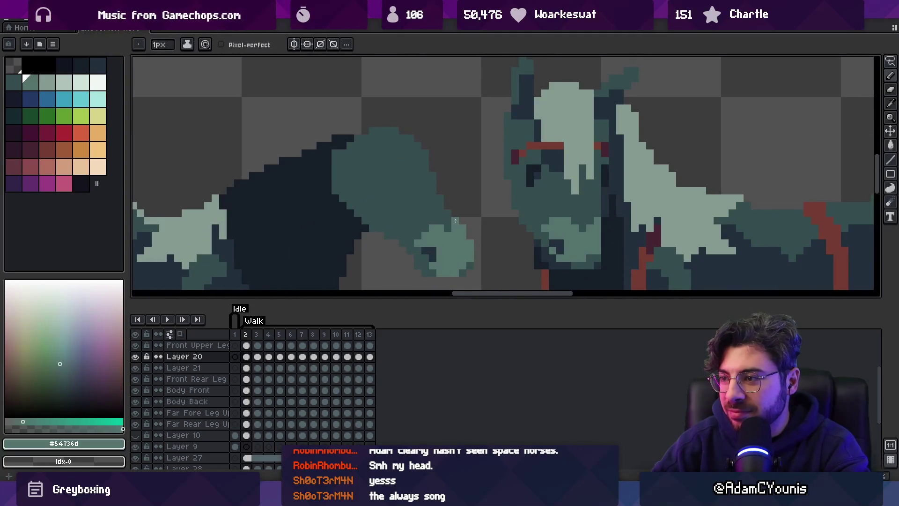
key(z)
scroll(447, 211, down, 4)
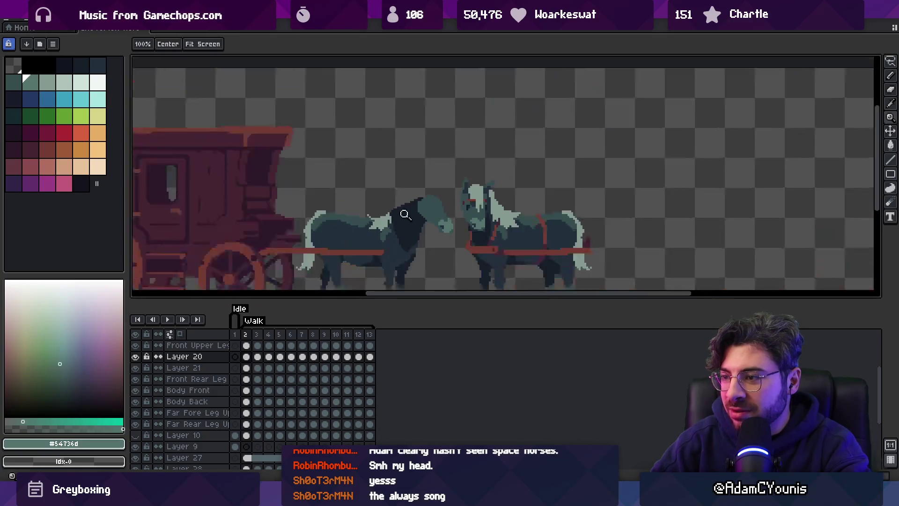
scroll(451, 203, up, 4)
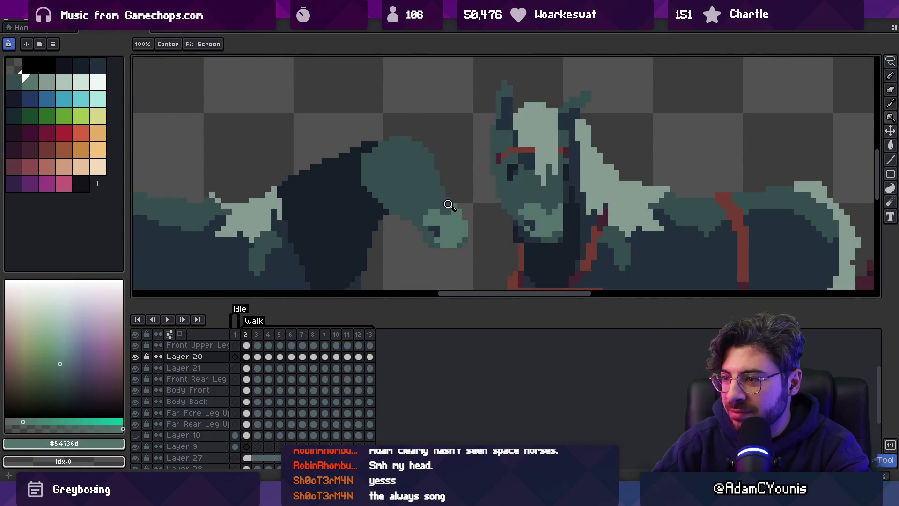
alt+click(449, 213)
scroll(478, 197, down, 4)
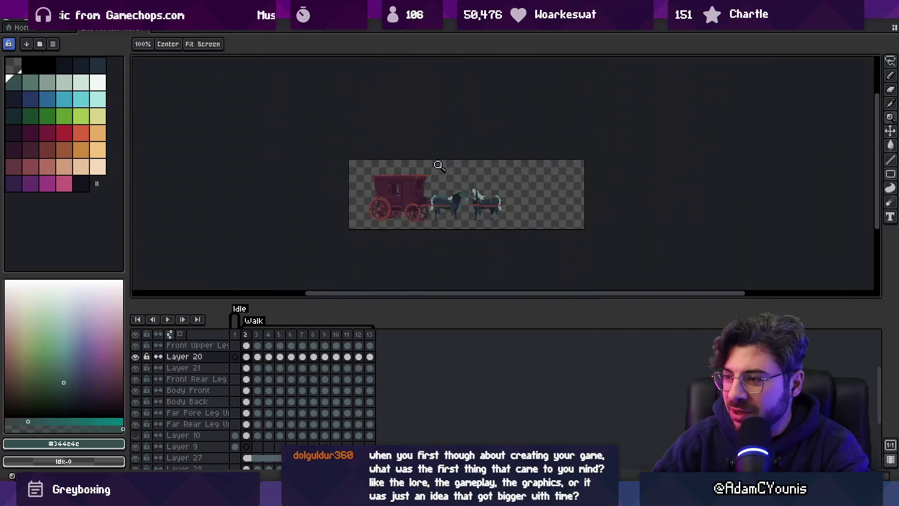
scroll(481, 193, up, 2)
scroll(467, 214, up, 3)
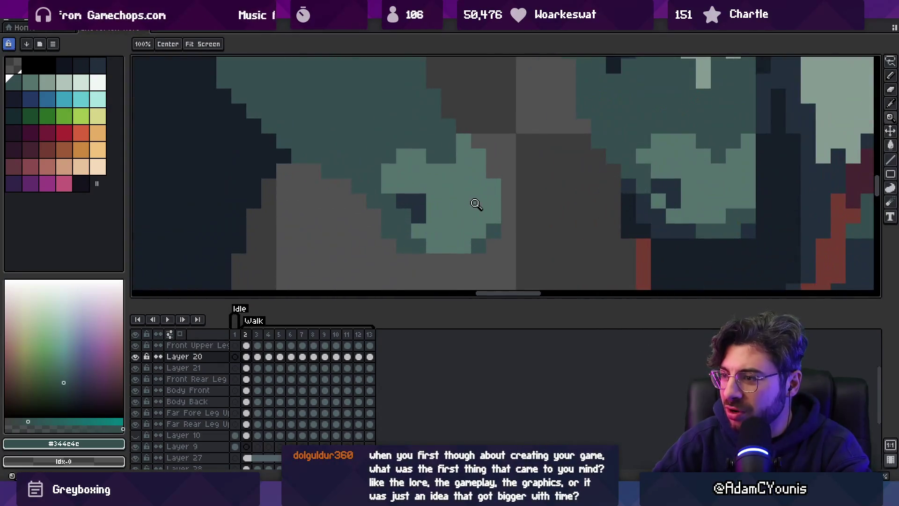
scroll(461, 207, down, 3)
scroll(536, 215, up, 3)
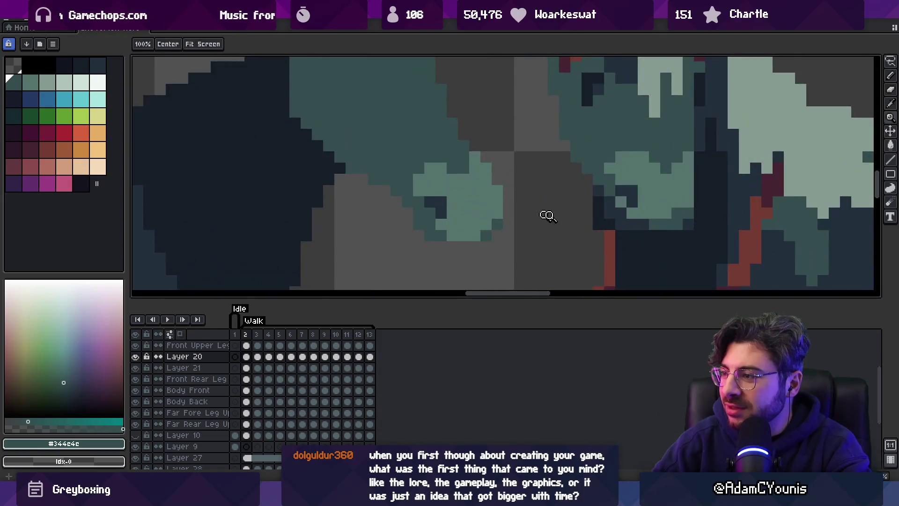
Pick the darkest navy #222f3d from the head and pan up over the horses' heads.
key(b)
alt+click(621, 206)
key(z)
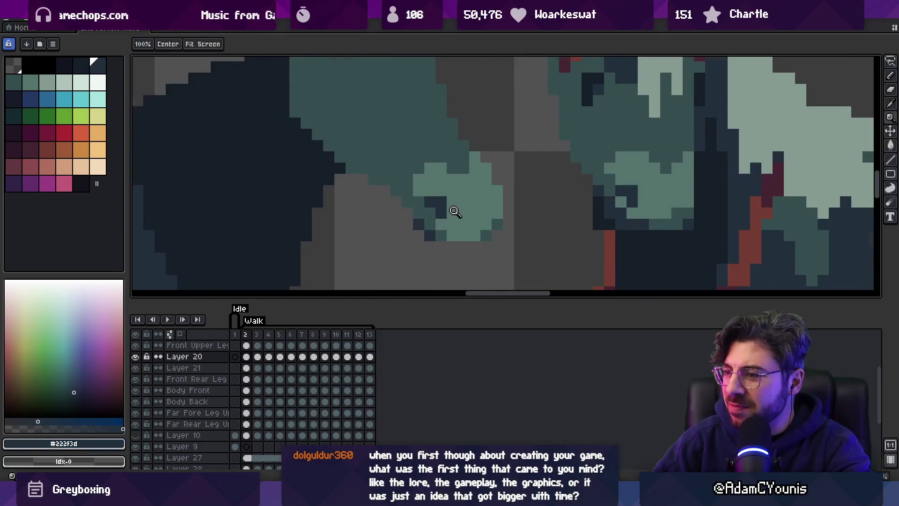
scroll(444, 206, down, 3)
scroll(437, 227, up, 3)
key(b)
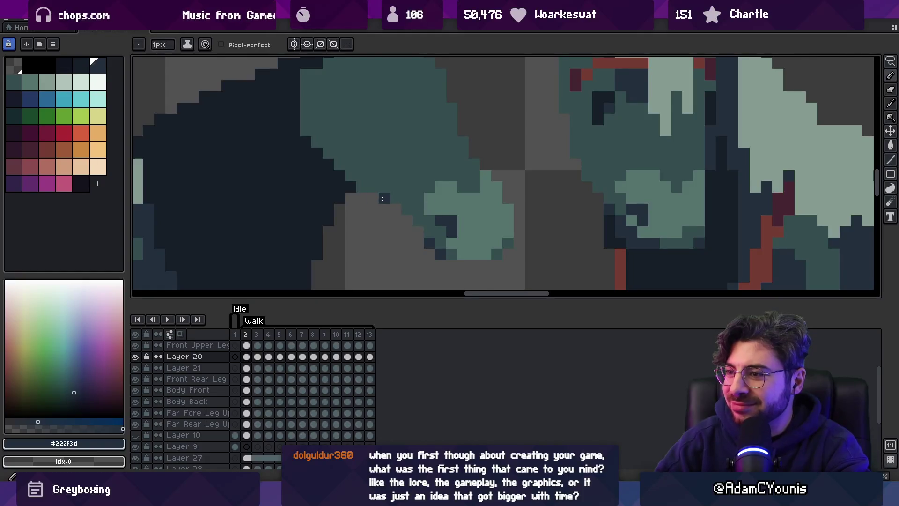
key(z)
scroll(399, 184, down, 3)
scroll(396, 204, up, 5)
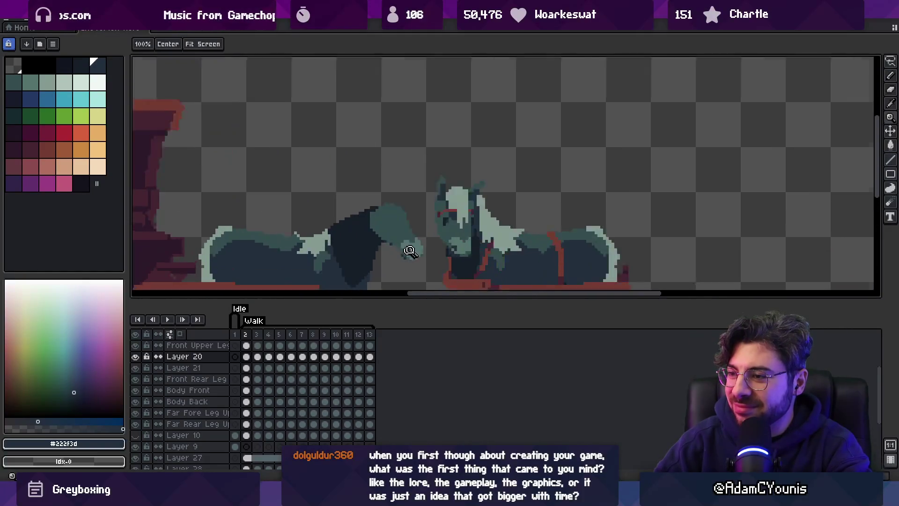
drag(406, 243, 404, 233)
Eyedrop the teal-grey from the muzzle and the dark blue from the head.
key(i)
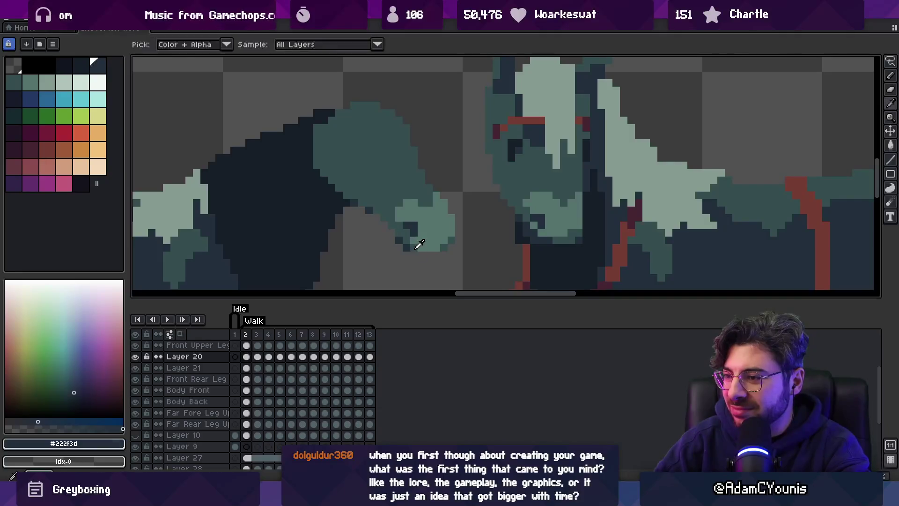
alt+click(420, 245)
alt+click(406, 240)
key(z)
scroll(412, 220, down, 3)
scroll(438, 209, up, 5)
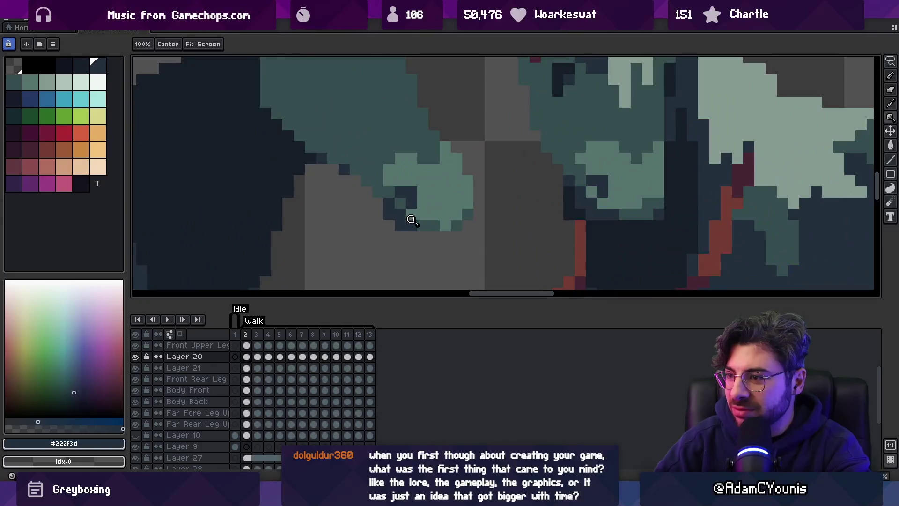
Resample the teal-grey near the muzzle and zoom out and in to review the shading.
alt+click(416, 218)
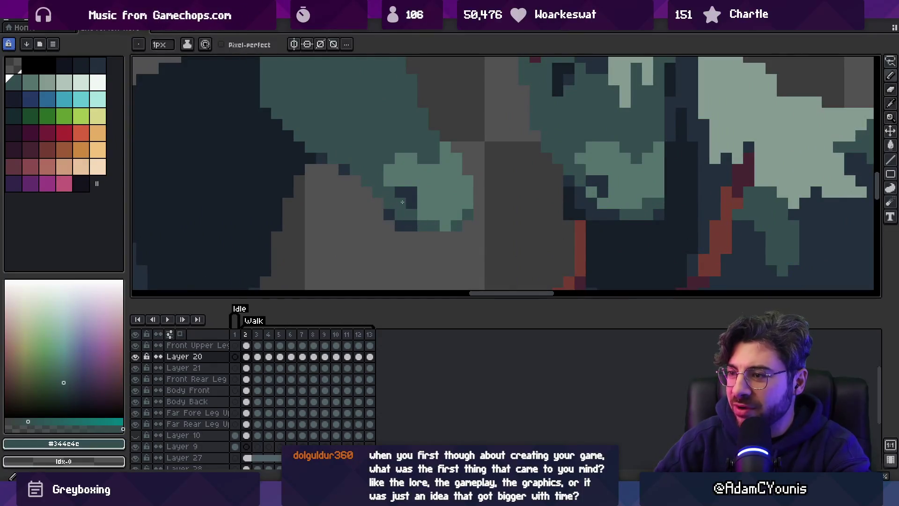
key(z)
scroll(408, 192, down, 5)
scroll(443, 198, up, 2)
scroll(422, 202, up, 3)
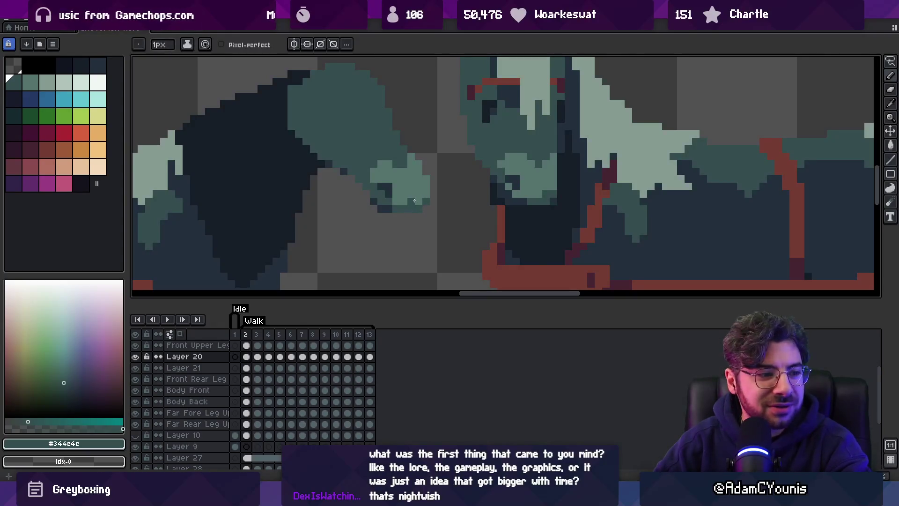
key(z)
scroll(414, 202, down, 4)
scroll(402, 221, up, 1)
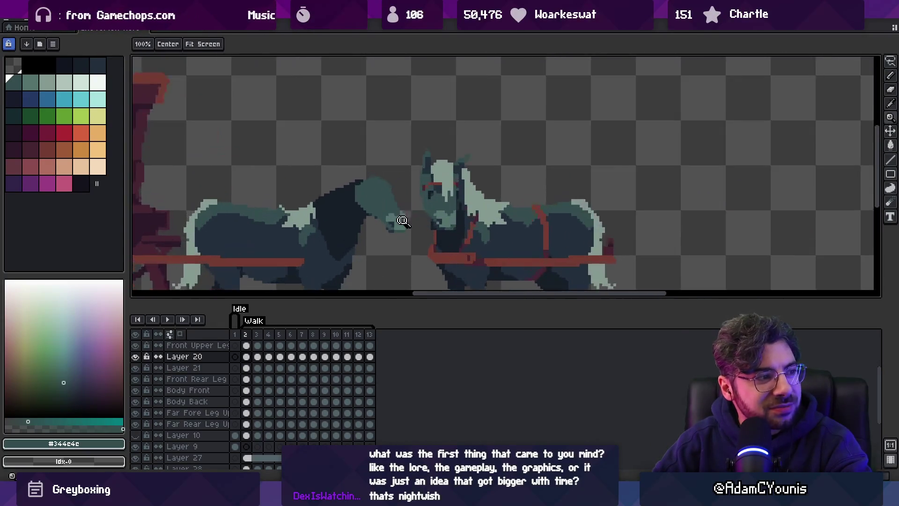
scroll(401, 221, up, 2)
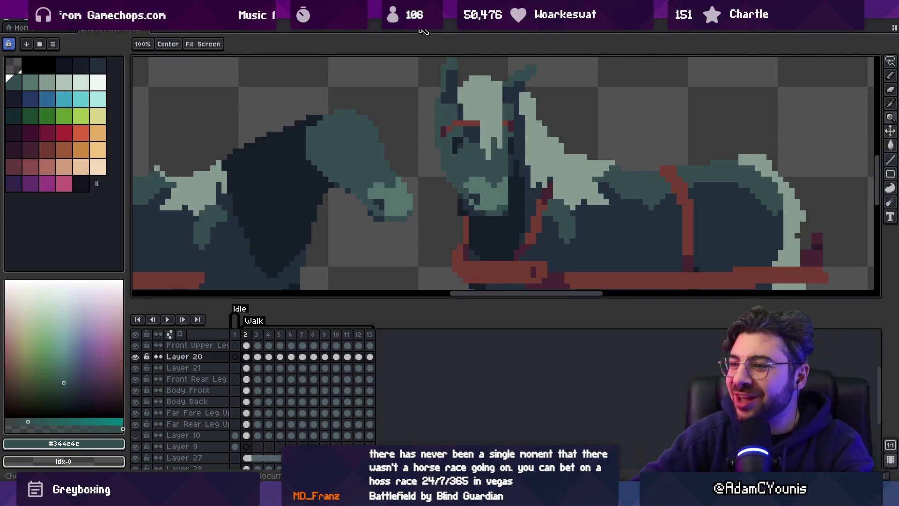
scroll(410, 149, down, 3)
scroll(430, 161, up, 5)
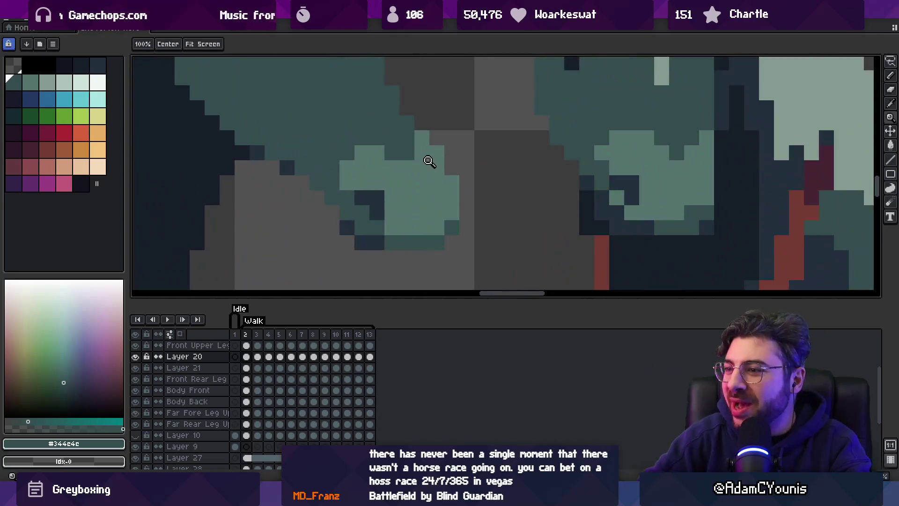
key(b)
key(z)
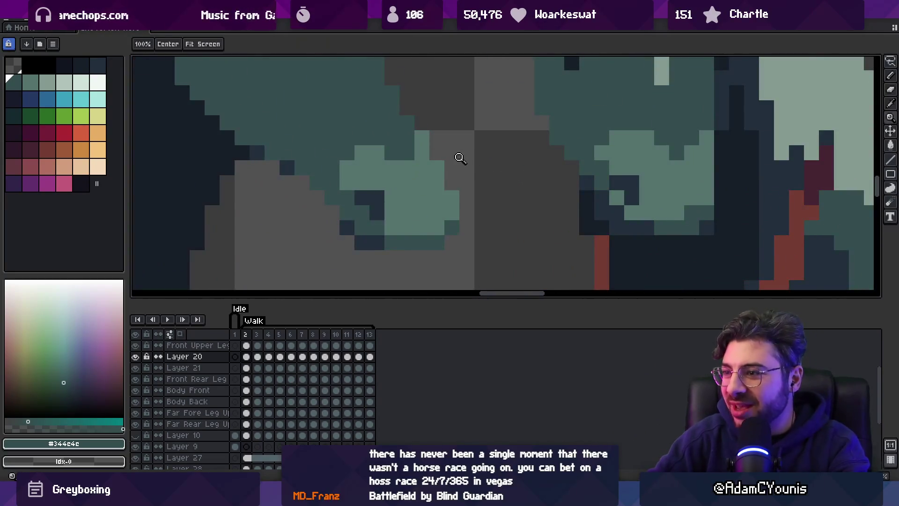
scroll(462, 160, down, 5)
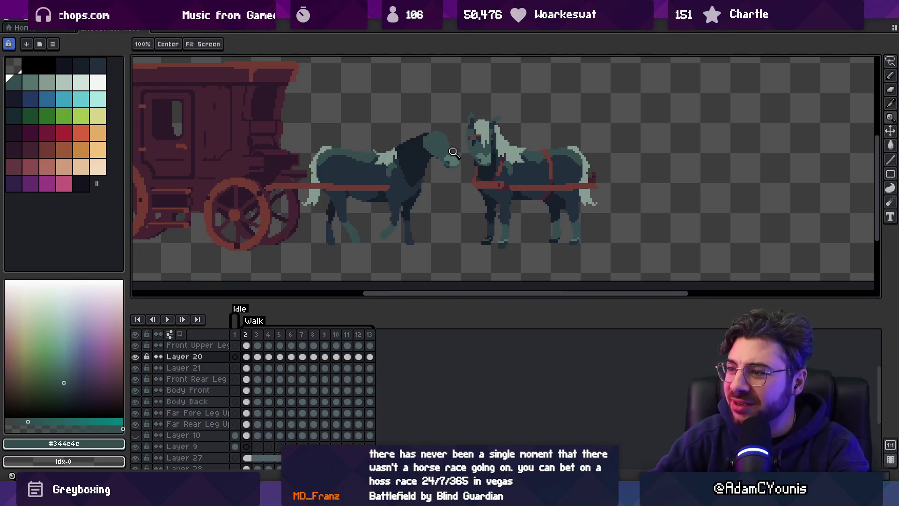
scroll(457, 150, up, 4)
key(i)
key(b)
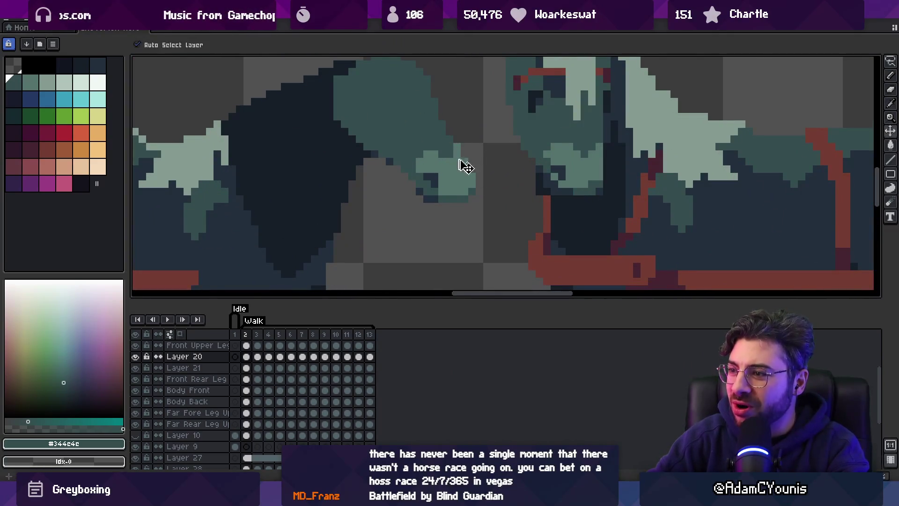
key(z)
scroll(469, 155, down, 4)
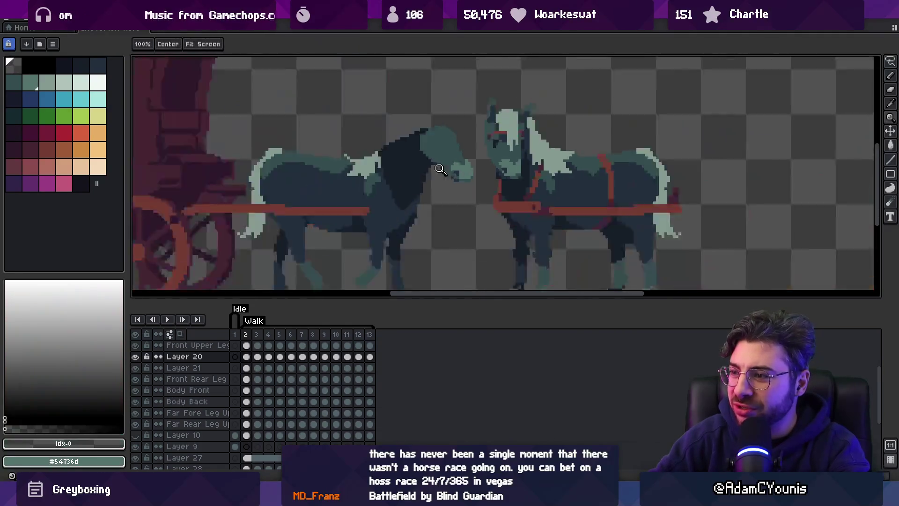
scroll(492, 143, up, 2)
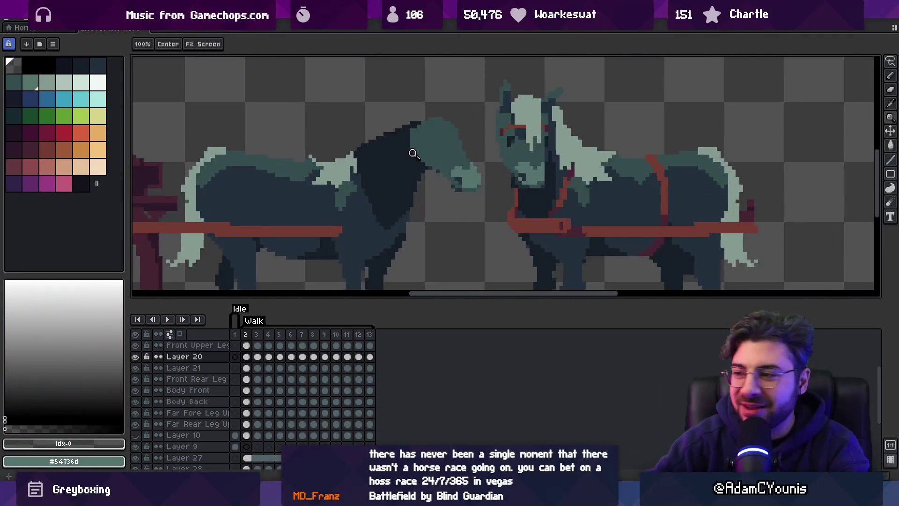
drag(440, 171, 427, 185)
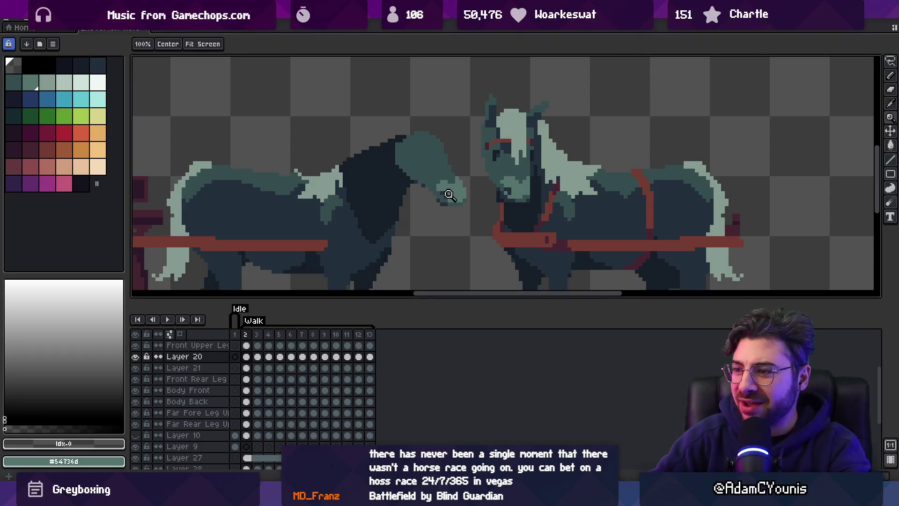
scroll(449, 194, down, 3)
scroll(458, 172, up, 5)
key(b)
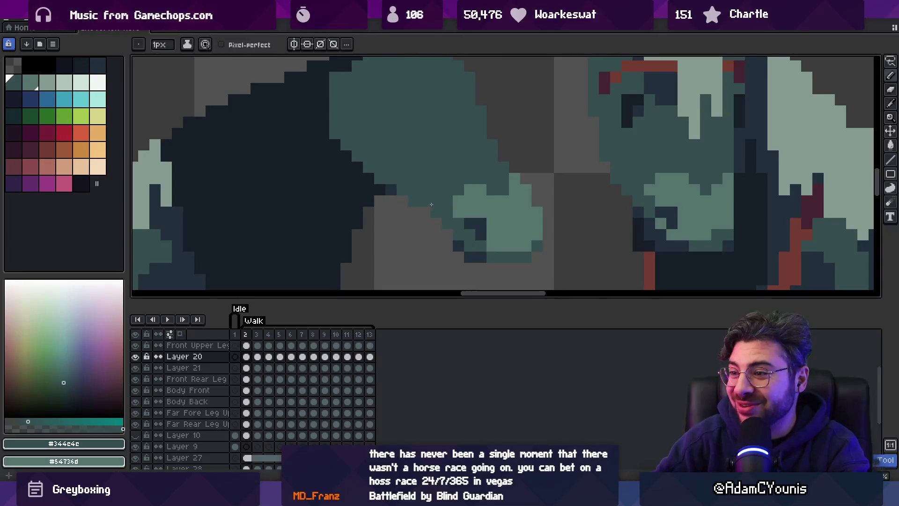
scroll(432, 206, down, 2)
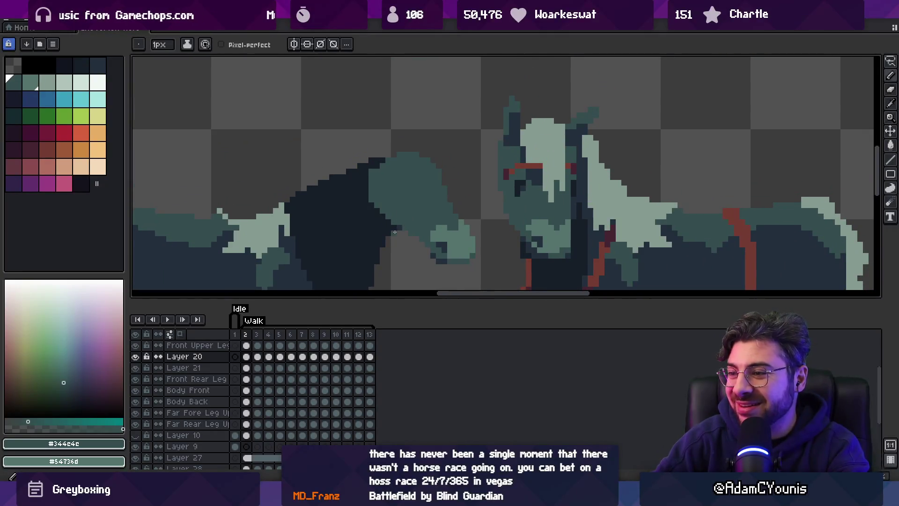
alt+click(381, 226)
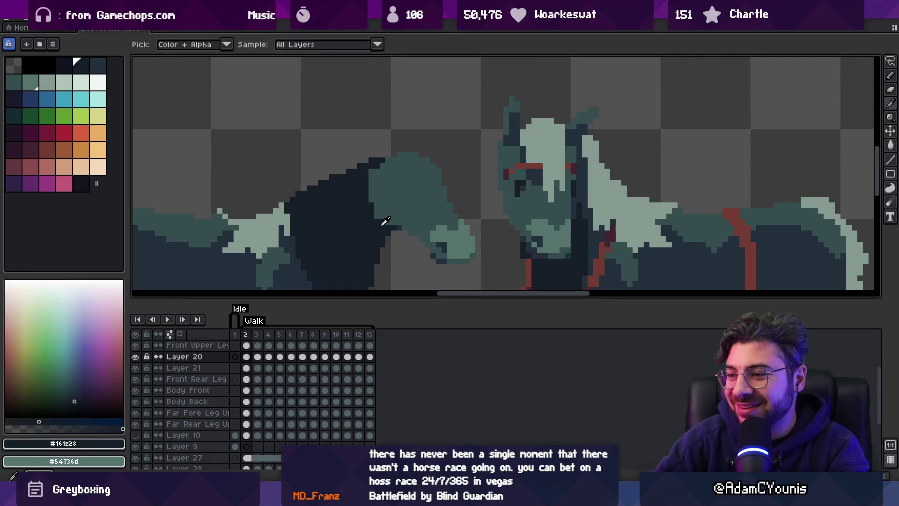
alt+click(404, 227)
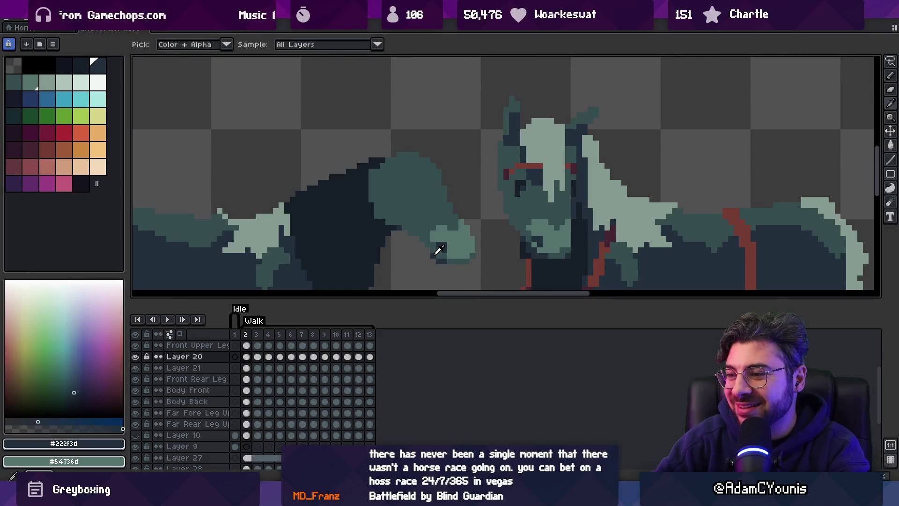
alt+click(402, 223)
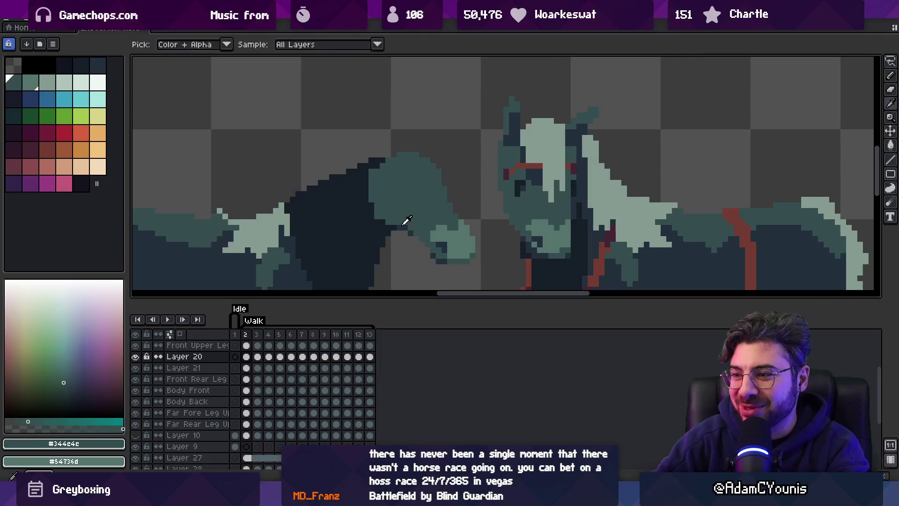
scroll(414, 209, down, 2)
scroll(432, 195, up, 1)
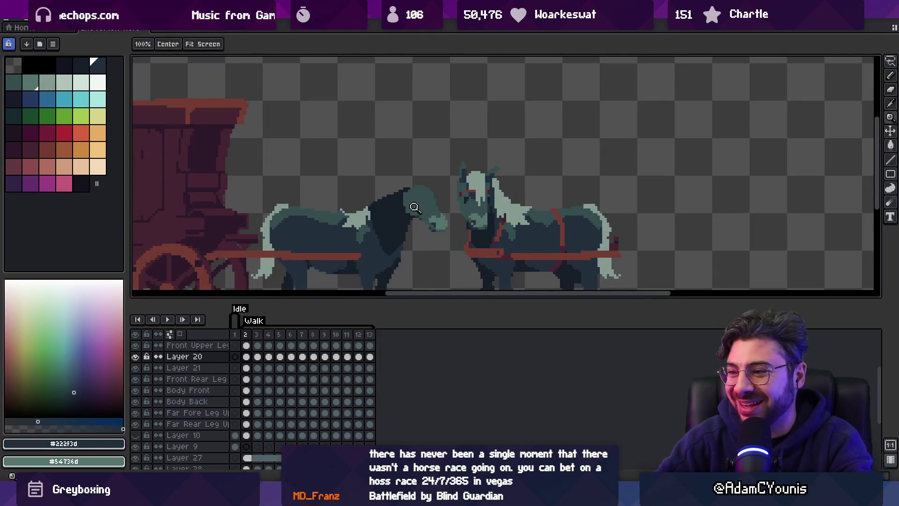
scroll(424, 208, up, 2)
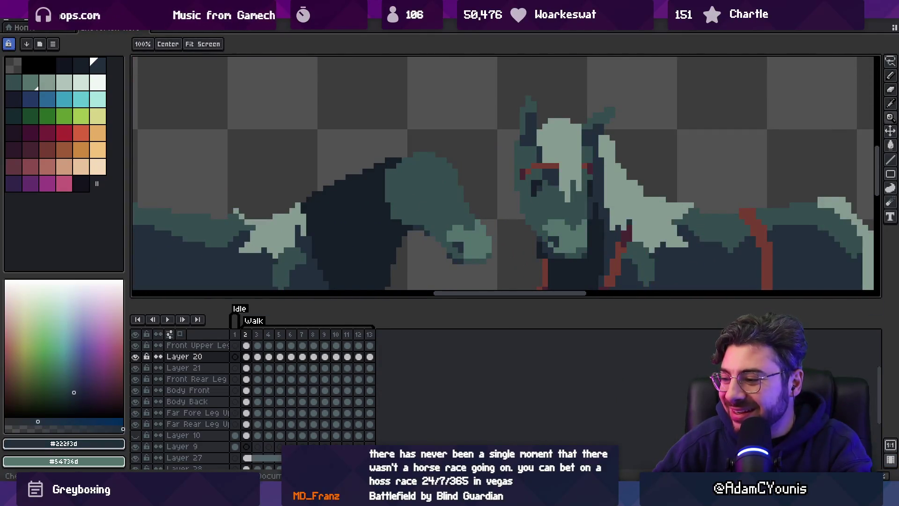
mouse_move(460, 497)
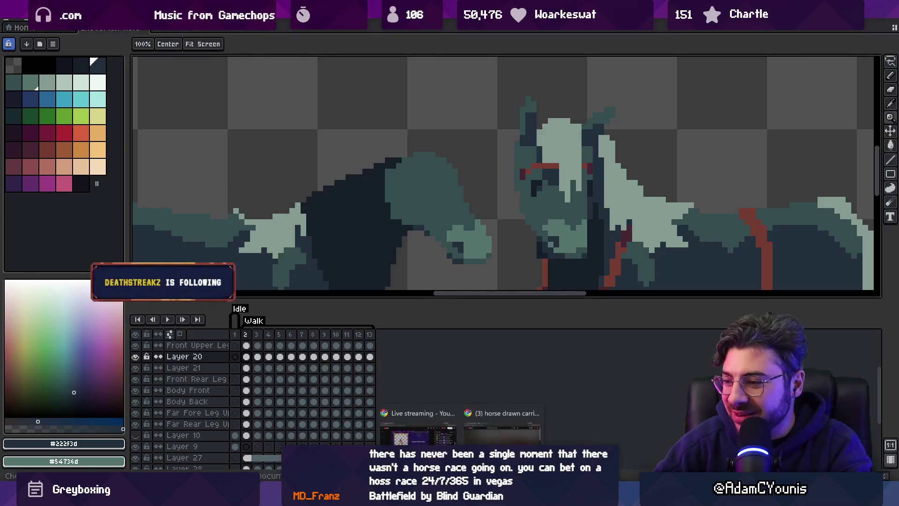
click(502, 433)
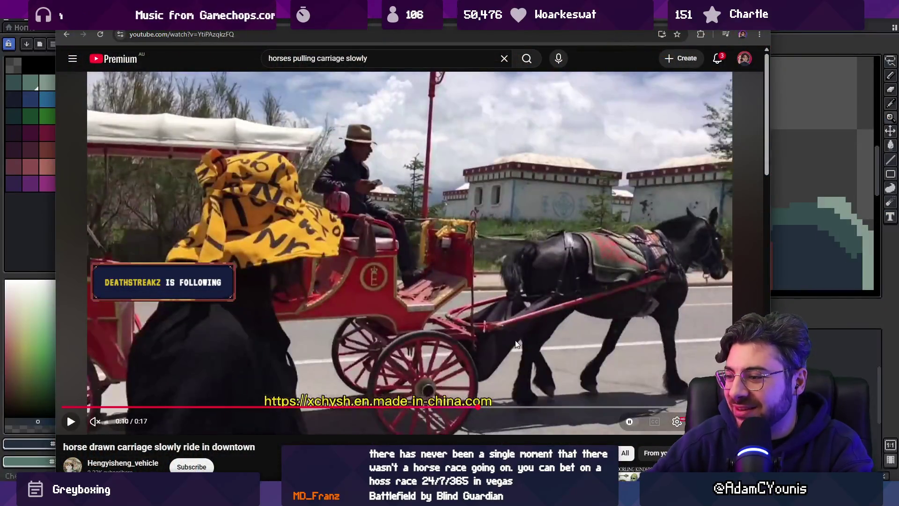
drag(265, 408, 265, 409)
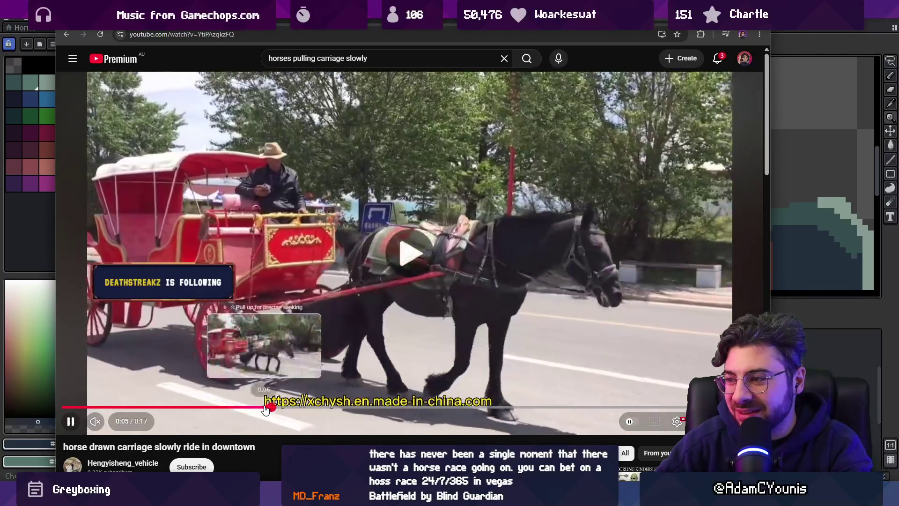
click(792, 34)
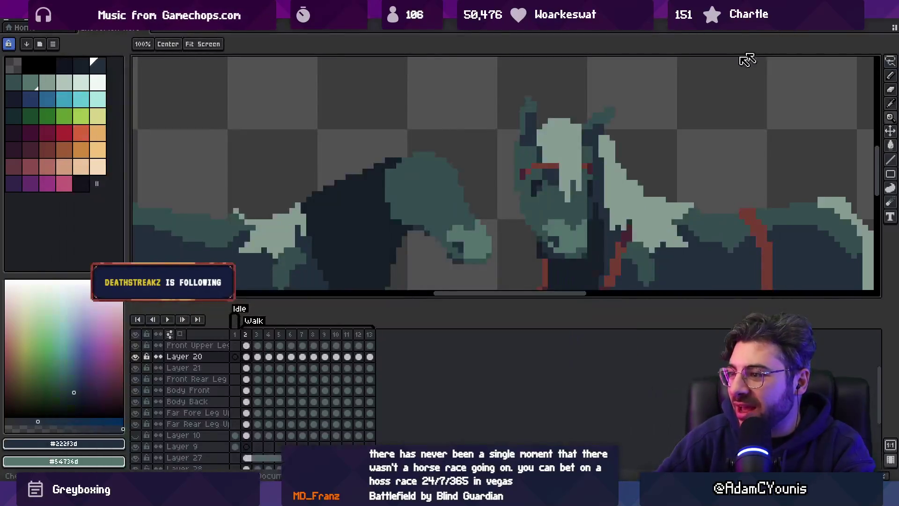
Sample the neck's teal-grey and dark blue, zoom out to review, then bring up the carriage reference video.
key(b)
alt+click(432, 217)
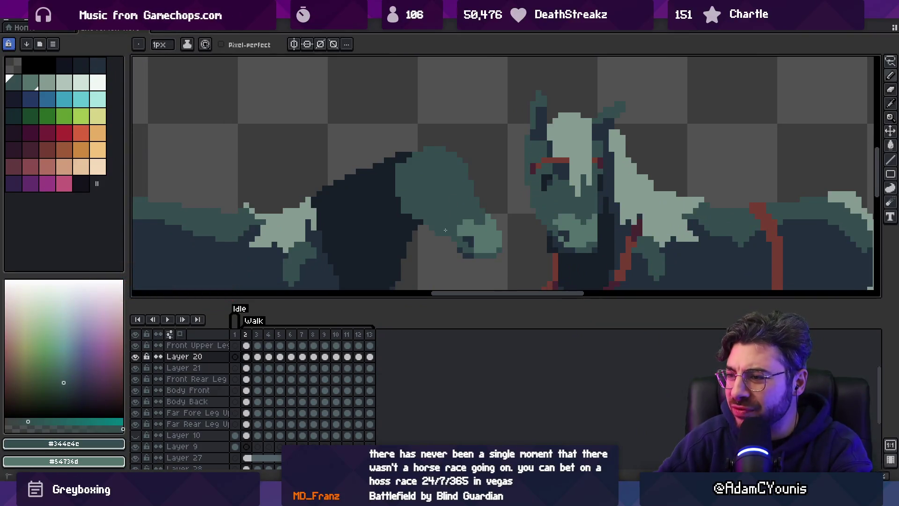
alt+click(455, 243)
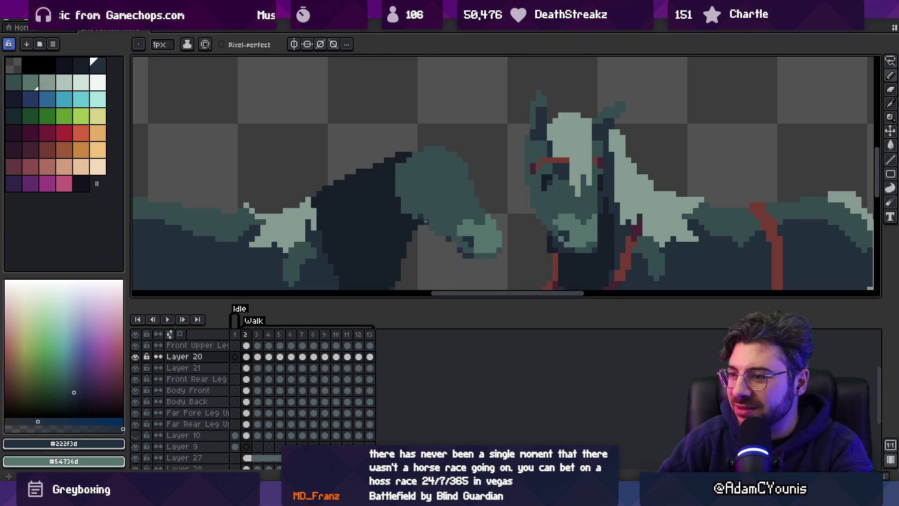
key(z)
scroll(413, 216, down, 6)
scroll(435, 192, up, 4)
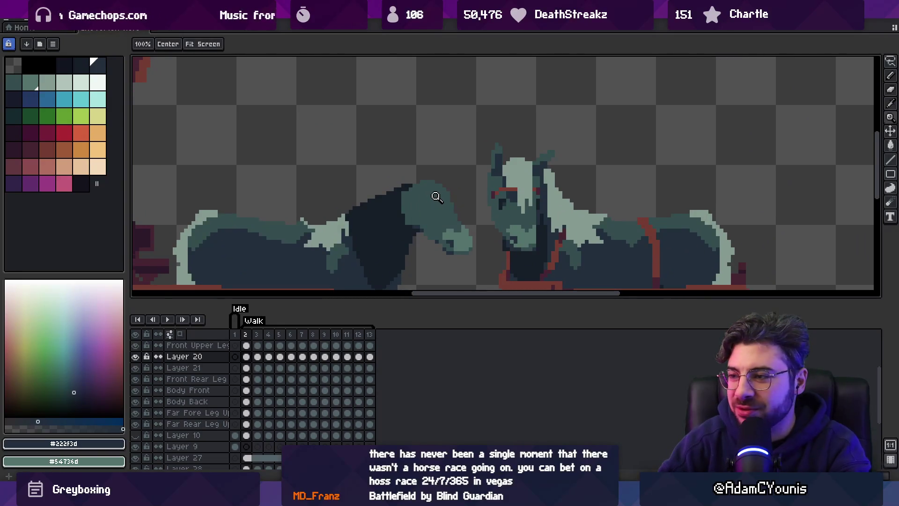
mouse_move(604, 489)
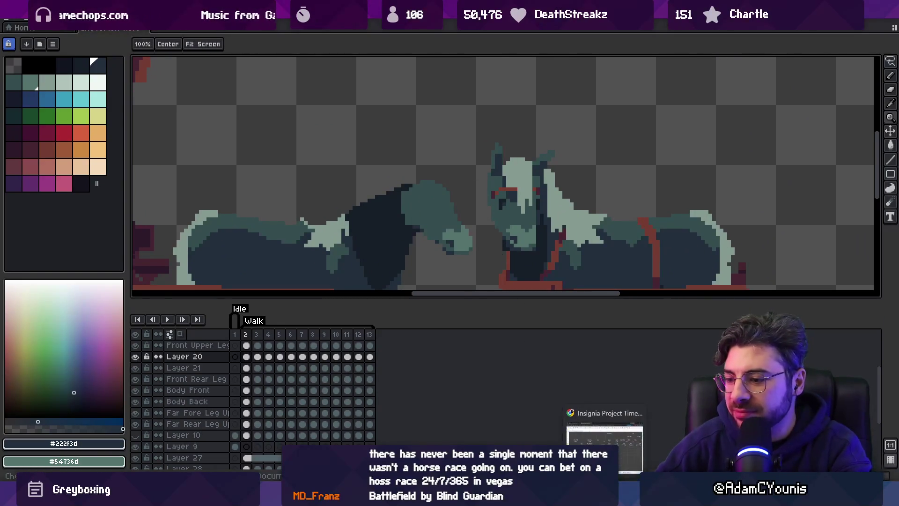
click(502, 426)
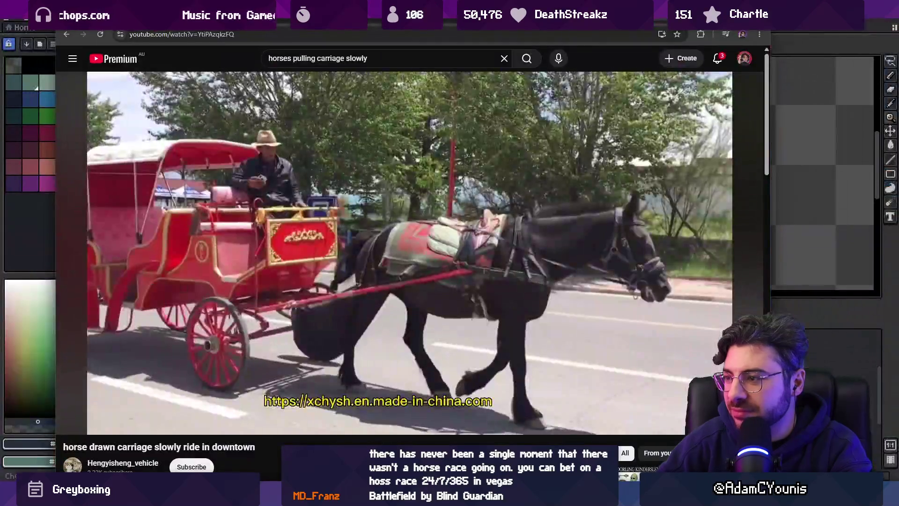
Play and pause the carriage clip on the horse's stride, then return to Aseprite and centre the horses.
click(499, 316)
click(694, 122)
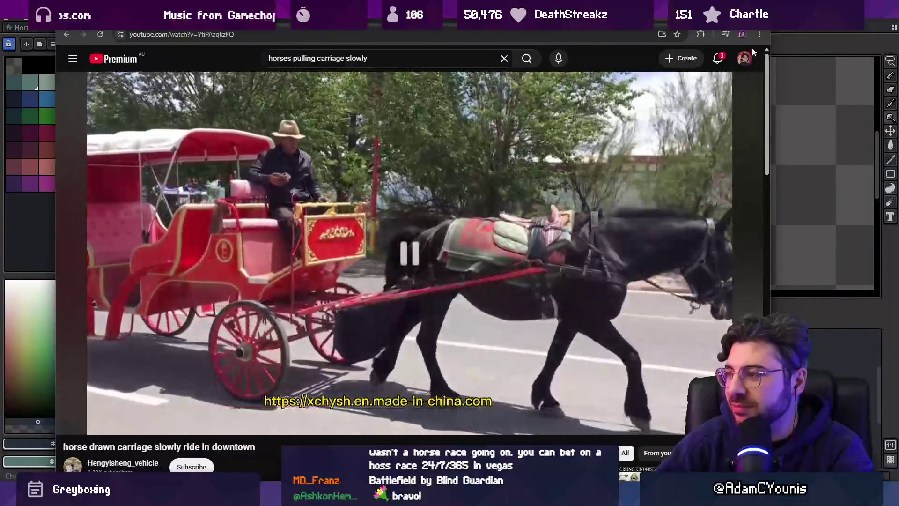
click(785, 33)
mouse_move(442, 182)
mouse_down()
mouse_move(381, 195)
mouse_move(395, 215)
mouse_move(387, 196)
mouse_up()
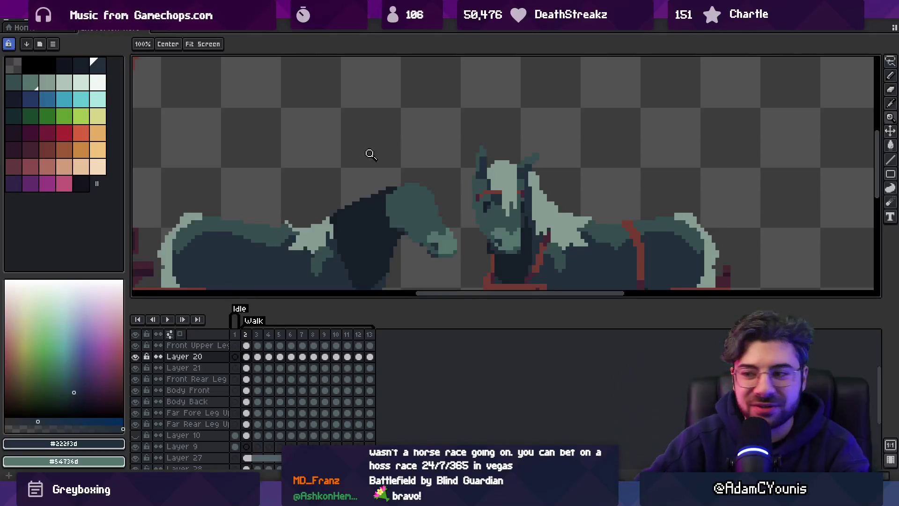
Pick the head's mid-teal #344c4c and redraw the forehead pixels so it reads rounder.
key(b)
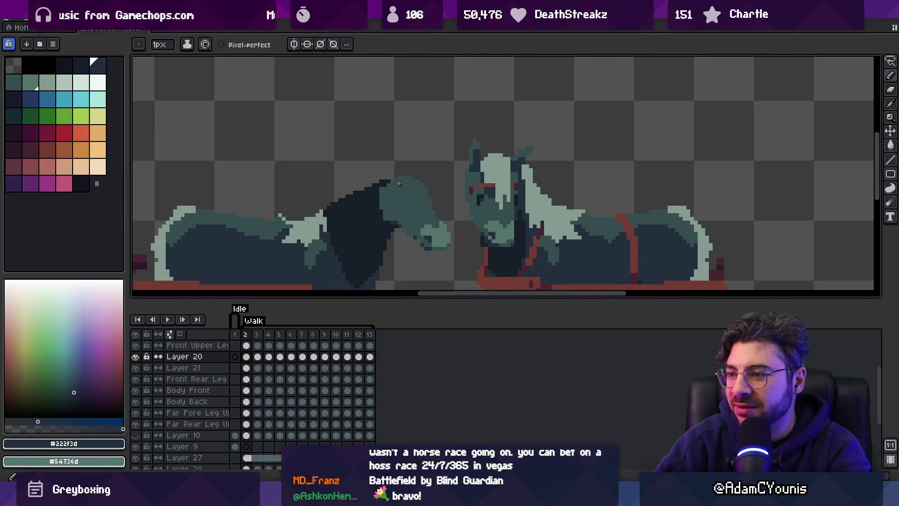
alt+click(415, 178)
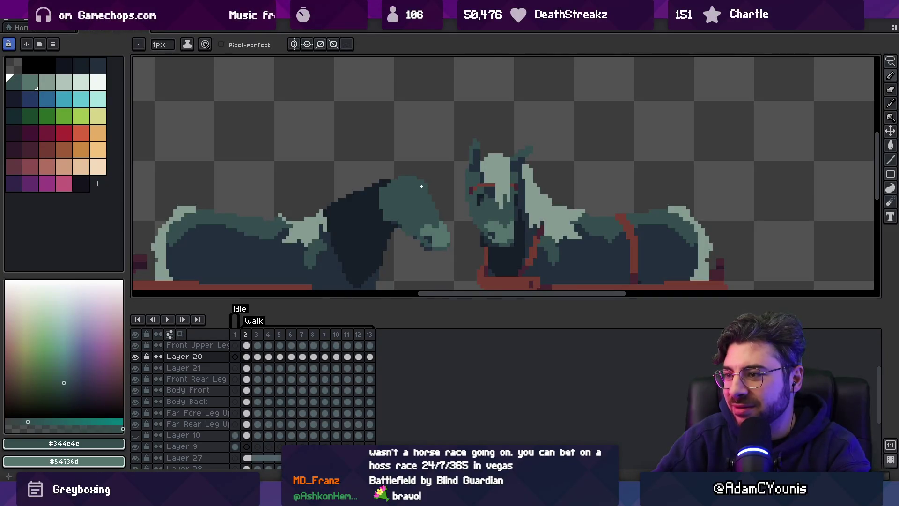
key(e)
key(b)
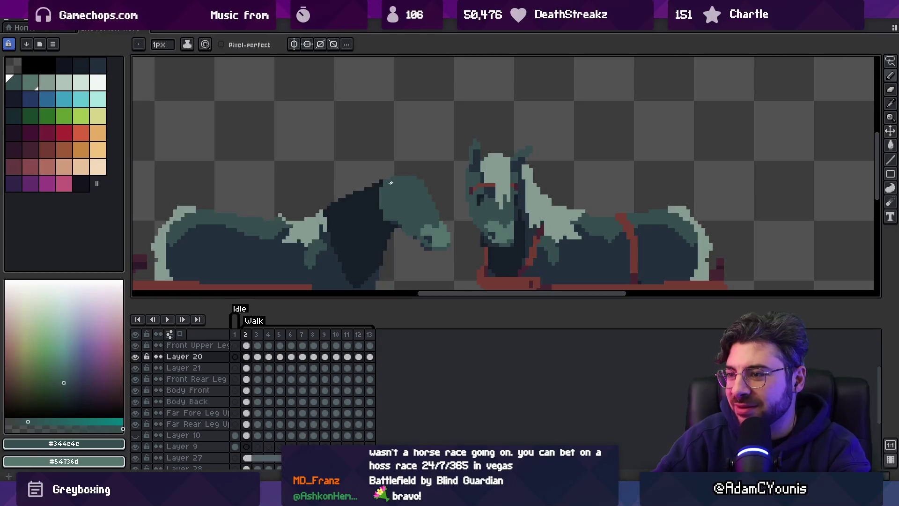
key(z)
scroll(419, 183, down, 2)
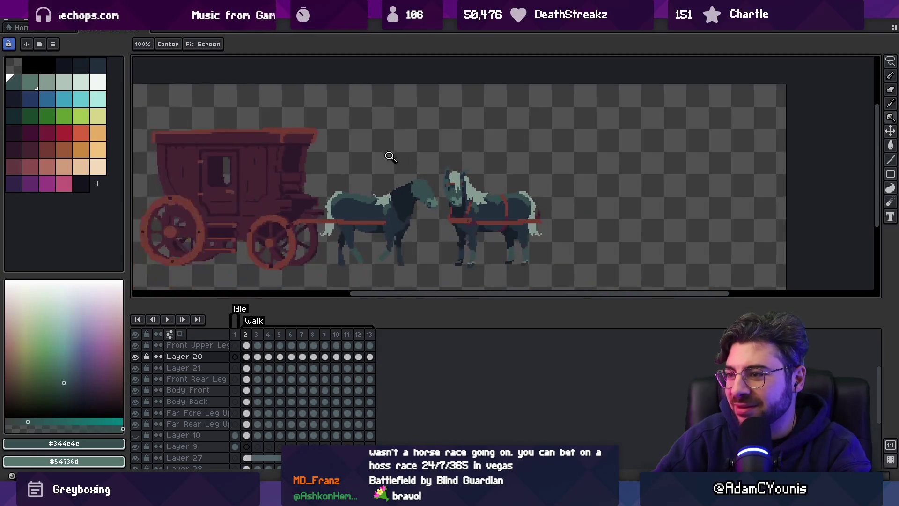
click(443, 169)
scroll(431, 188, up, 3)
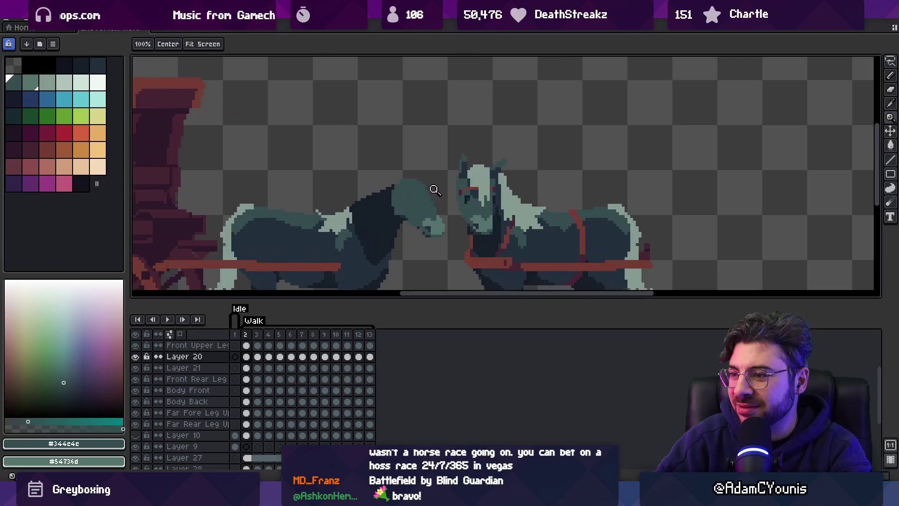
key(b)
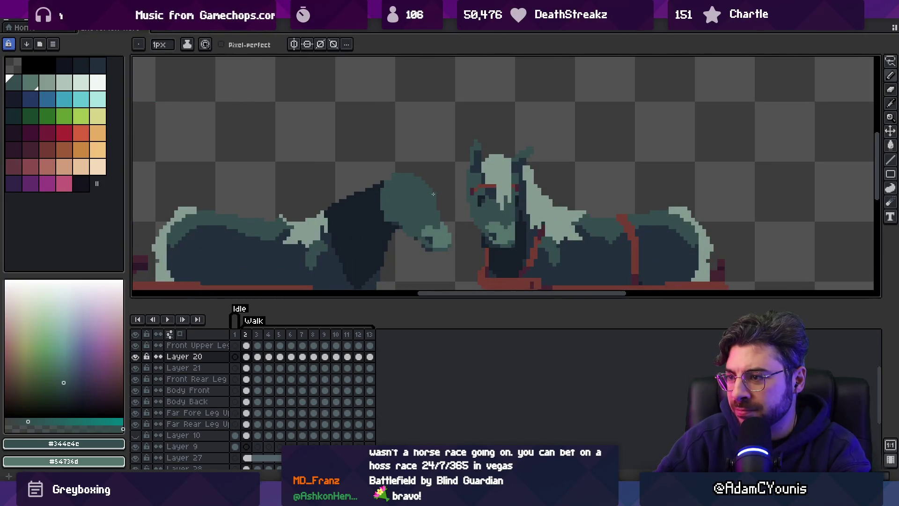
Refine the forehead outline further, checking it against the whole carriage and horses zoomed out.
key(z)
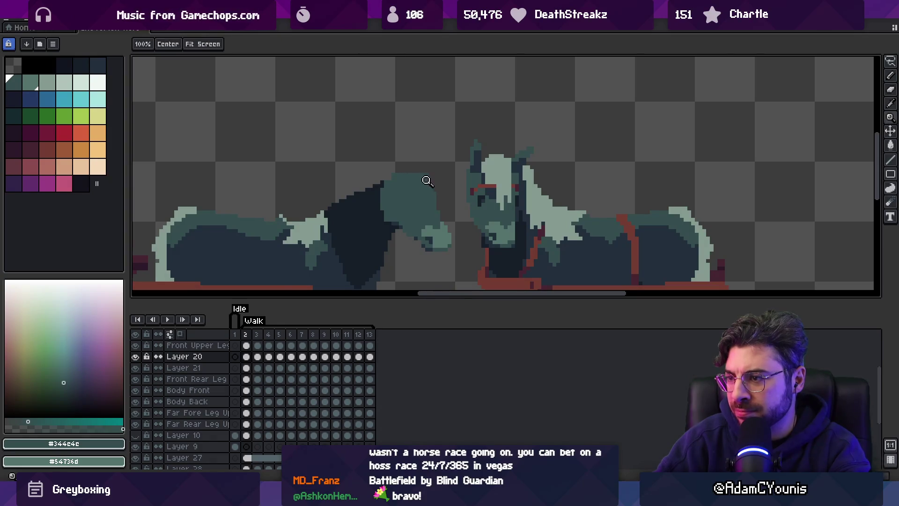
scroll(423, 181, down, 2)
scroll(415, 185, up, 2)
key(b)
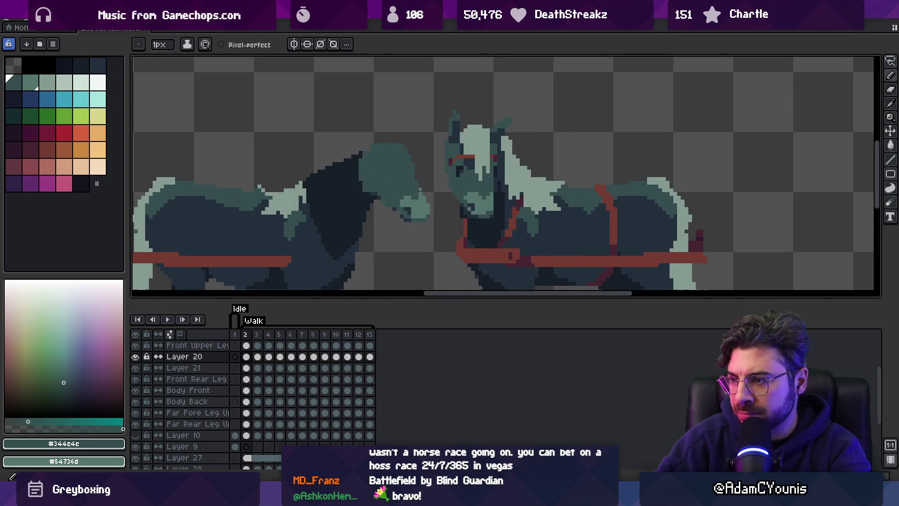
key(e)
key(i)
key(b)
key(z)
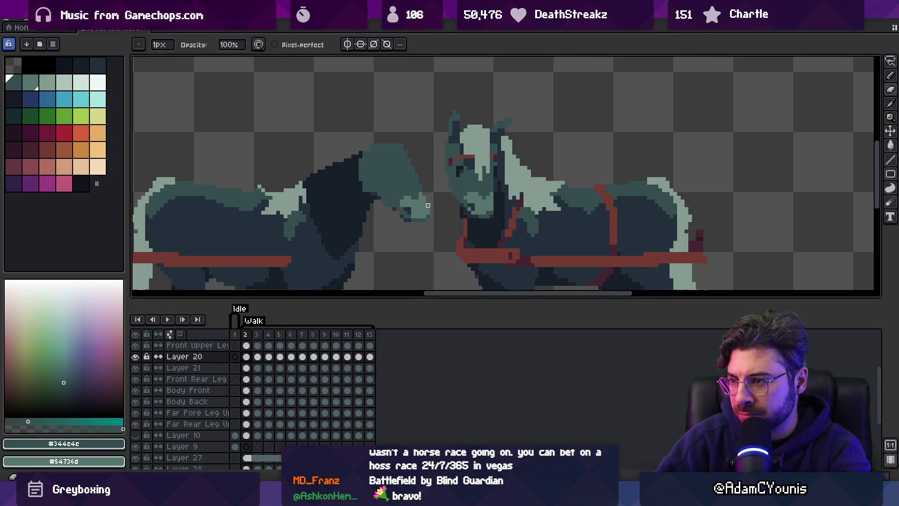
scroll(416, 206, down, 3)
scroll(444, 187, up, 3)
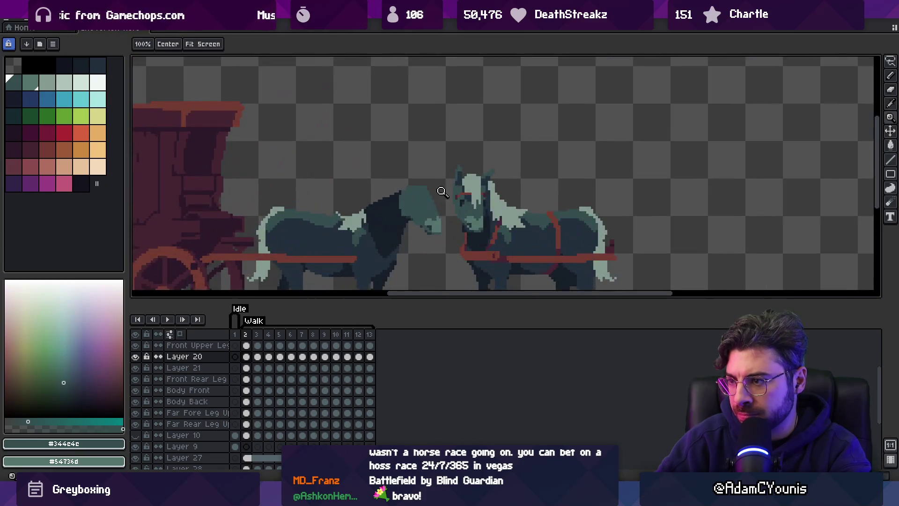
key(b)
alt+click(400, 220)
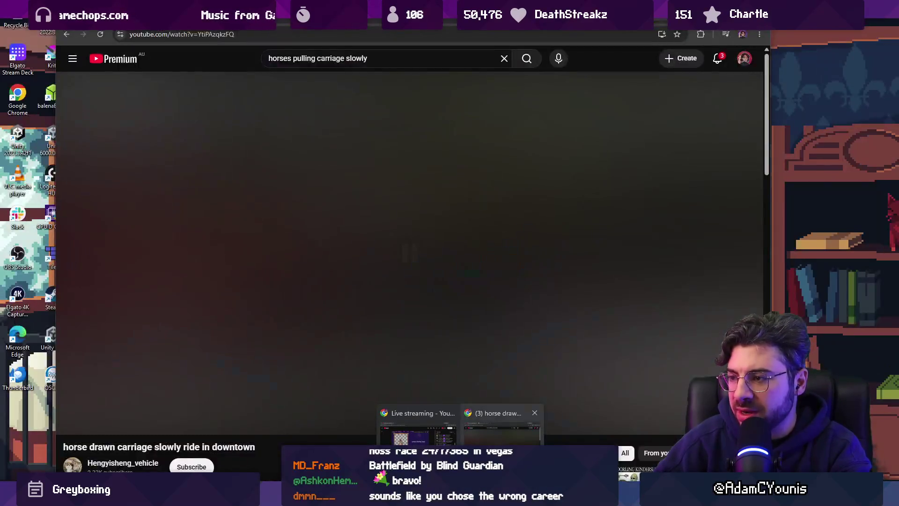
Rewind the YouTube carriage clip near its start and pause it mid-stride.
click(501, 424)
click(330, 358)
key(Left)
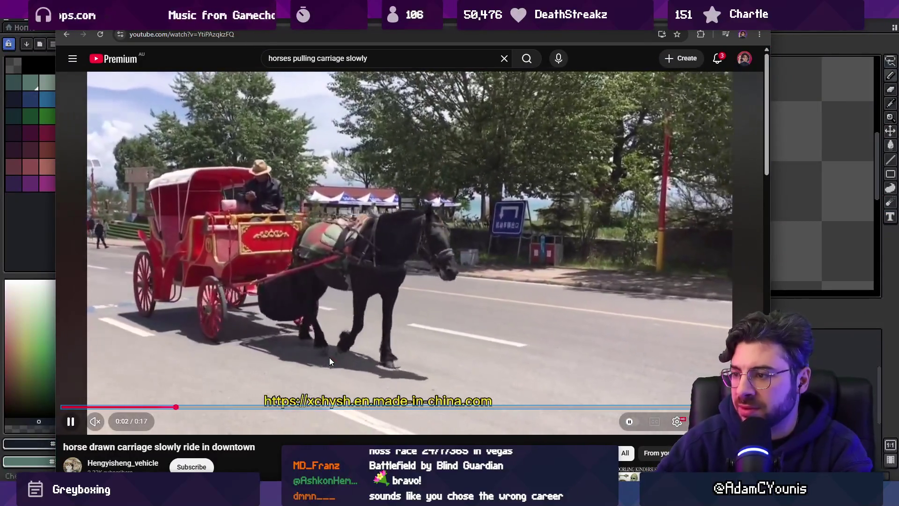
key(space)
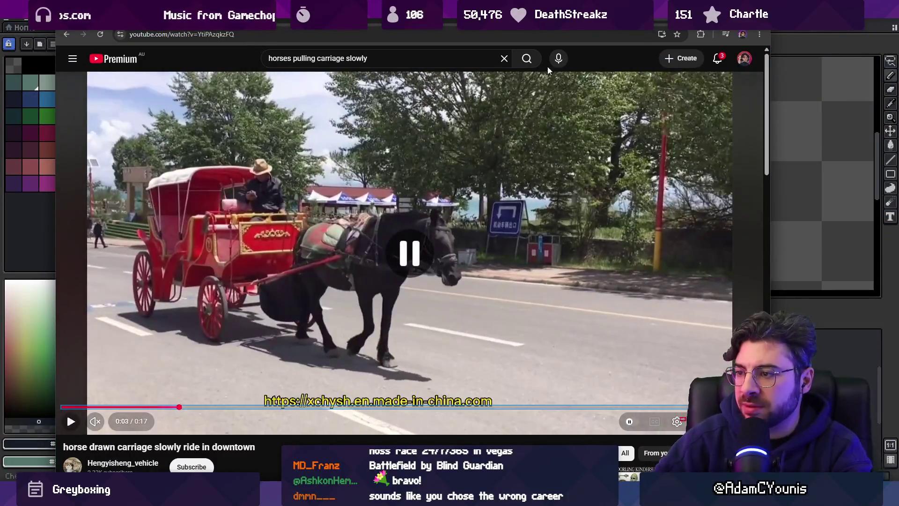
Arrange Aseprite beside the video and zoom in on the horses' heads.
drag(375, 23, 787, 20)
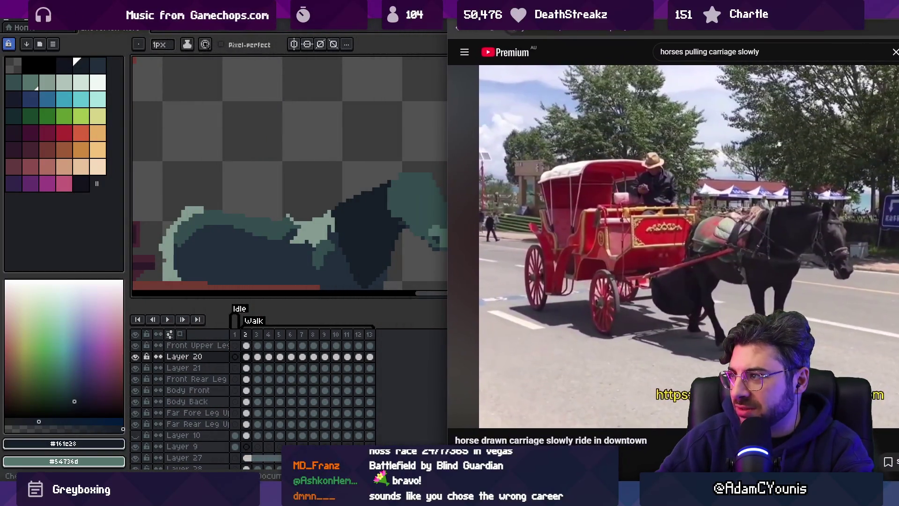
mouse_move(328, 9)
mouse_down()
mouse_move(368, 13)
mouse_move(332, 13)
mouse_up()
key(z)
click(432, 181)
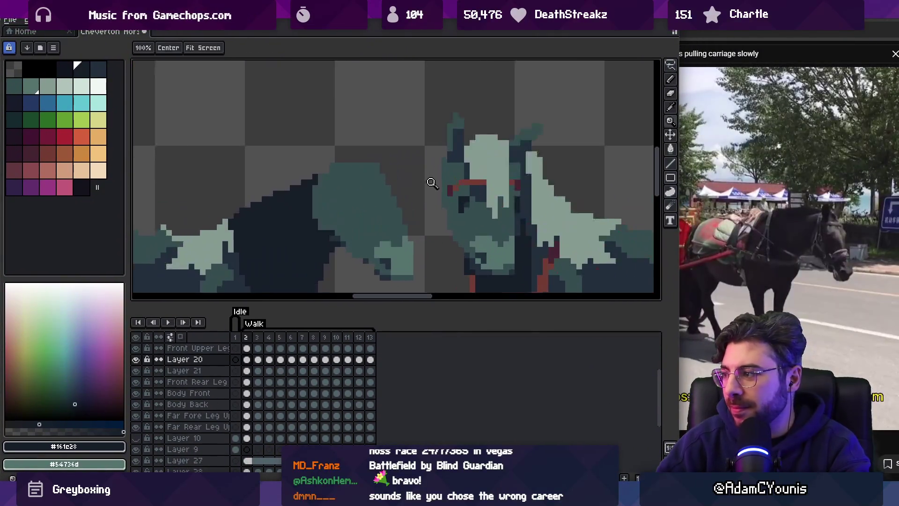
Zoom in on the left horse's head, then select the muzzle and shift it forward.
click(388, 209)
scroll(398, 215, down, 1)
alt+click(397, 215)
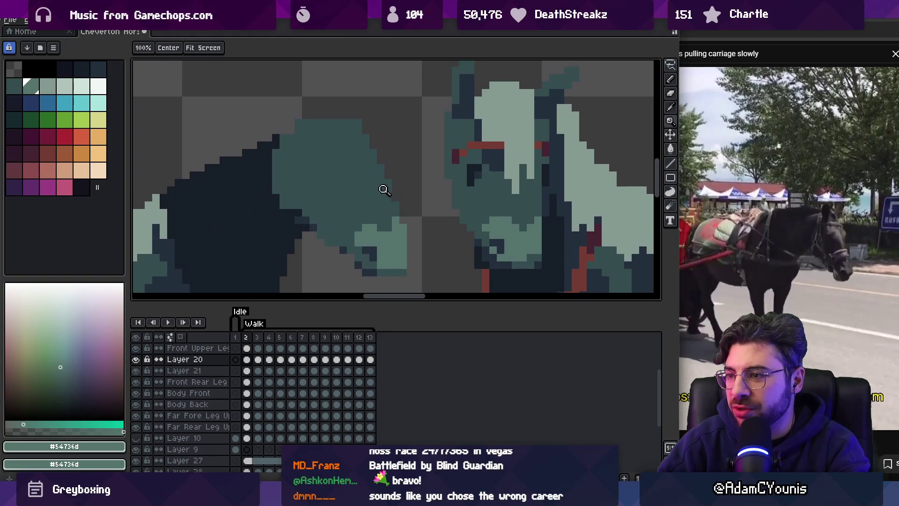
key(b)
alt+click(370, 249)
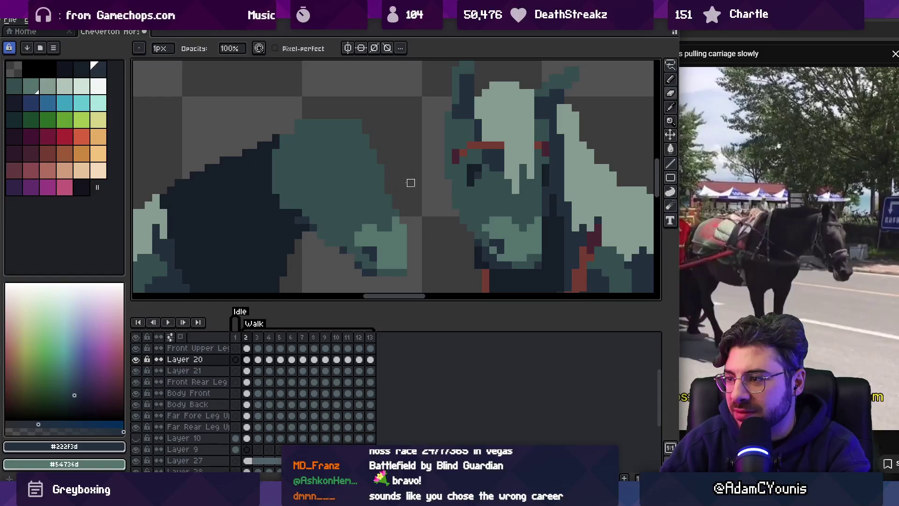
key(alt)
alt+click(384, 195)
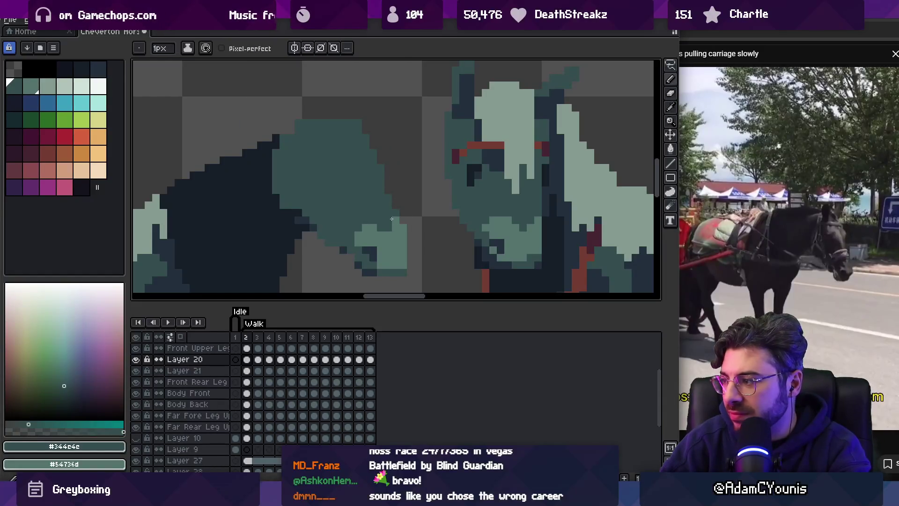
key(m)
mouse_move(365, 220)
mouse_down()
mouse_move(334, 246)
mouse_move(410, 227)
mouse_move(395, 217)
mouse_move(387, 230)
mouse_up()
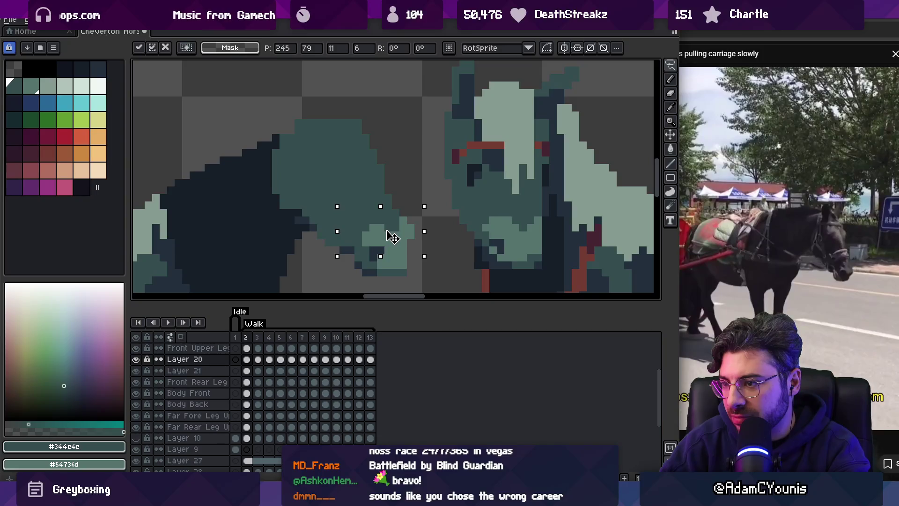
key(b)
Paint a column of light-teal pixels to round off the nose tip.
alt+click(373, 249)
alt+click(410, 235)
drag(410, 236, 410, 258)
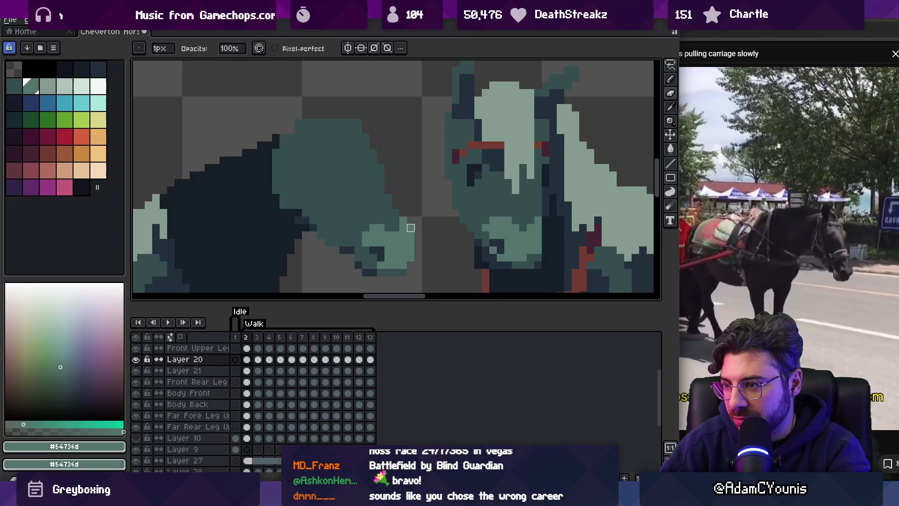
alt+click(410, 224)
key(z)
scroll(417, 207, down, 5)
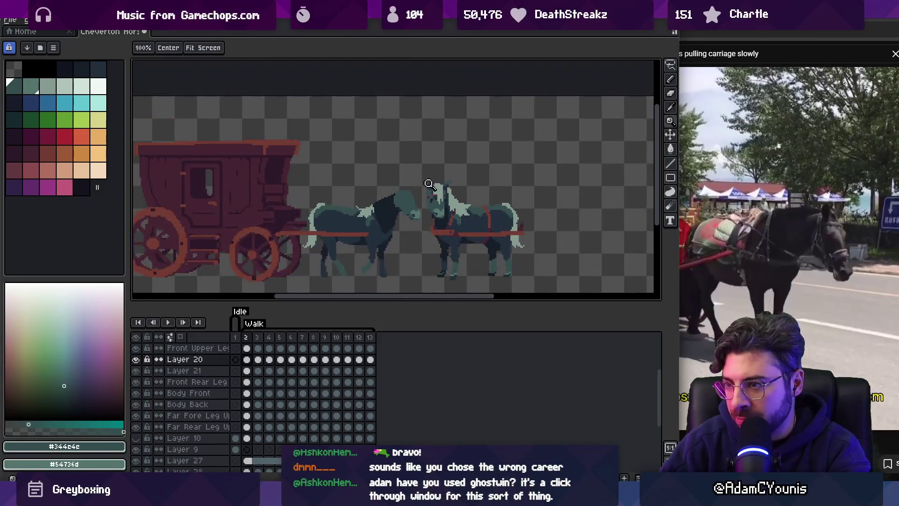
scroll(427, 184, up, 5)
key(b)
alt+click(374, 228)
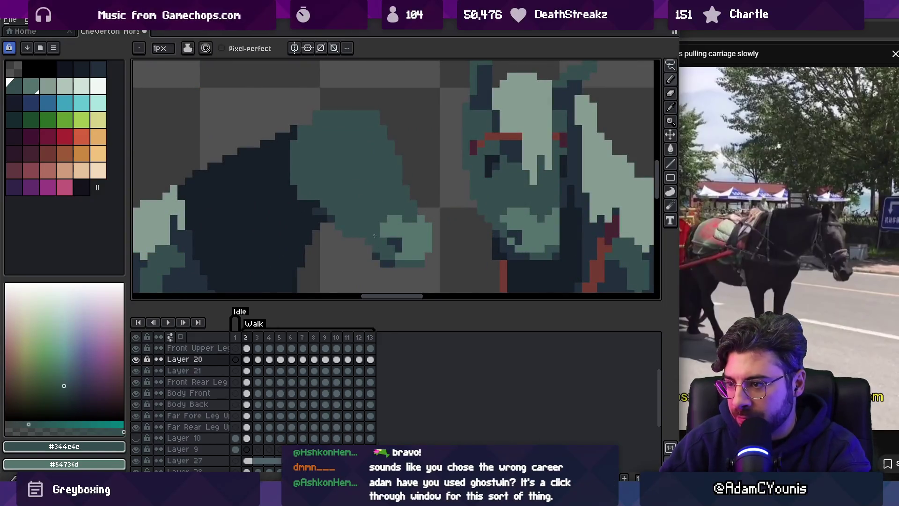
drag(375, 231, 355, 219)
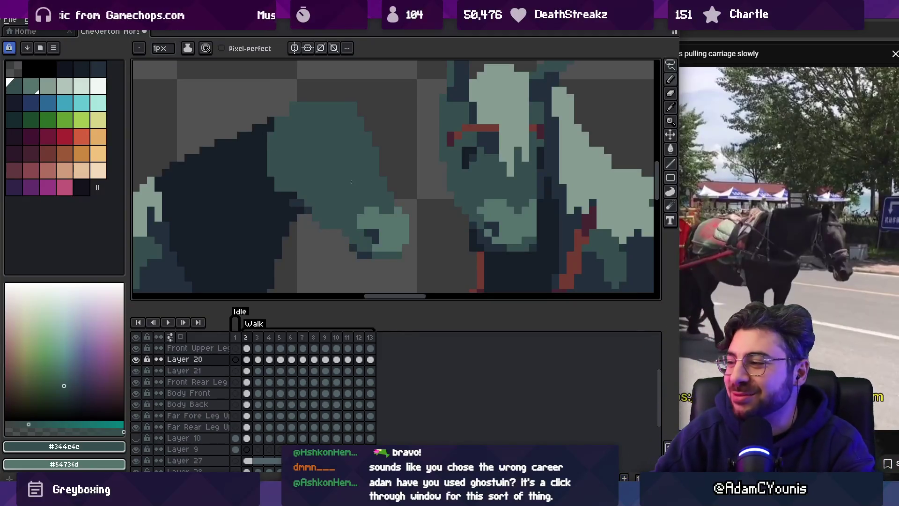
Place a small two-pixel dark eye on the left horse's head.
key(alt)
scroll(356, 187, right, 1)
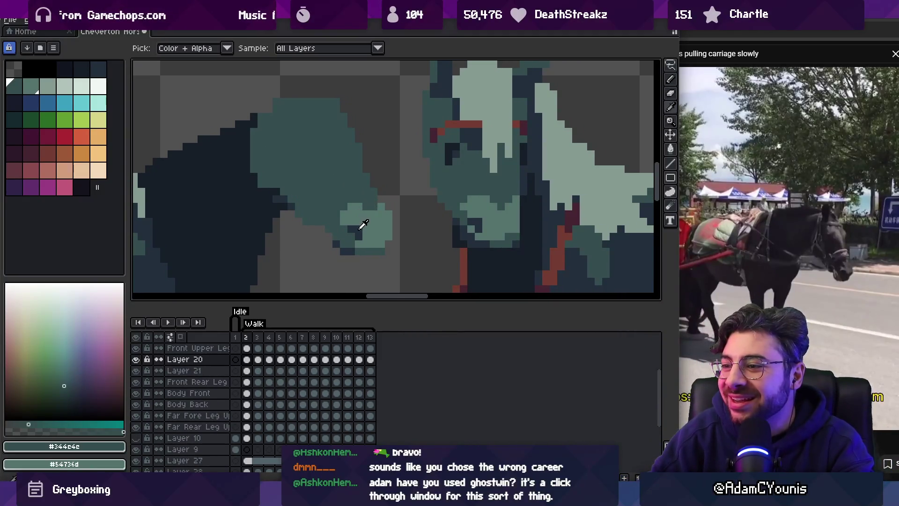
click(448, 149)
click(303, 168)
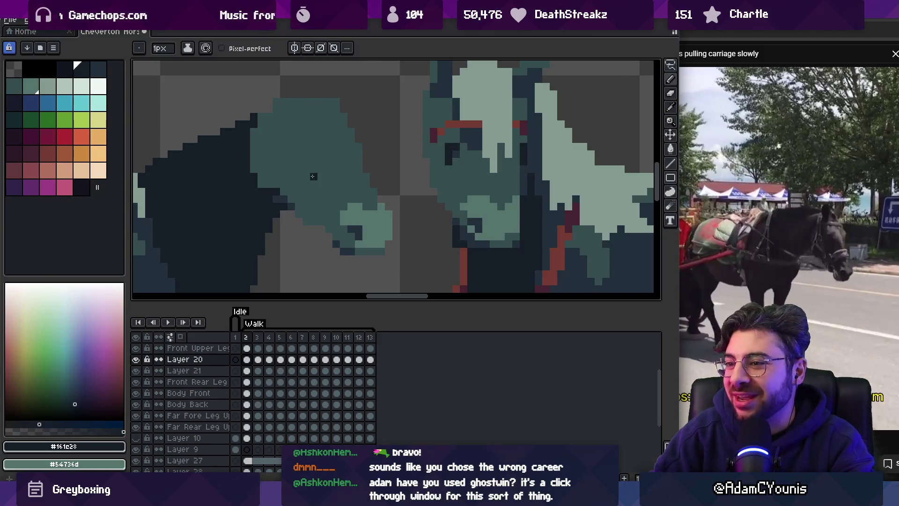
drag(321, 141, 321, 168)
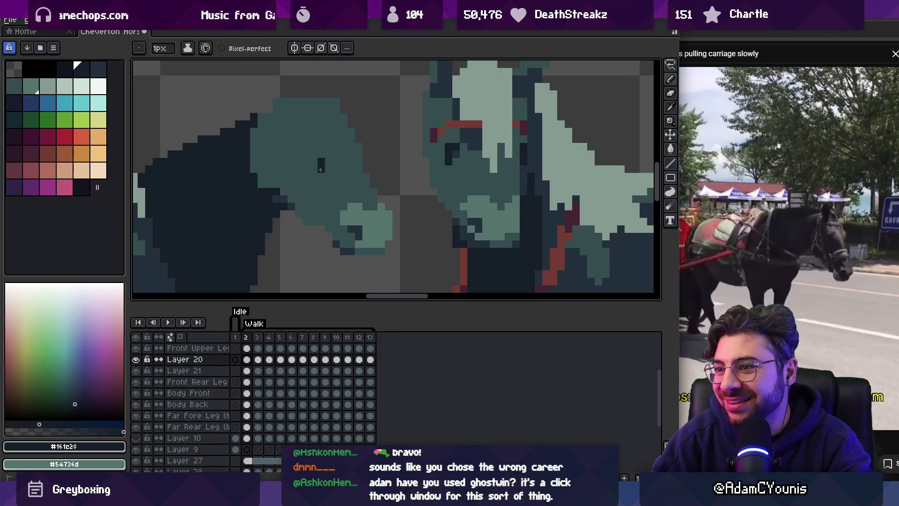
click(314, 163)
Sample the dark teal #344c4c from the head as the drawing colour.
key(alt)
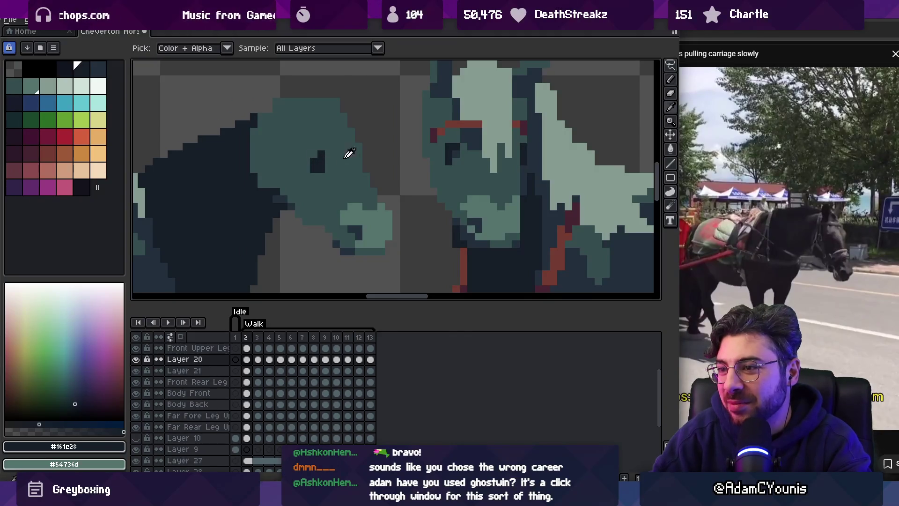
alt+click(462, 144)
key(z)
scroll(315, 157, down, 3)
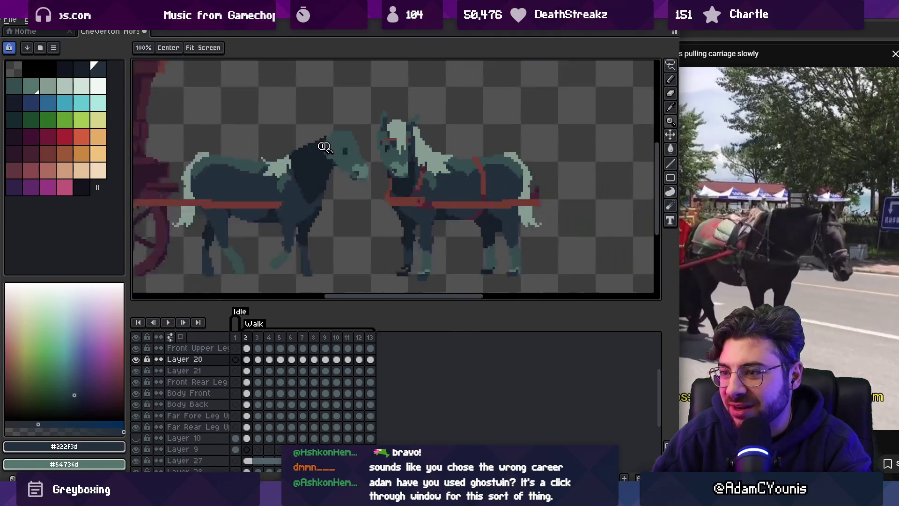
scroll(366, 147, up, 3)
alt+click(355, 148)
key(b)
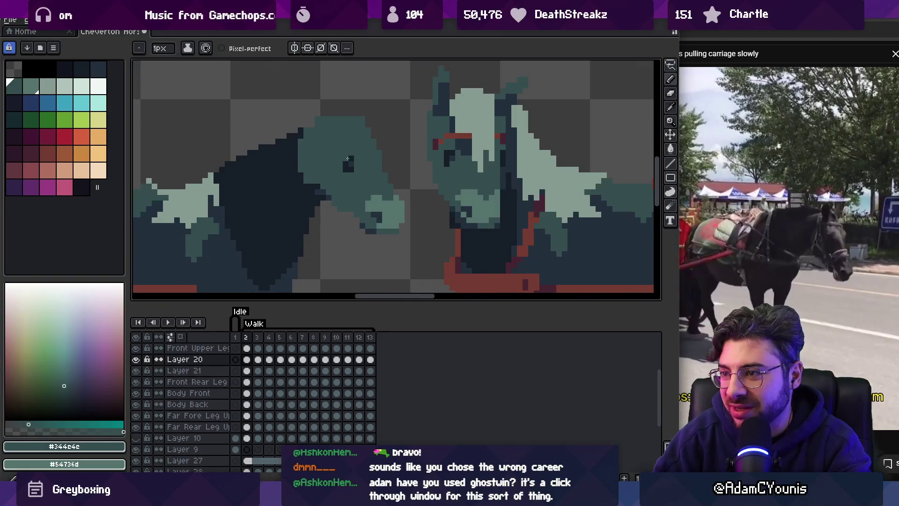
key(z)
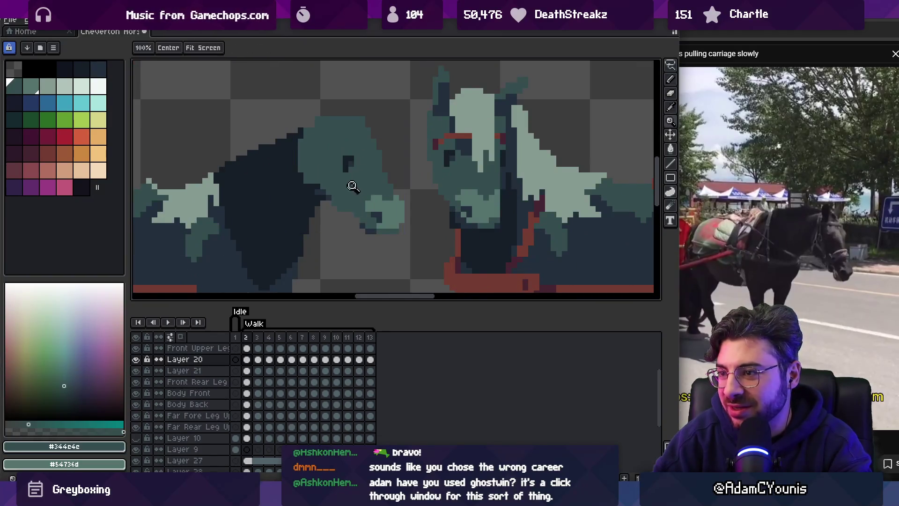
scroll(356, 185, down, 3)
scroll(379, 179, up, 2)
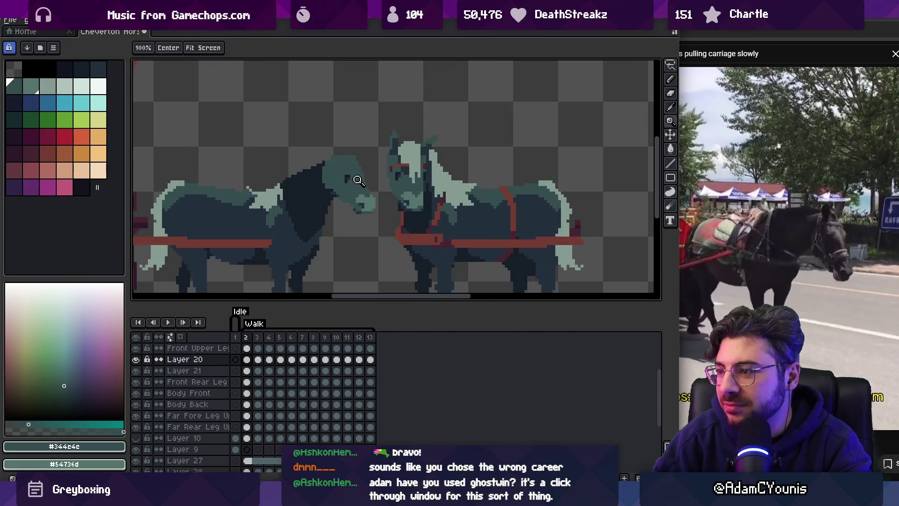
scroll(358, 174, up, 1)
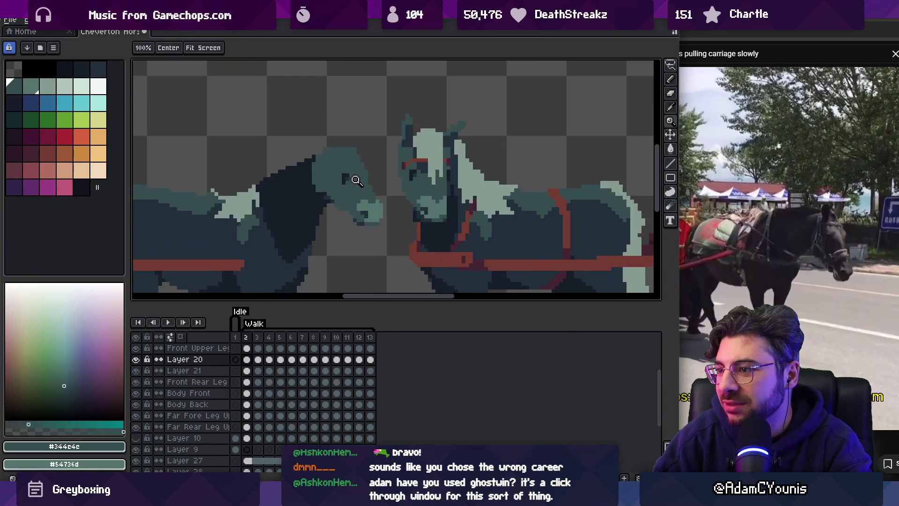
Move the left horse's eye slightly lower using an elliptical selection.
key(m)
mouse_move(333, 164)
mouse_down()
mouse_move(364, 194)
mouse_move(349, 192)
mouse_up()
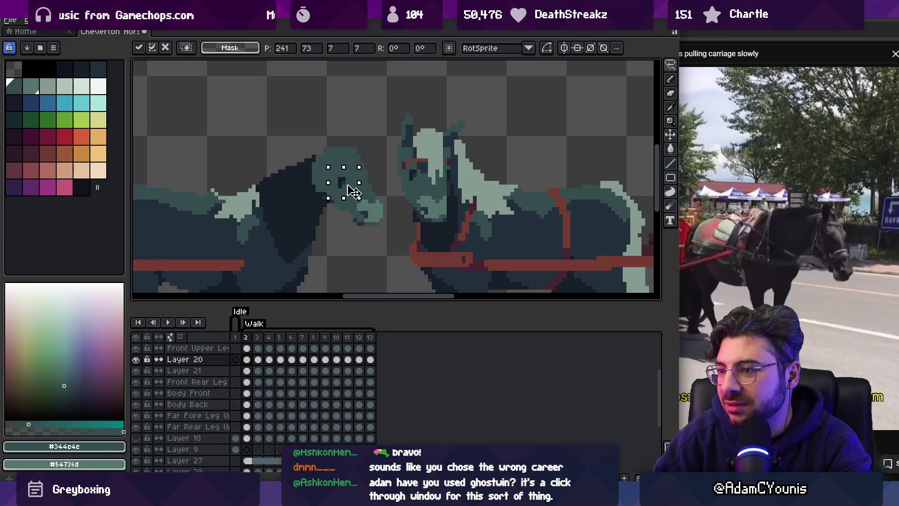
key(Return)
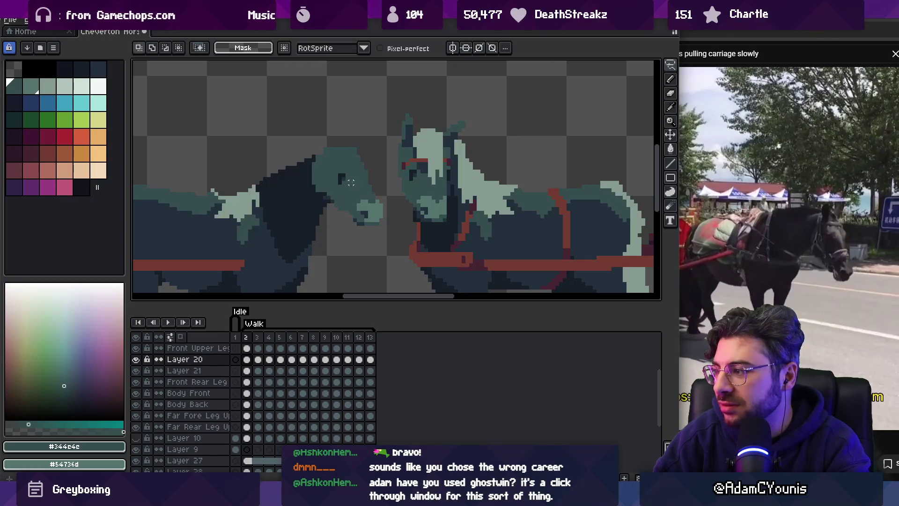
mouse_move(328, 159)
mouse_down()
mouse_move(368, 197)
mouse_move(355, 186)
mouse_up()
key(Return)
key(b)
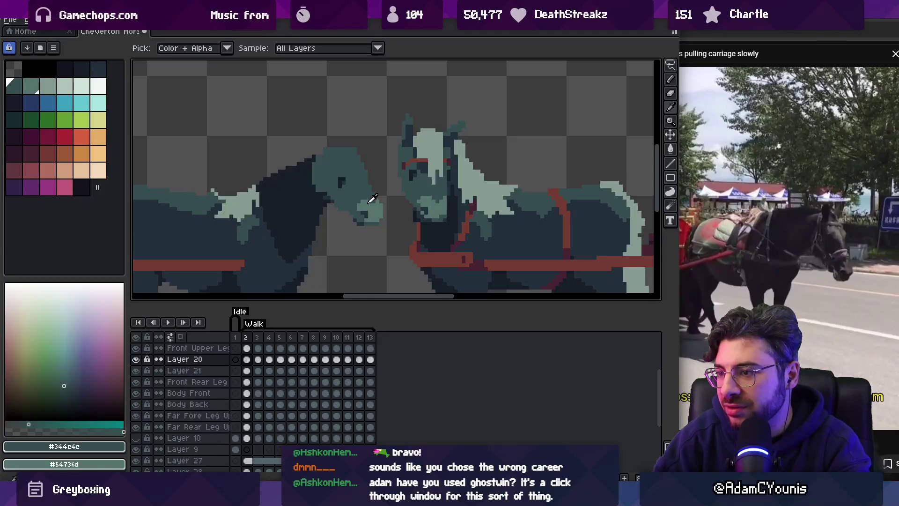
Extend the top of the ear upward with the lighter teal #849a90.
alt+click(362, 179)
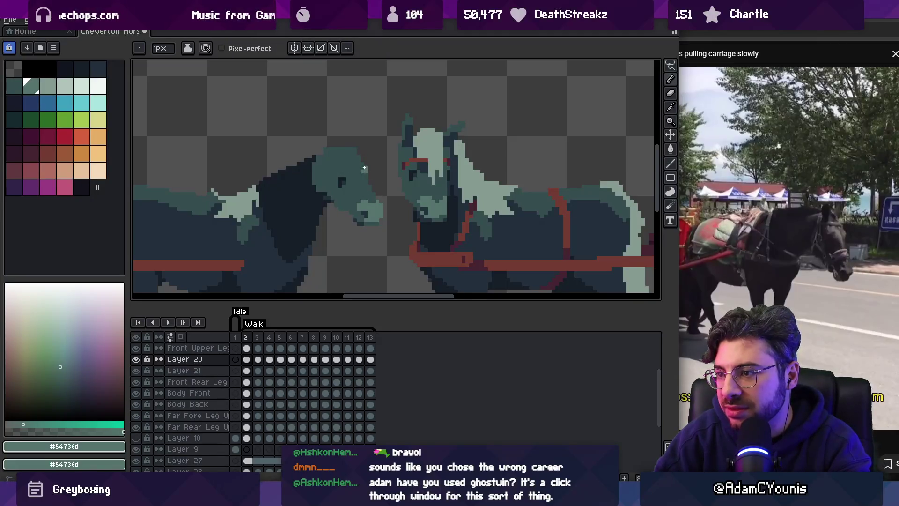
scroll(337, 166, down, 4)
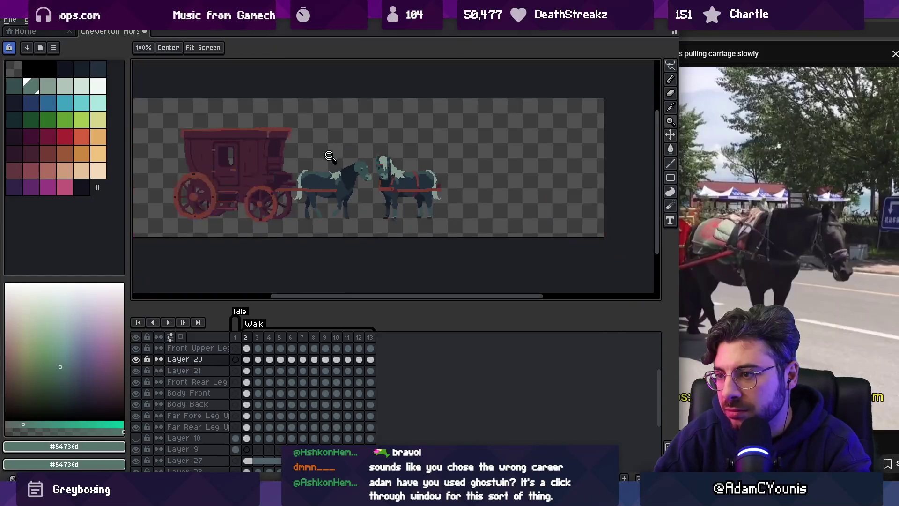
scroll(368, 153, up, 4)
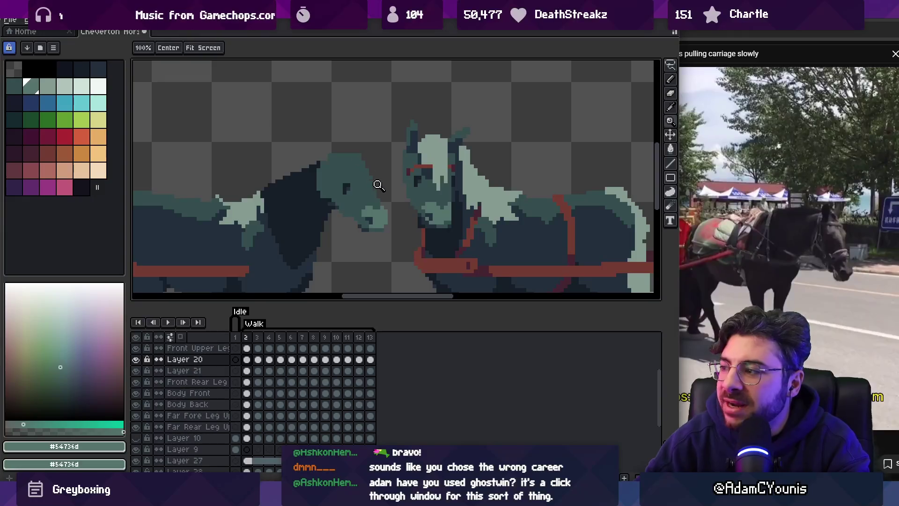
key(b)
alt+click(375, 163)
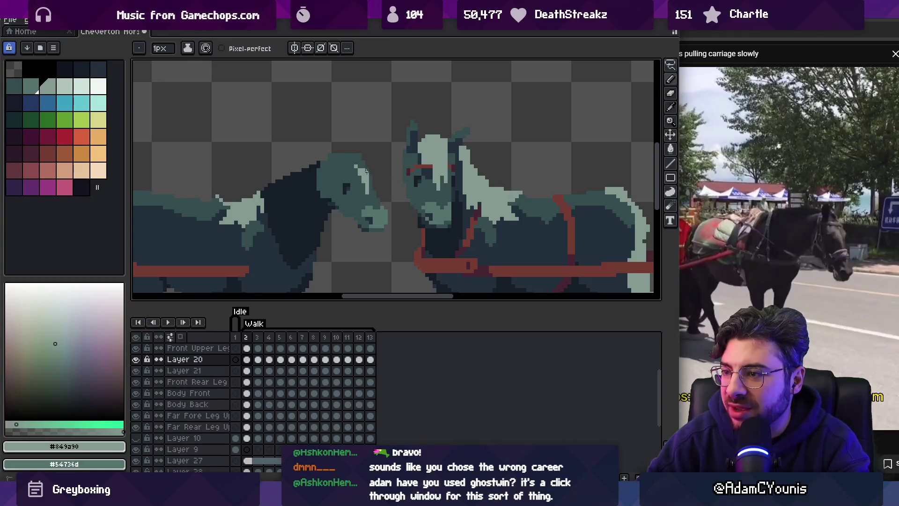
drag(363, 154, 359, 148)
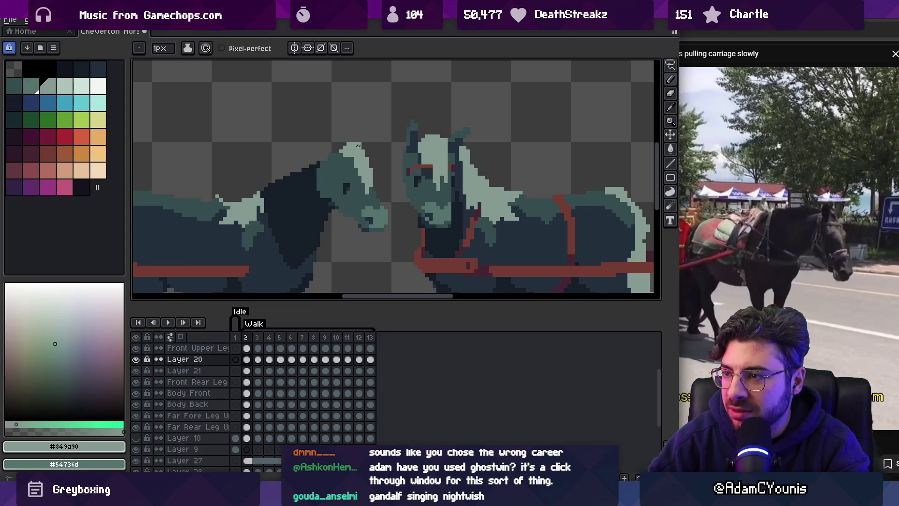
key(e)
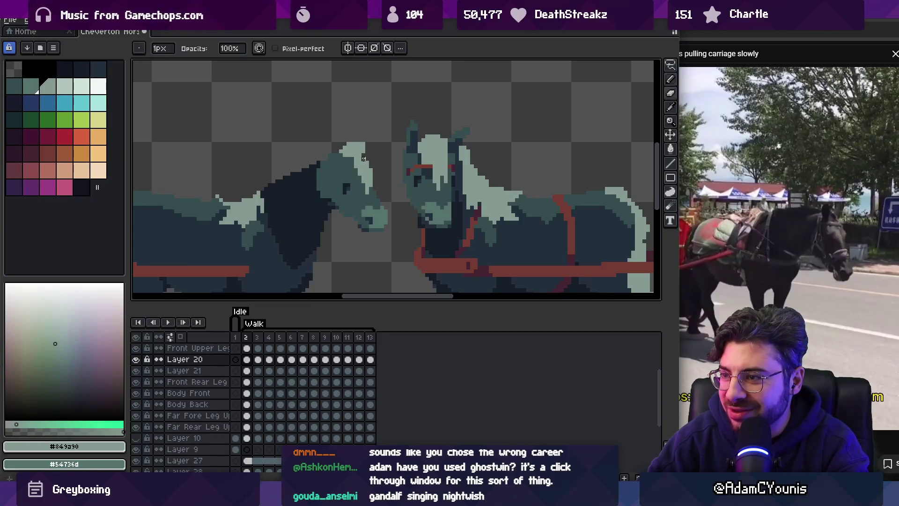
key(b)
key(e)
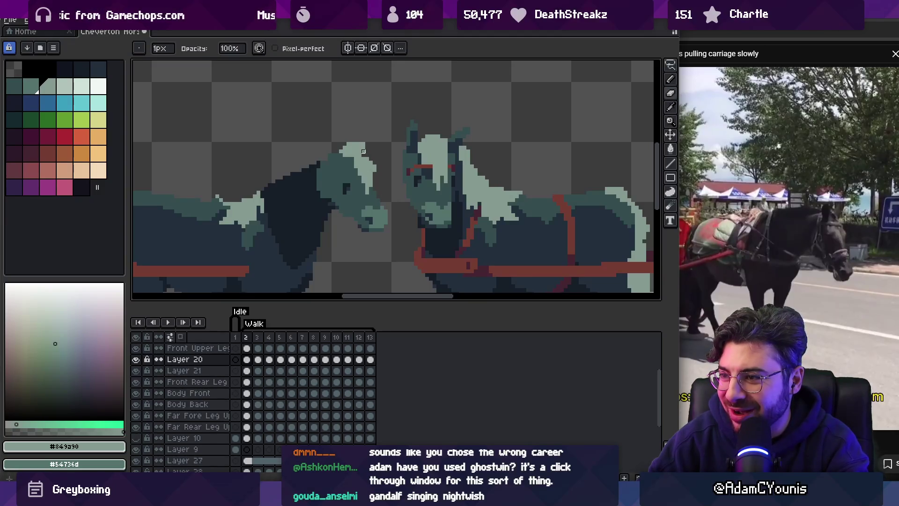
Sample the dark teal #344c4c and the pale ear colour to keep shaping the ear.
key(z)
scroll(356, 122, down, 4)
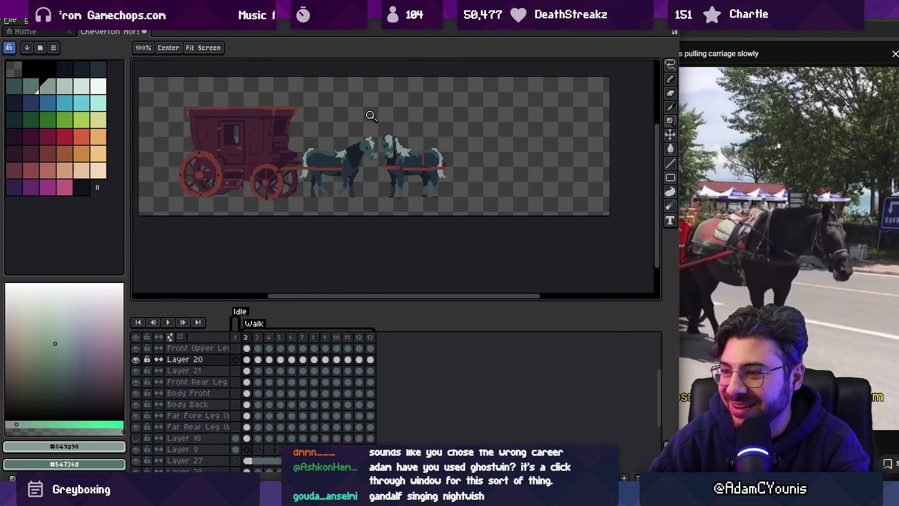
scroll(371, 116, up, 4)
mouse_move(372, 130)
mouse_down()
mouse_move(362, 140)
mouse_move(364, 115)
mouse_up()
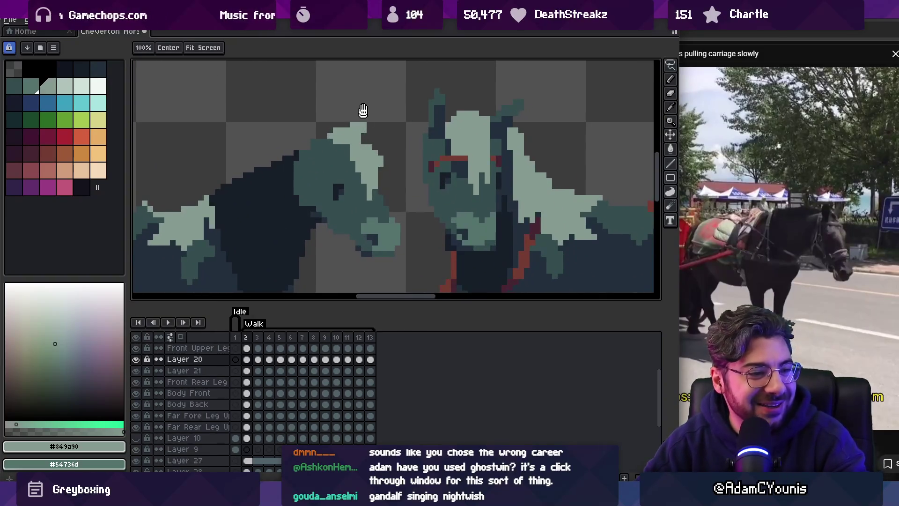
drag(361, 185, 354, 165)
key(i)
click(359, 176)
key(b)
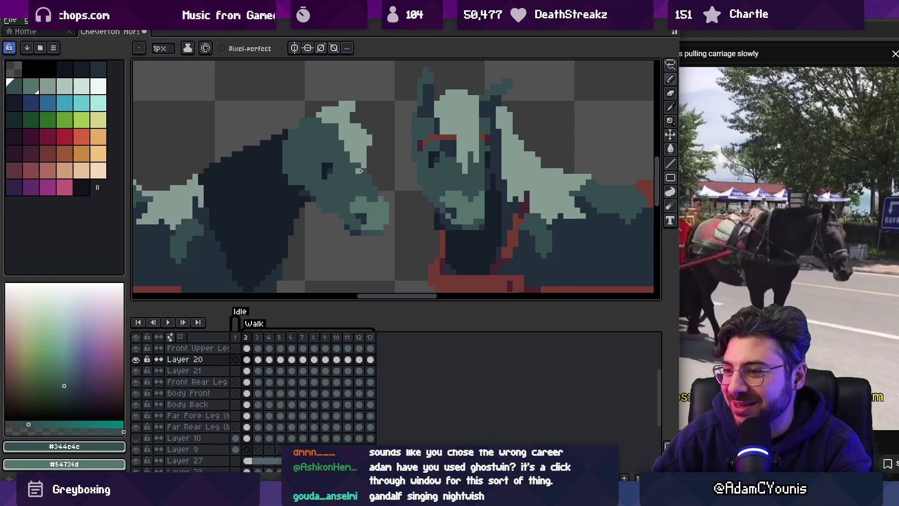
alt+click(362, 147)
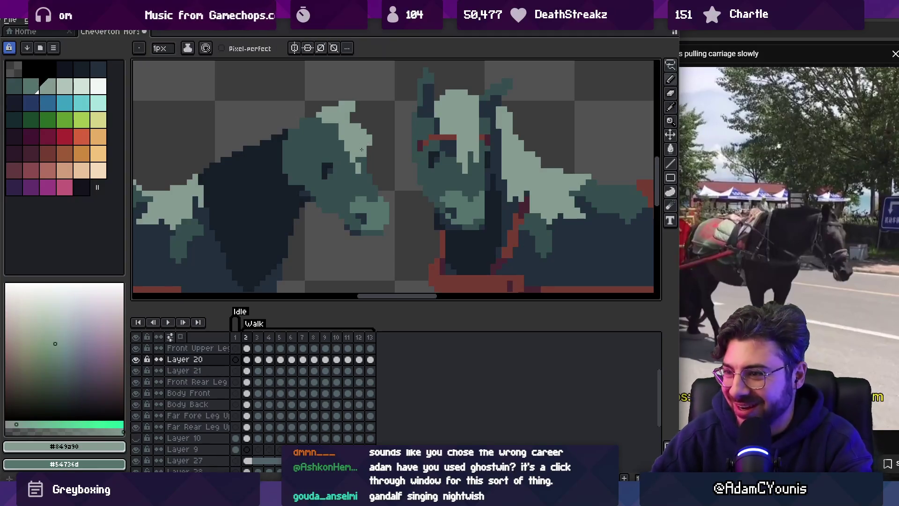
Finish the ear's shape with pencil and eraser touch-ups, checking at different zoom levels.
key(z)
scroll(351, 110, down, 3)
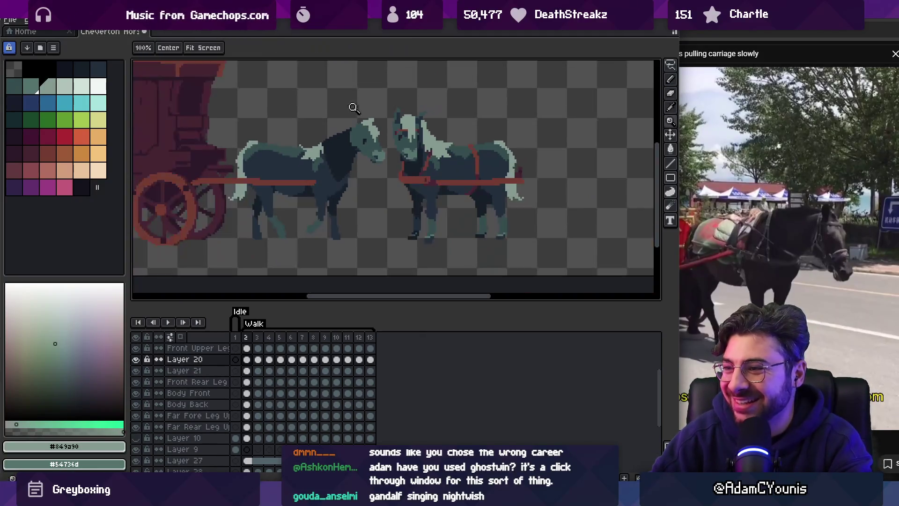
scroll(381, 121, up, 2)
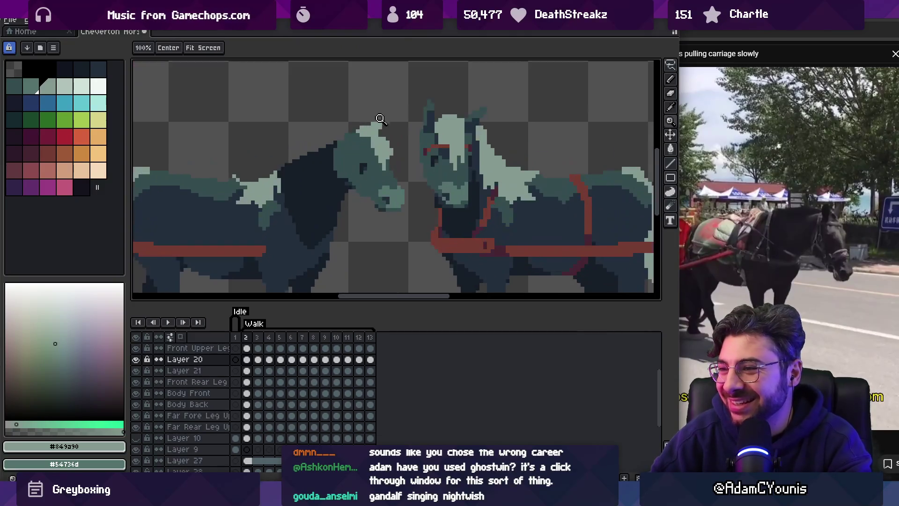
key(b)
key(e)
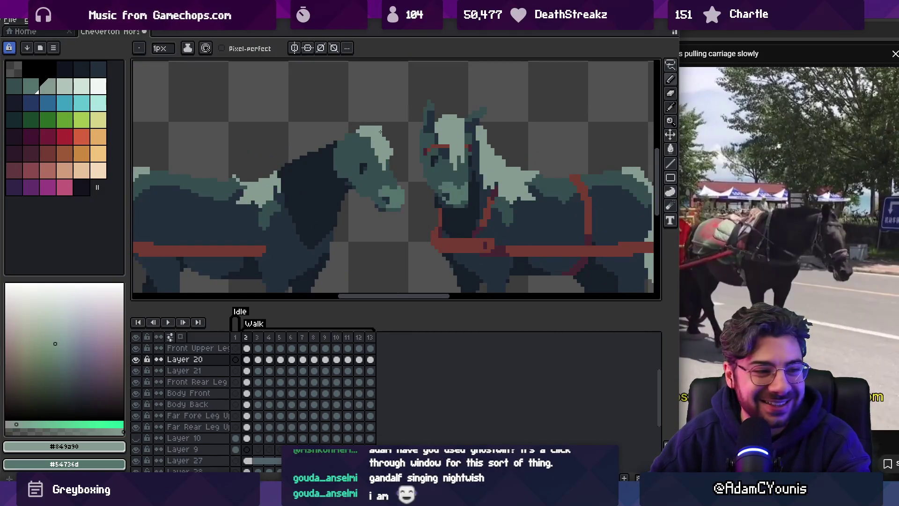
key(b)
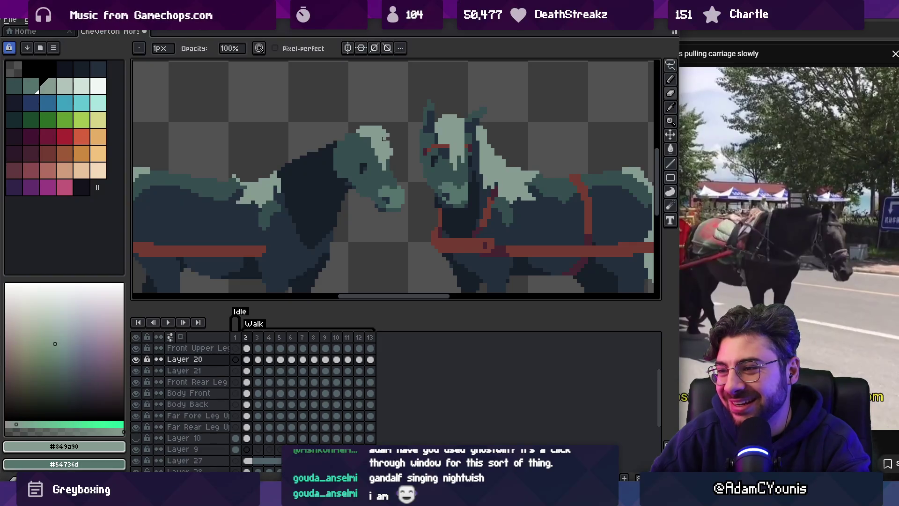
key(z)
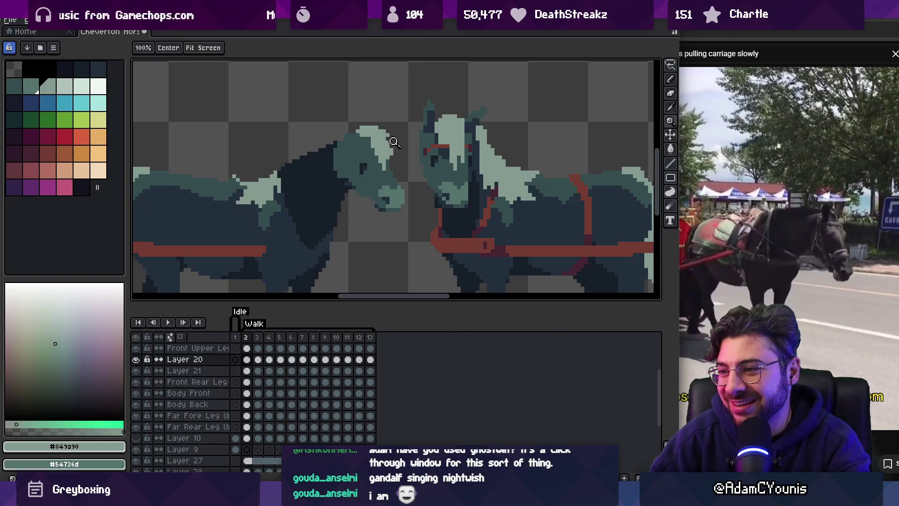
scroll(394, 136, down, 3)
scroll(399, 146, up, 2)
scroll(398, 145, up, 2)
key(b)
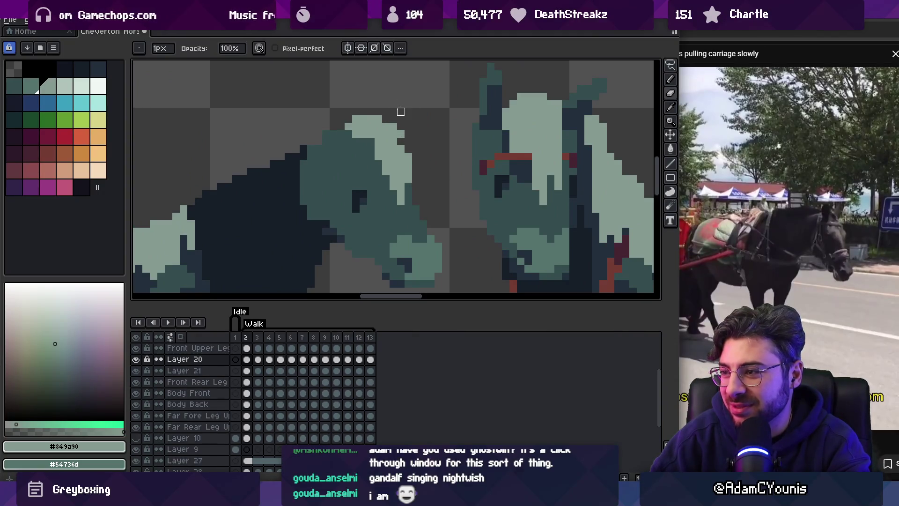
key(z)
scroll(387, 136, down, 2)
key(i)
click(465, 133)
Pick #344c4c from the left horse's head and add dark pixels to the ear tip.
key(b)
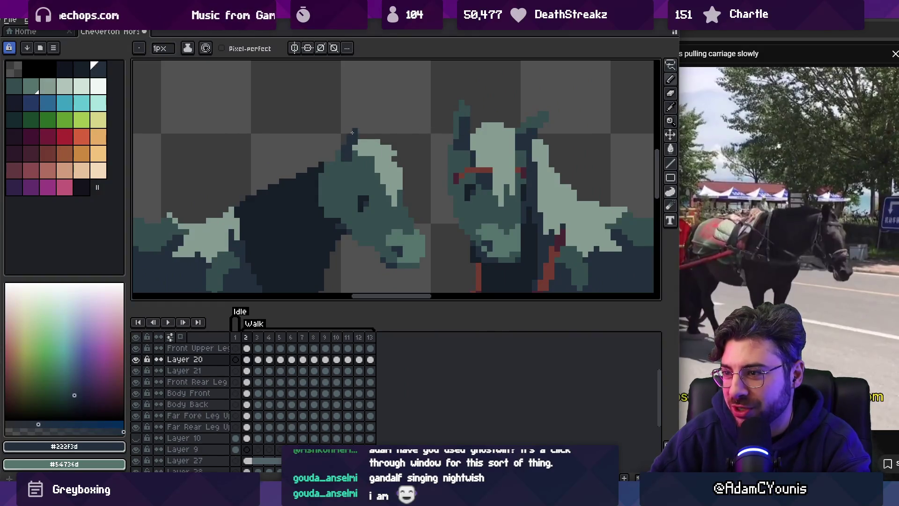
key(z)
scroll(353, 151, down, 2)
scroll(375, 141, up, 3)
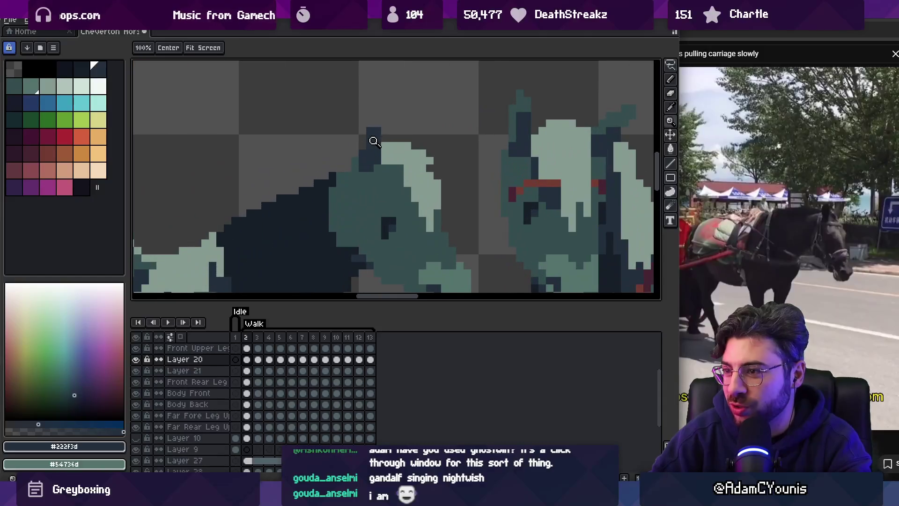
key(i)
click(362, 168)
key(b)
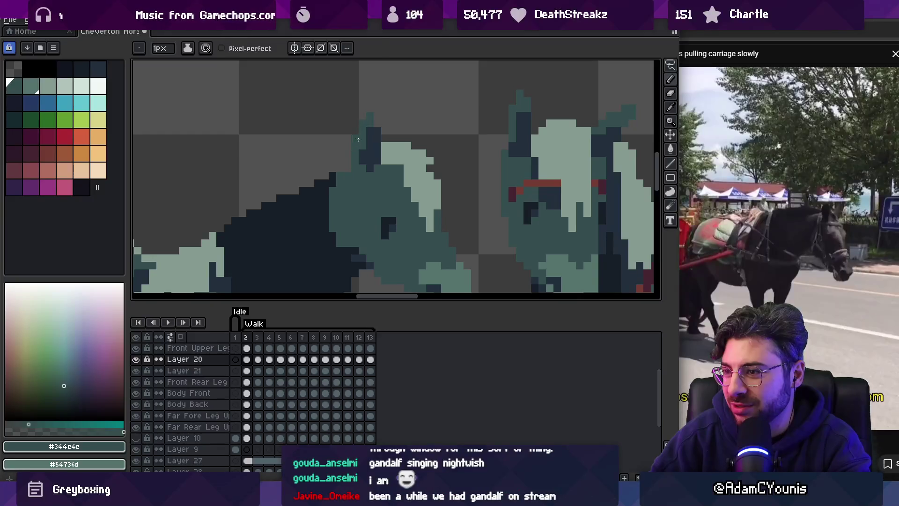
alt+click(367, 122)
click(375, 123)
alt+click(375, 114)
Sample the darkest navy #222f3d, then the mid teal, from the horse's head.
key(z)
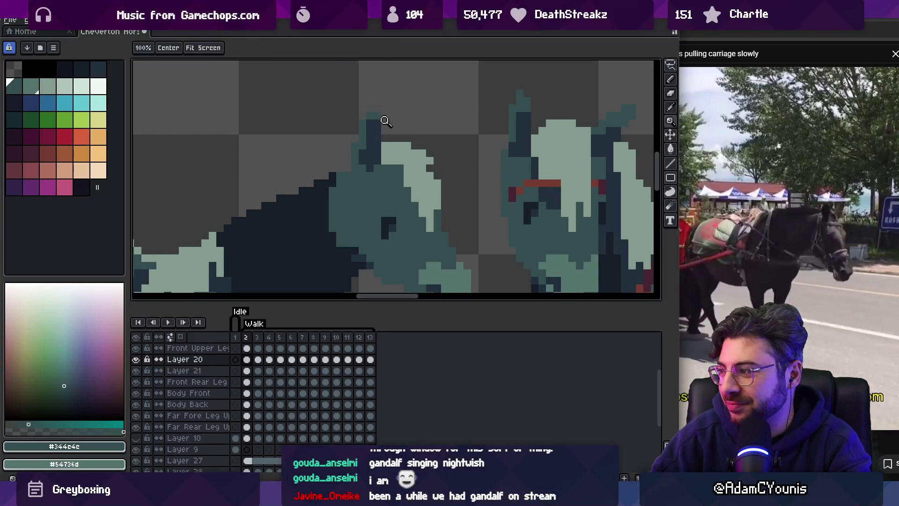
scroll(347, 141, down, 2)
scroll(322, 170, up, 1)
key(b)
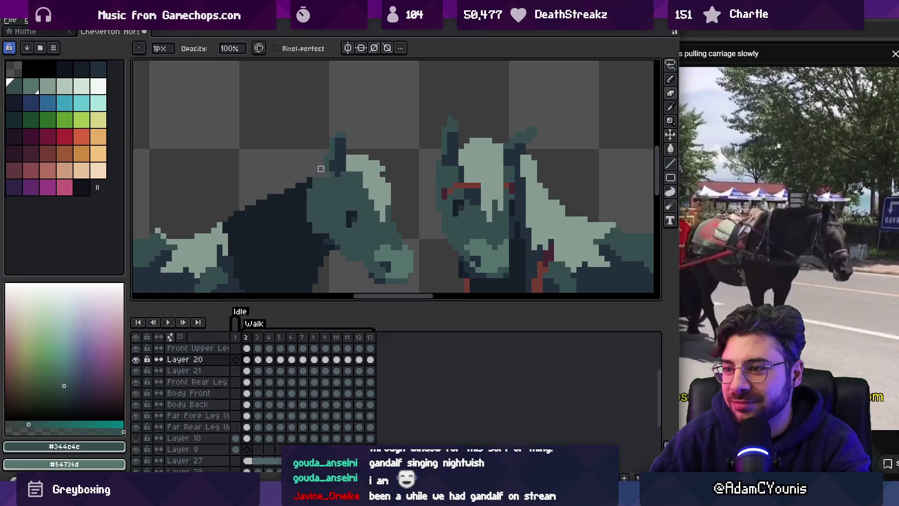
alt+click(334, 159)
key(z)
scroll(357, 153, down, 3)
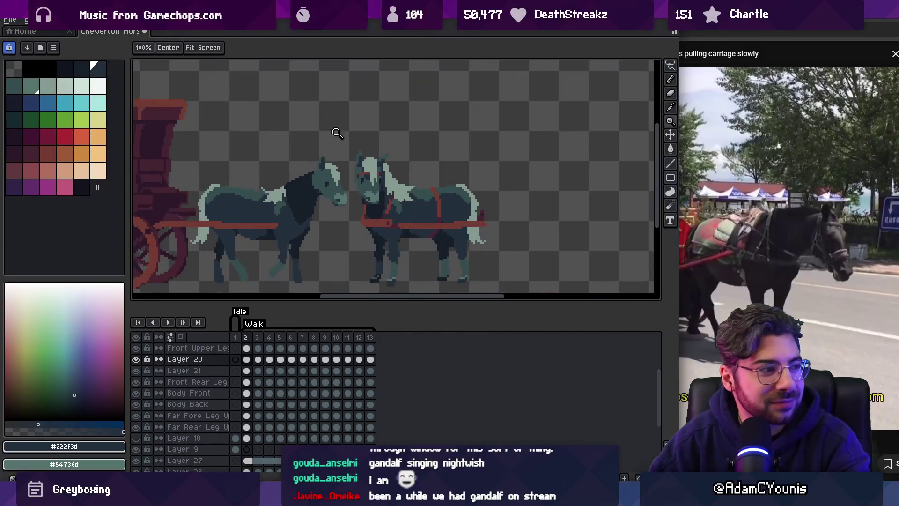
scroll(350, 139, up, 2)
scroll(344, 162, up, 1)
key(b)
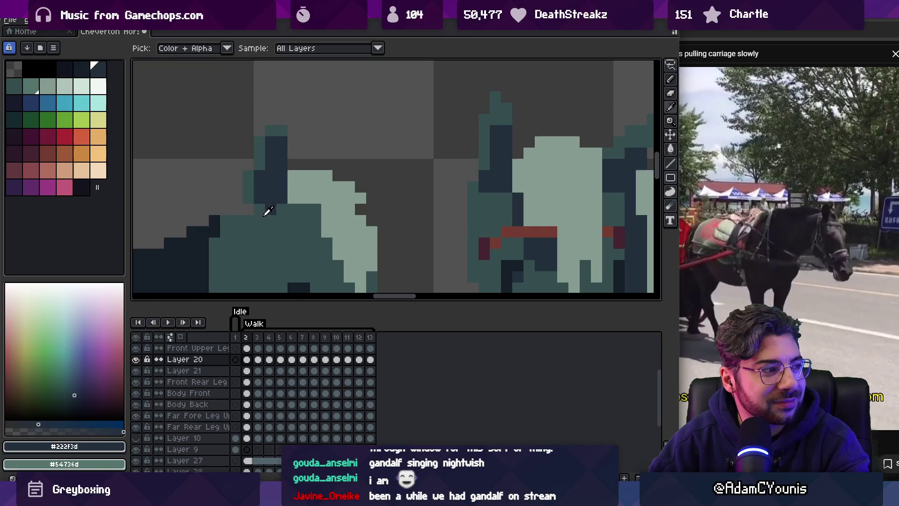
alt+click(267, 206)
Check the two teal ears at several zoom levels, alternating between Pencil and Eyedropper.
key(z)
scroll(293, 198, up, 1)
key(b)
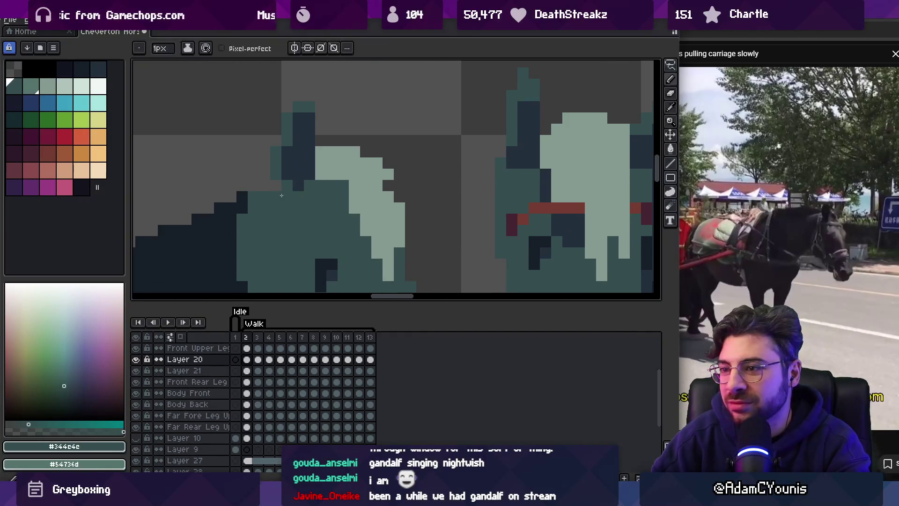
key(z)
scroll(262, 195, down, 3)
scroll(297, 187, up, 2)
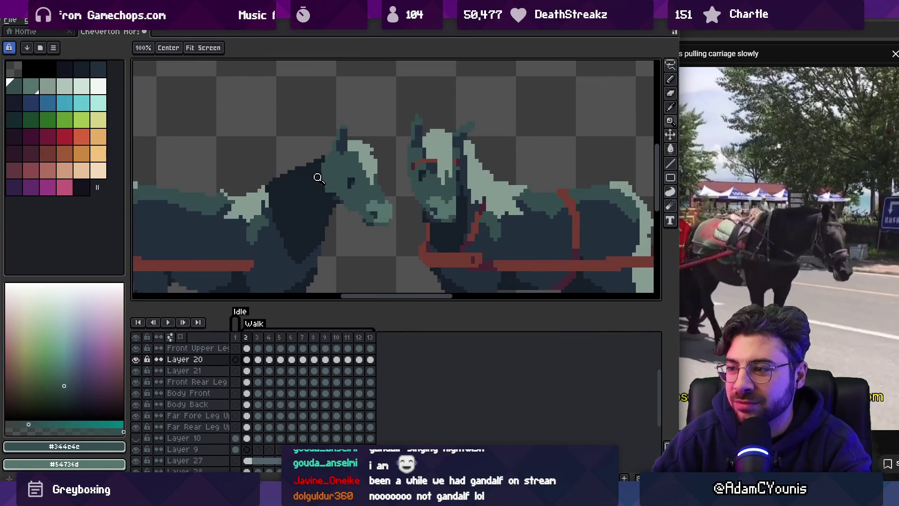
scroll(327, 171, up, 3)
key(b)
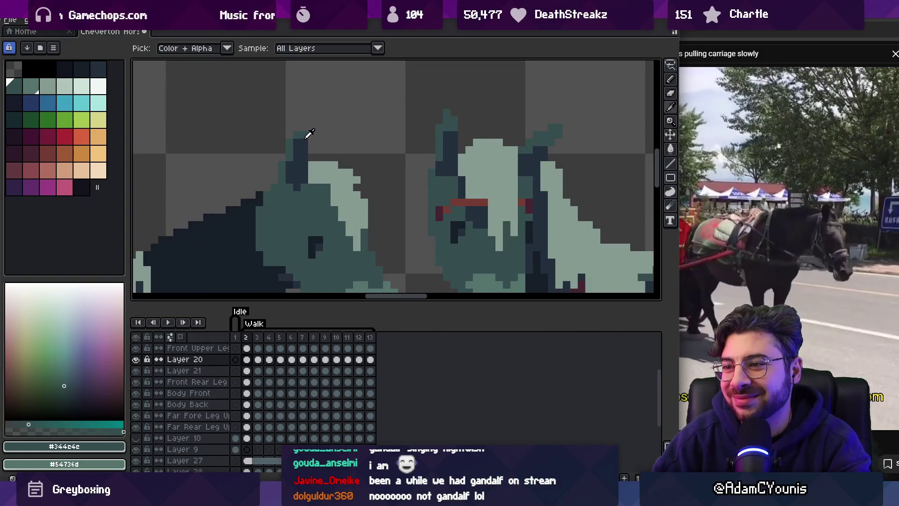
key(z)
scroll(342, 150, down, 3)
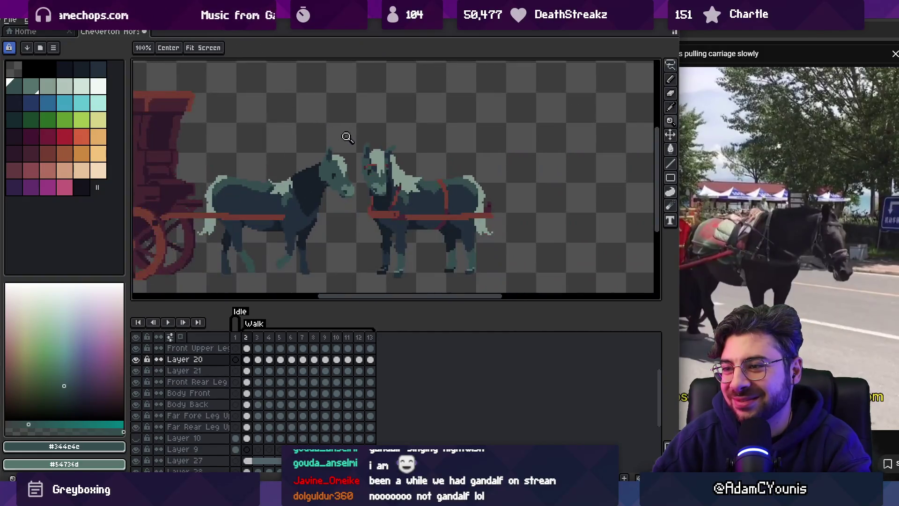
scroll(347, 136, up, 3)
key(i)
key(b)
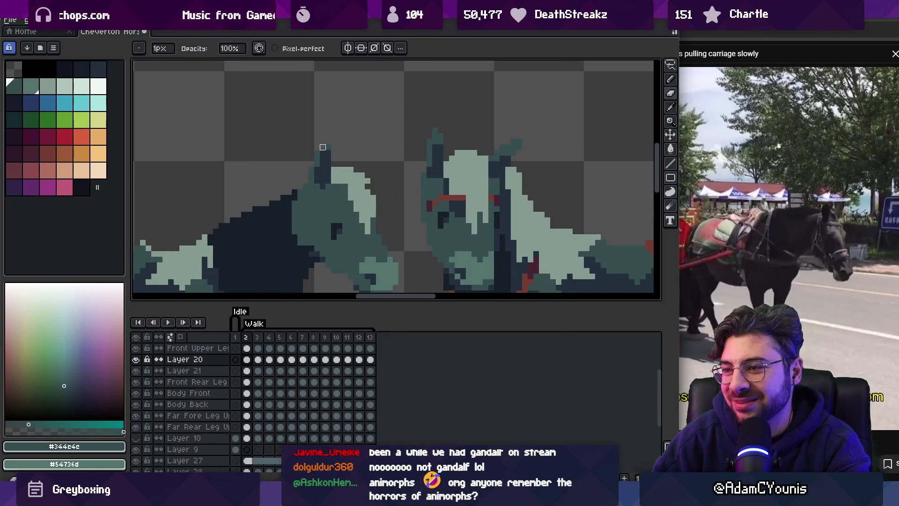
key(z)
scroll(323, 150, down, 3)
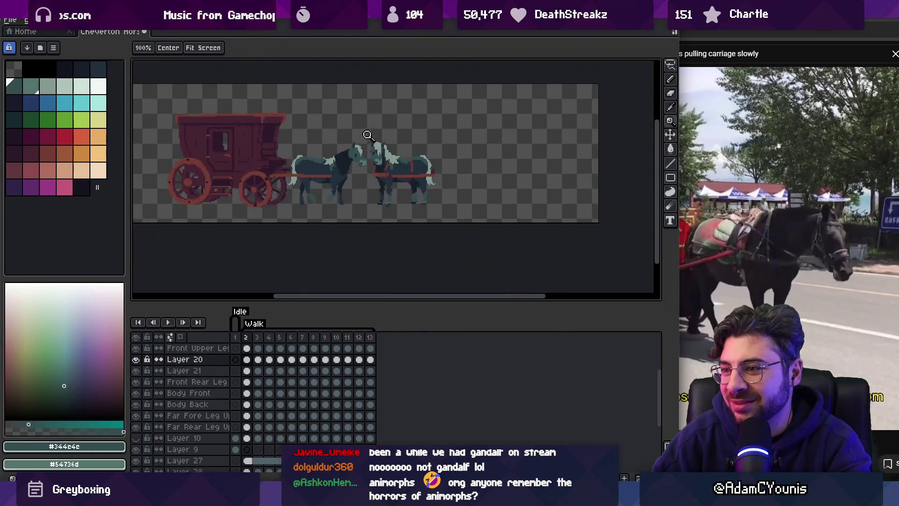
scroll(321, 141, up, 3)
key(i)
key(b)
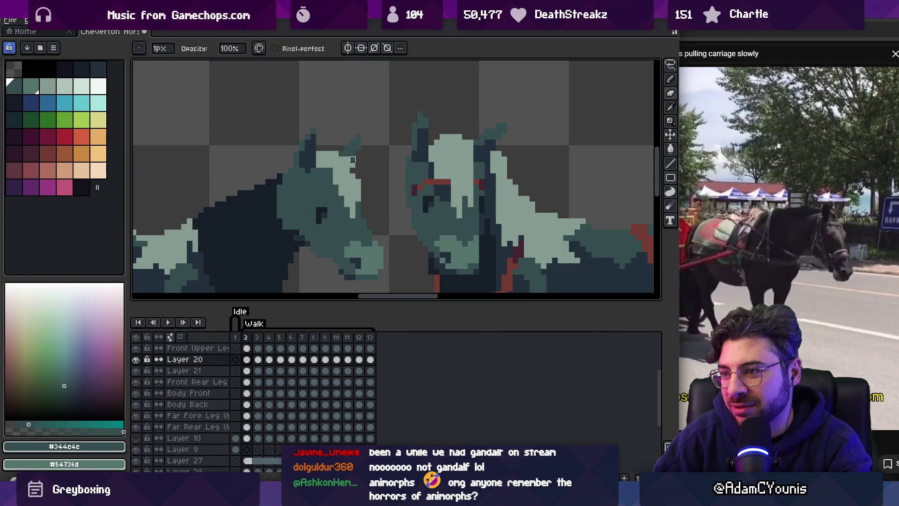
Sample the dark blue from the left horse's ear and preview the walk frames.
alt+click(311, 149)
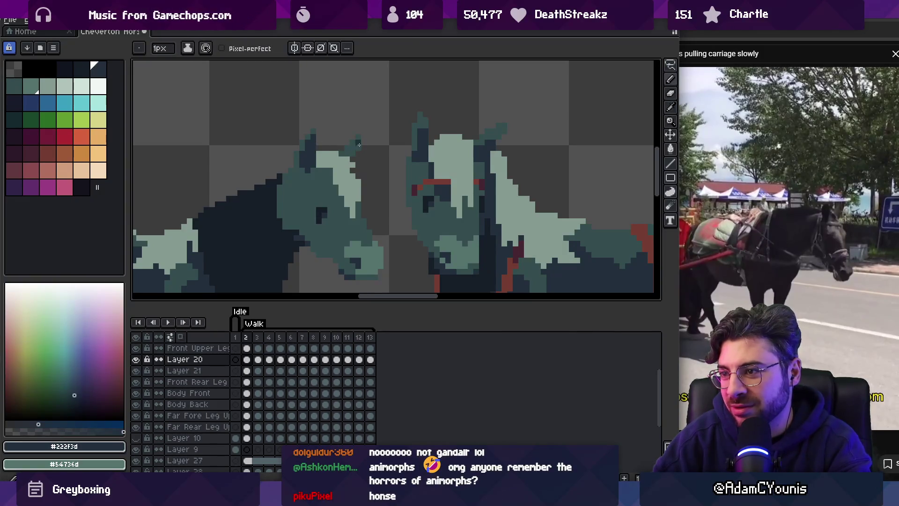
drag(365, 135, 358, 106)
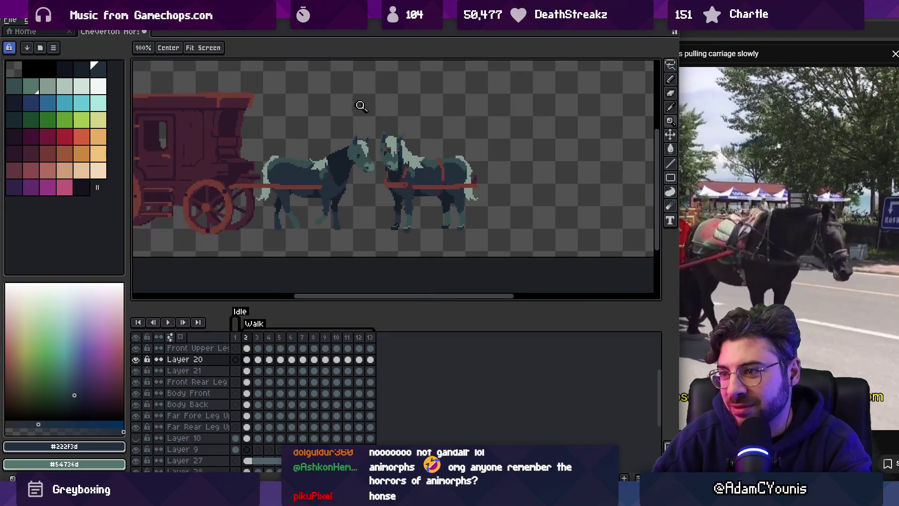
click(370, 138)
drag(246, 337, 336, 337)
key(Return)
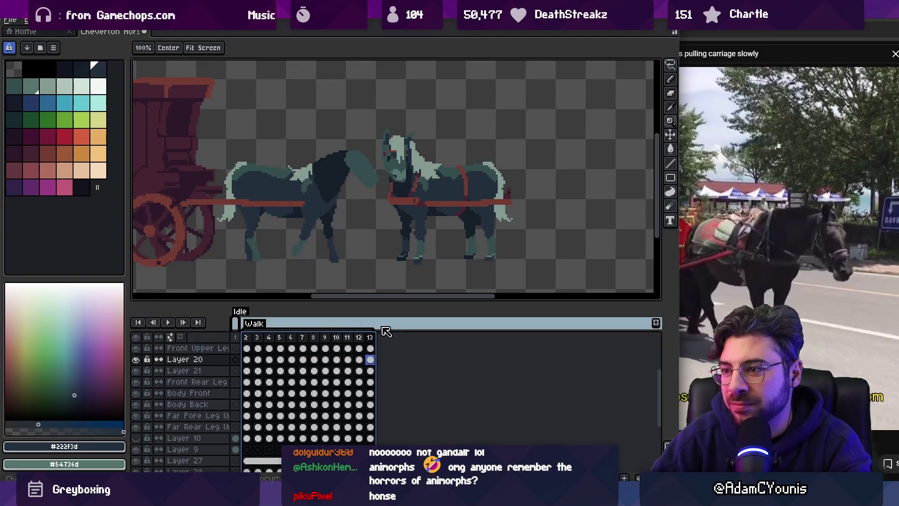
key(Return)
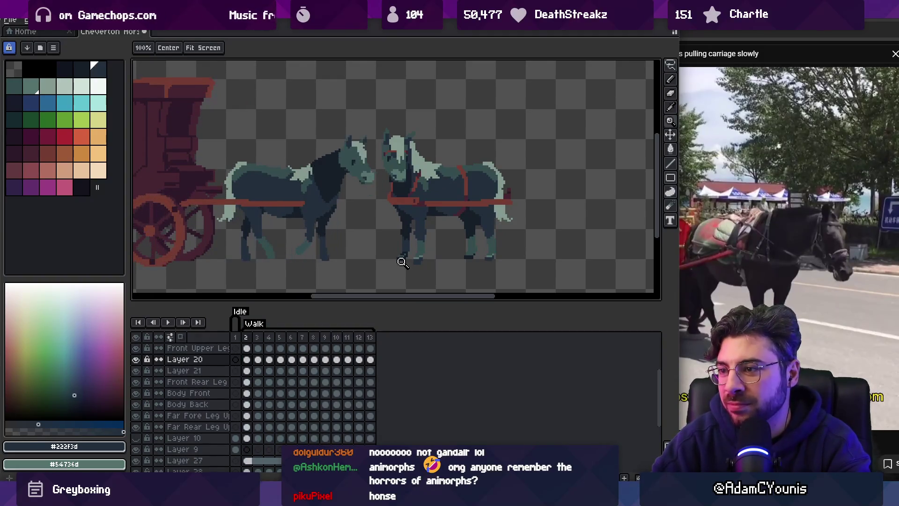
Shift the left horse's muzzle slightly left with the Rectangular Marquee, then deselect.
click(369, 172)
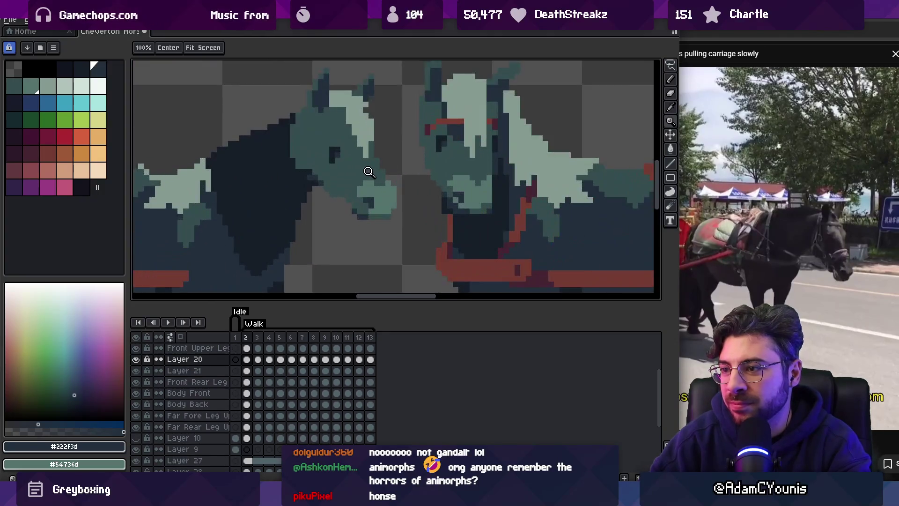
key(b)
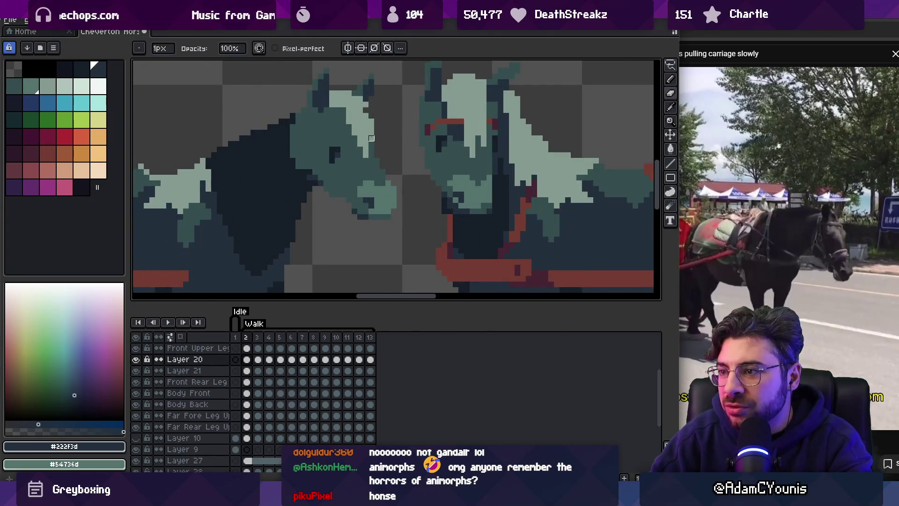
key(m)
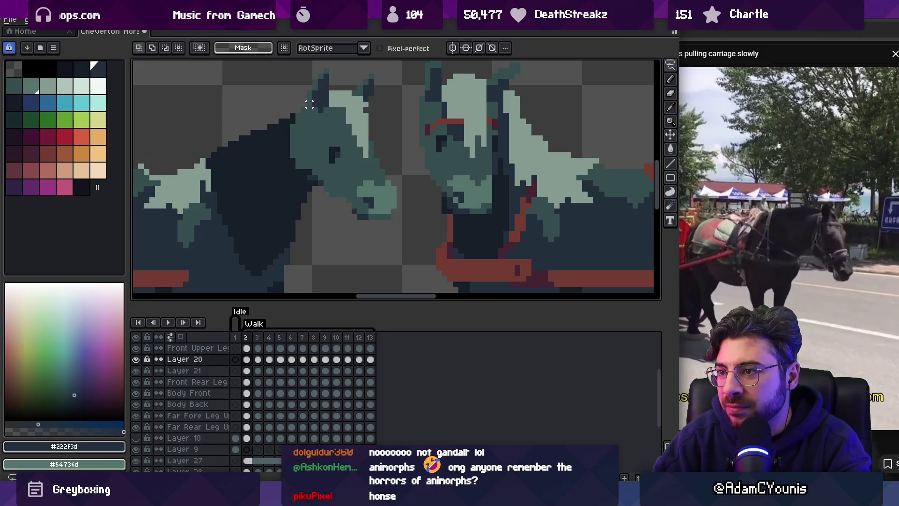
drag(404, 169, 367, 203)
key(ctrl+d)
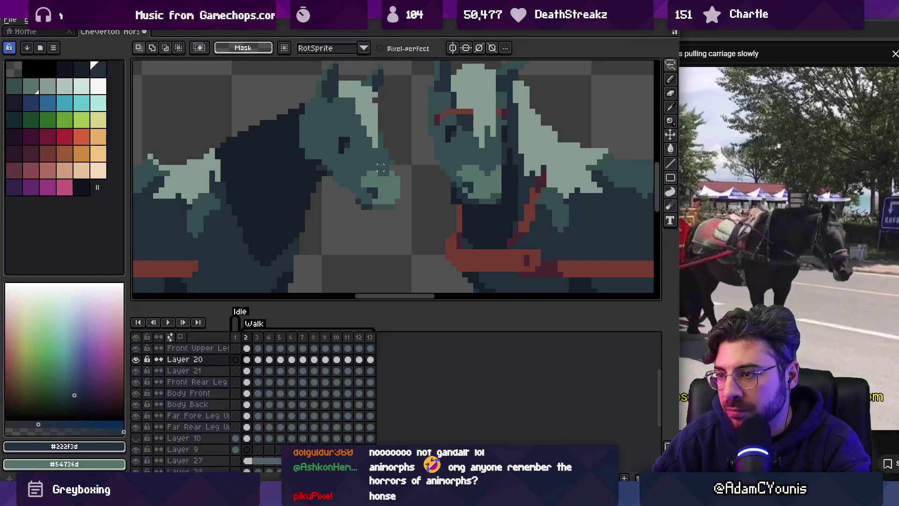
key(z)
scroll(357, 132, down, 3)
scroll(426, 135, up, 2)
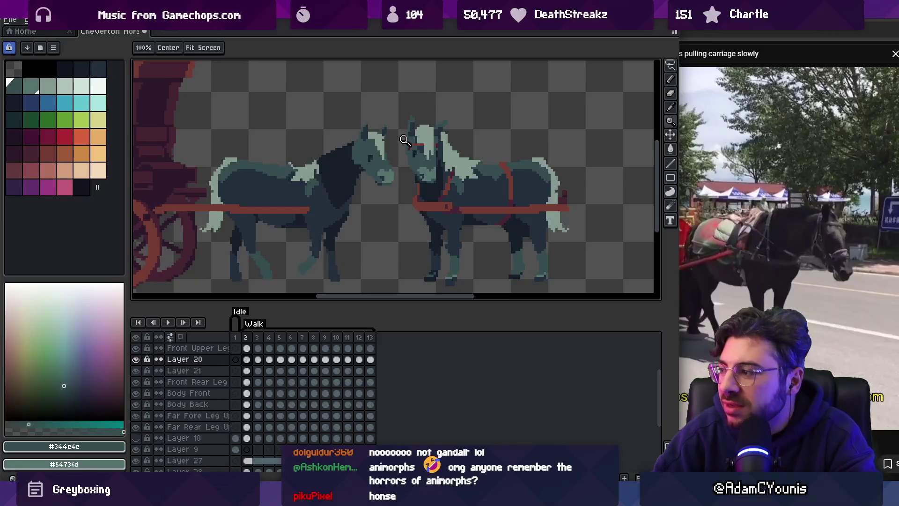
Sample light teal #54736d and mid teal #344c4c and repaint muzzle pixels.
scroll(398, 145, up, 2)
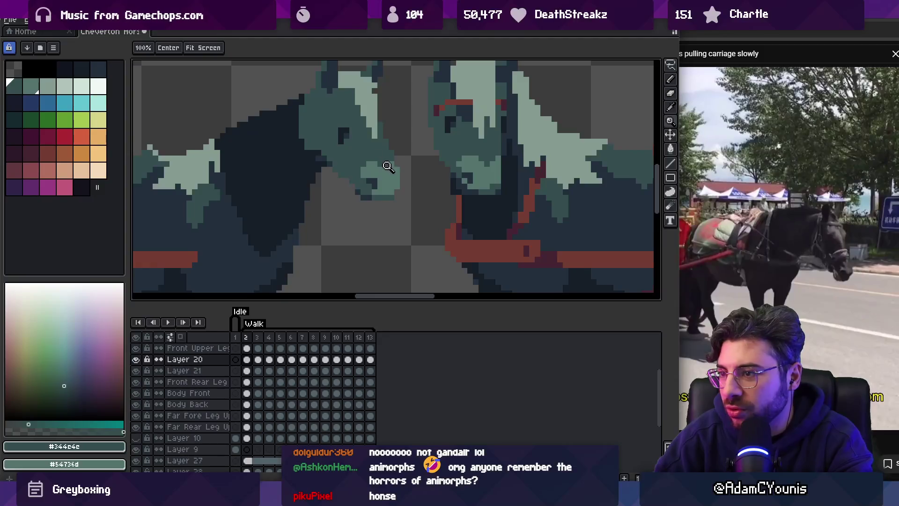
key(b)
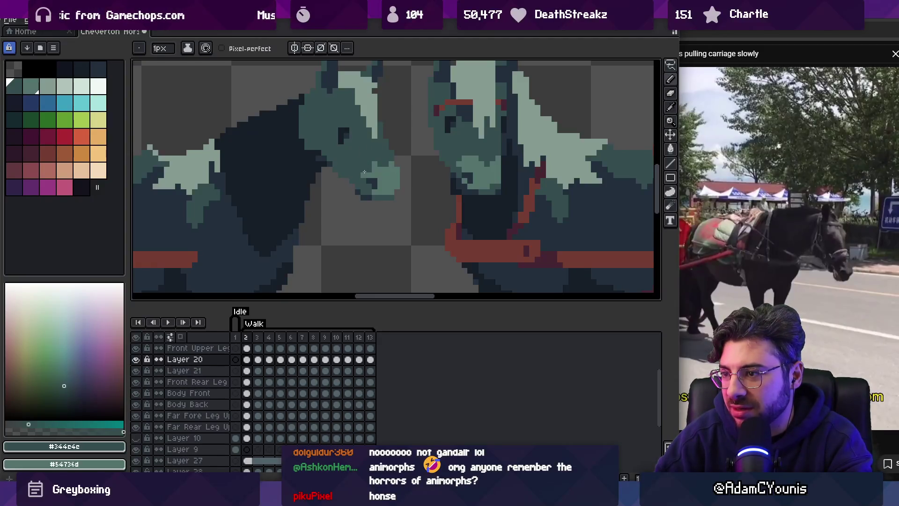
scroll(390, 161, down, 5)
scroll(366, 148, up, 7)
alt+click(395, 197)
alt+click(397, 194)
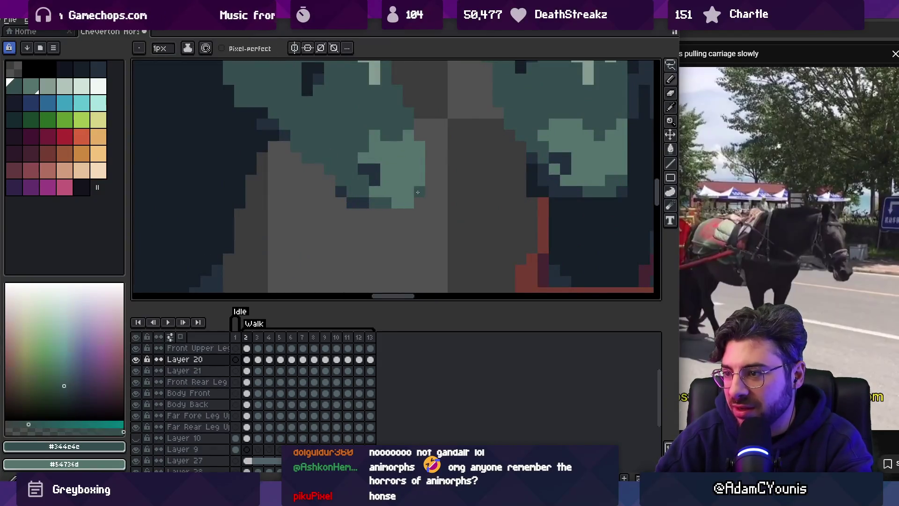
key(z)
scroll(442, 118, down, 4)
scroll(438, 149, up, 2)
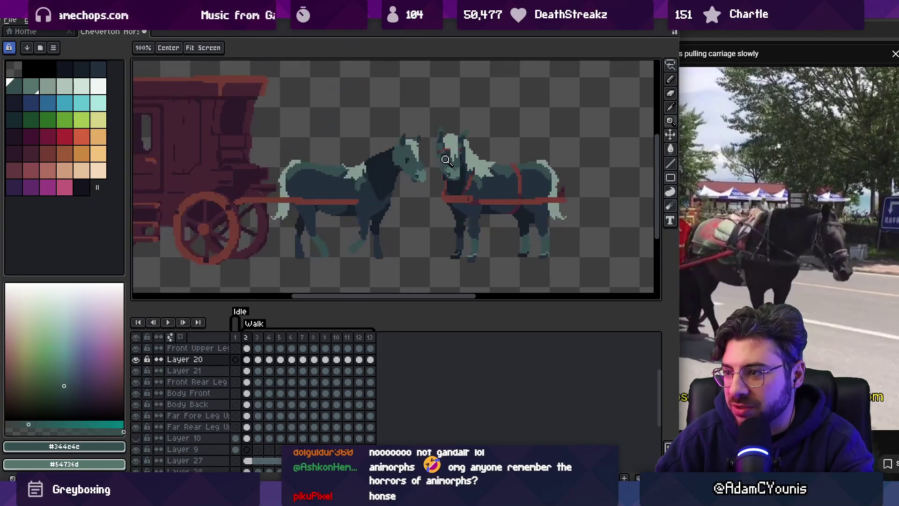
scroll(435, 171, up, 3)
key(b)
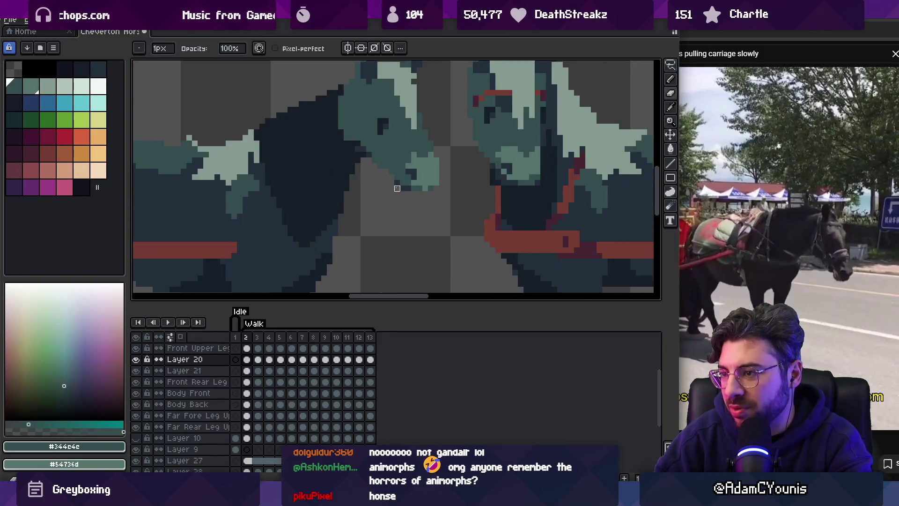
Resample light teal #54736d and touch up the jaw shading, checking at different zooms.
key(z)
scroll(403, 200, down, 4)
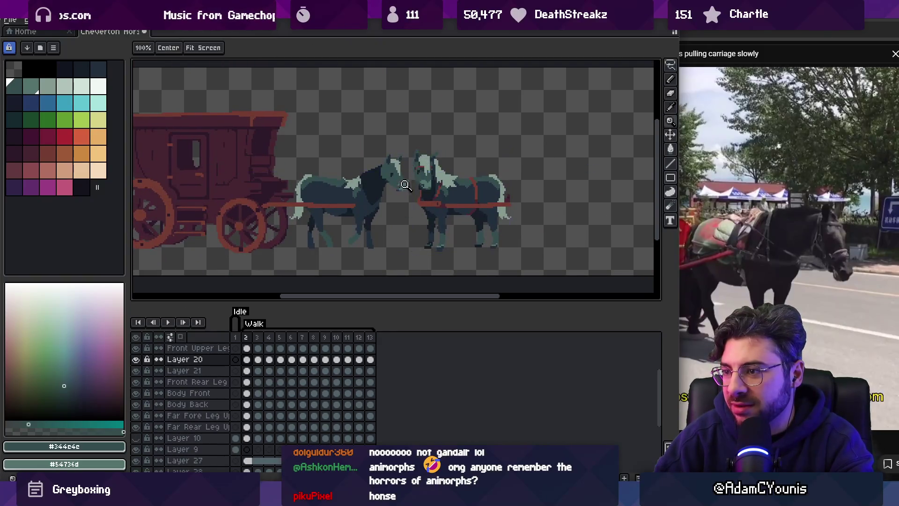
scroll(416, 177, up, 4)
key(b)
key(i)
click(407, 193)
key(z)
scroll(398, 139, down, 3)
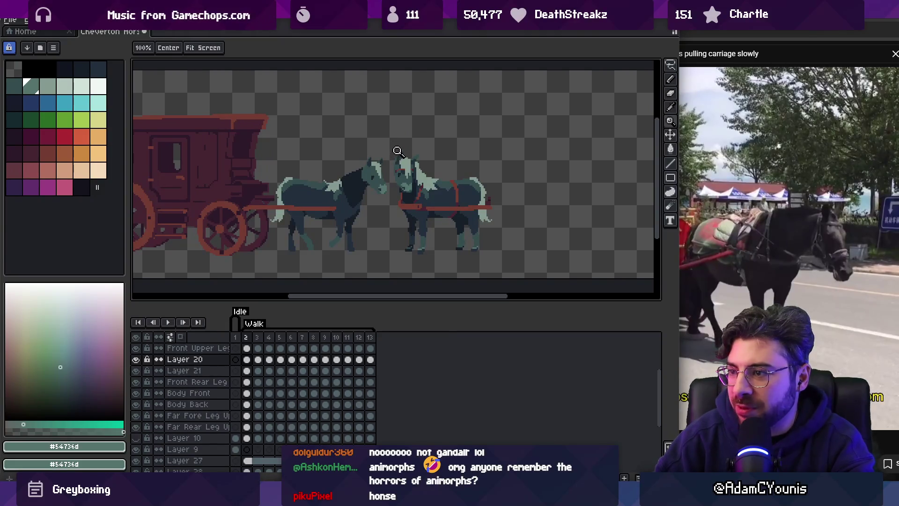
scroll(383, 188, up, 3)
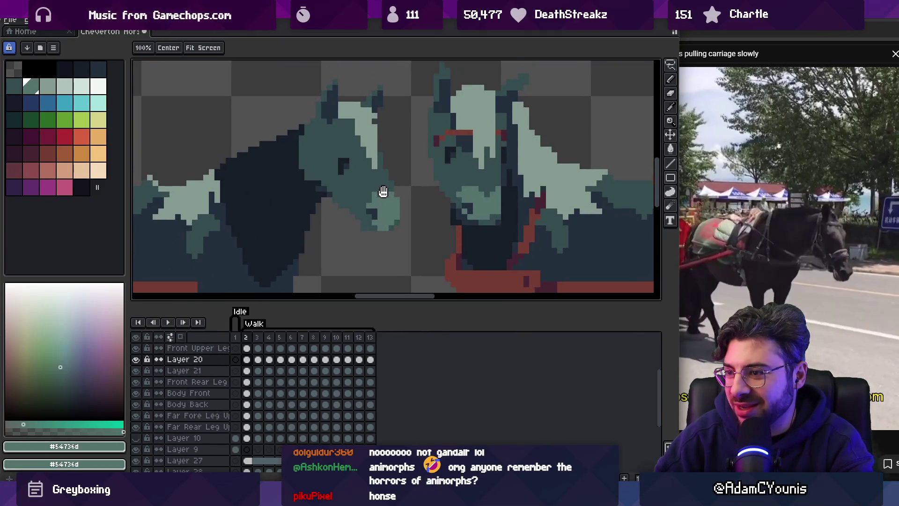
key(b)
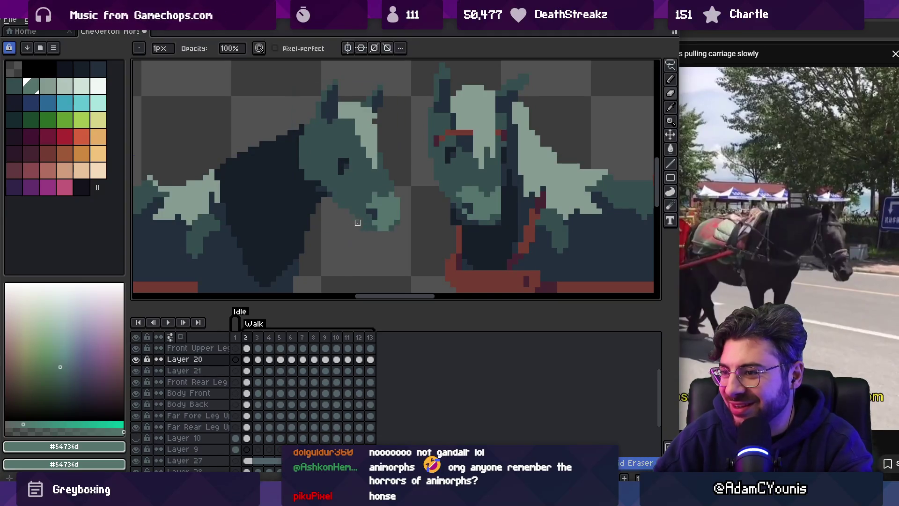
Make the darker teal #344c4c the drawing colour and pan toward the left horse's head.
key(9)
key(z)
scroll(385, 151, down, 3)
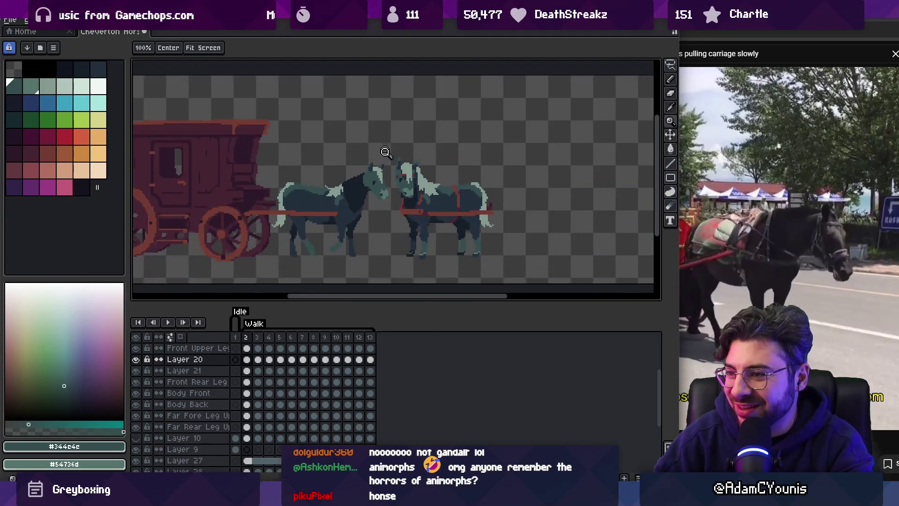
scroll(391, 155, up, 4)
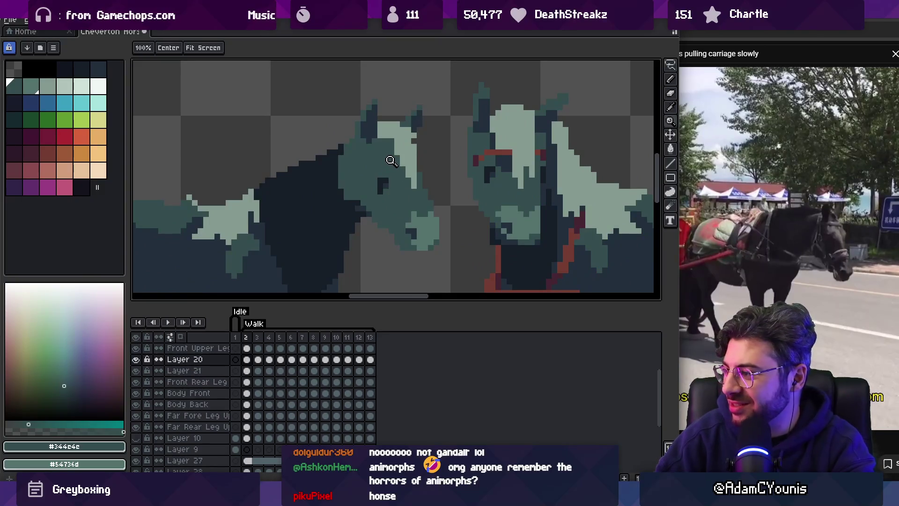
key(i)
mouse_move(391, 176)
mouse_down()
mouse_move(366, 177)
mouse_move(373, 204)
mouse_up()
Nudge the left horse's eye up one pixel.
key(m)
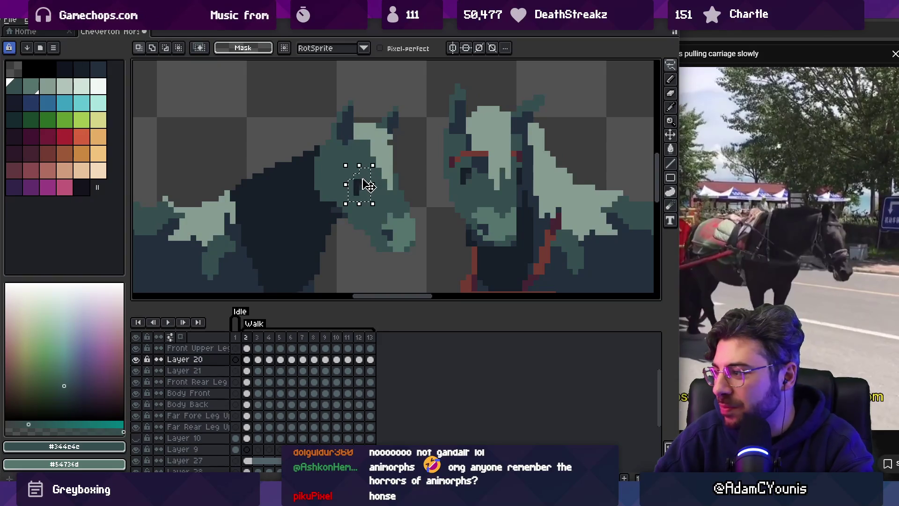
key(Up)
key(ctrl+d)
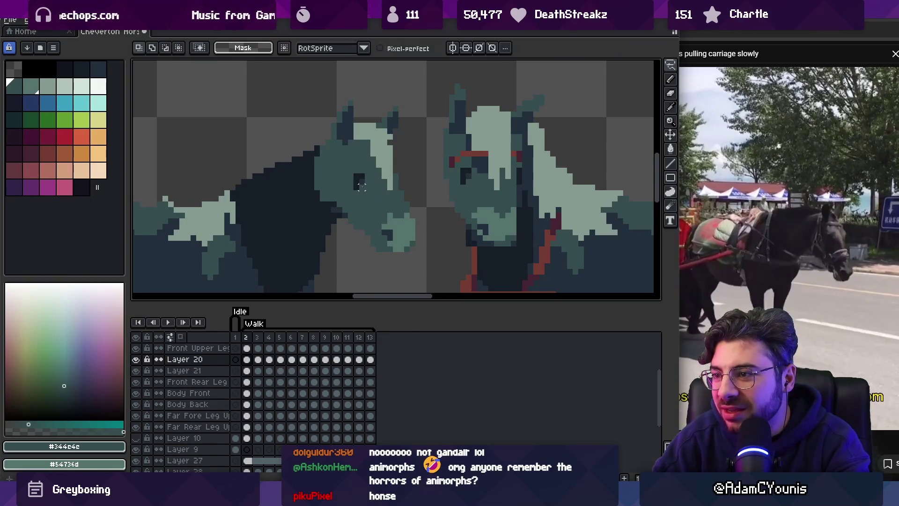
Delete the white eye pixels and deselect, then leave the fullscreen video for a new browser tab.
drag(351, 198, 384, 160)
key(Delete)
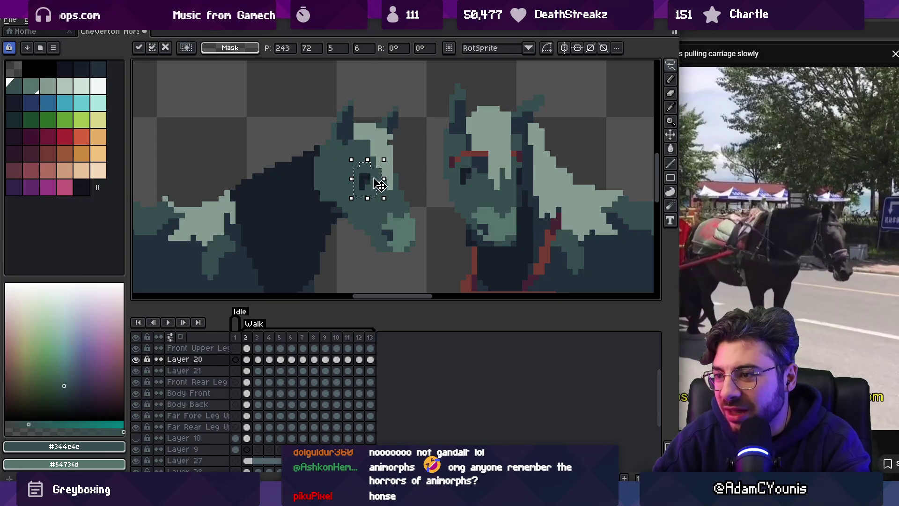
key(i)
key(m)
key(ctrl+d)
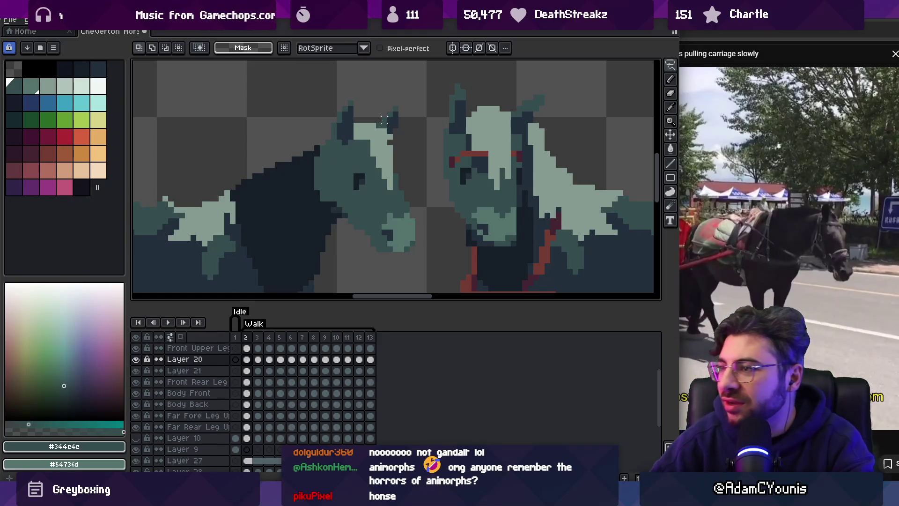
key(Escape)
key(ctrl+t)
Search Google for 'horse head' images.
text(horse head)
key(Return)
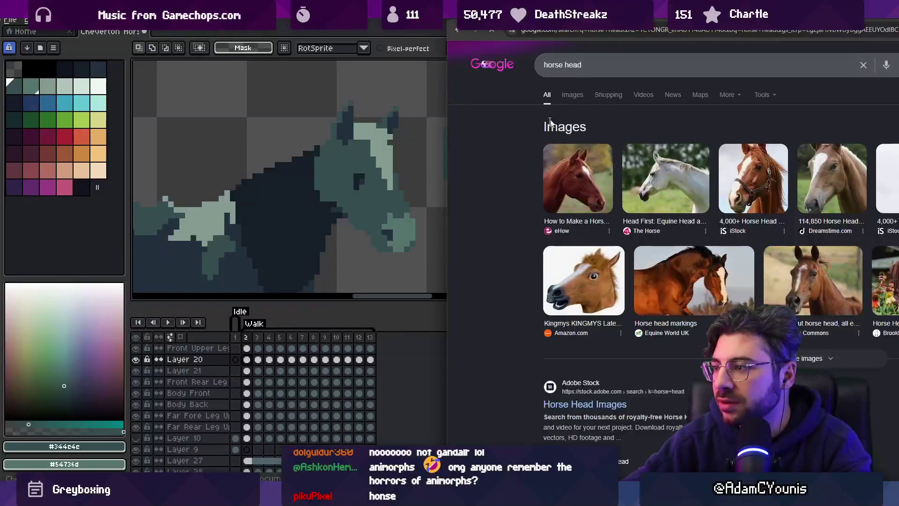
key(alt+Tab)
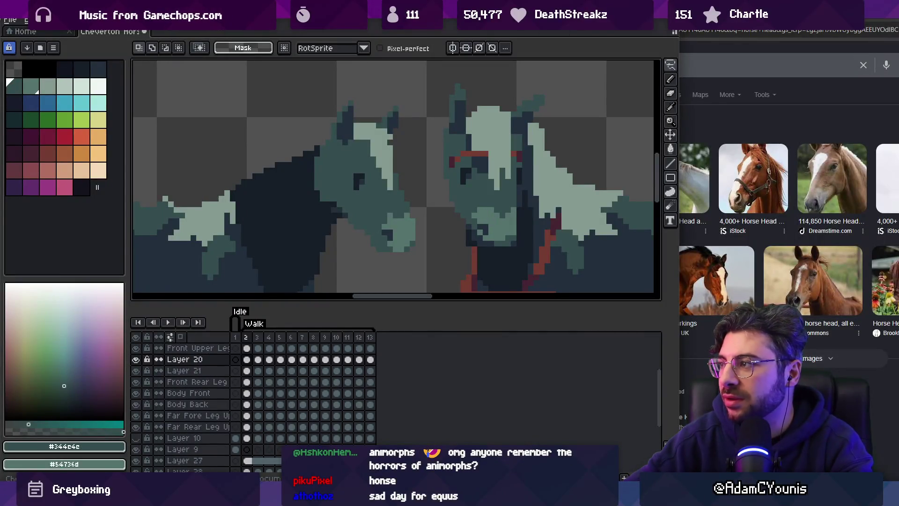
key(alt+Tab)
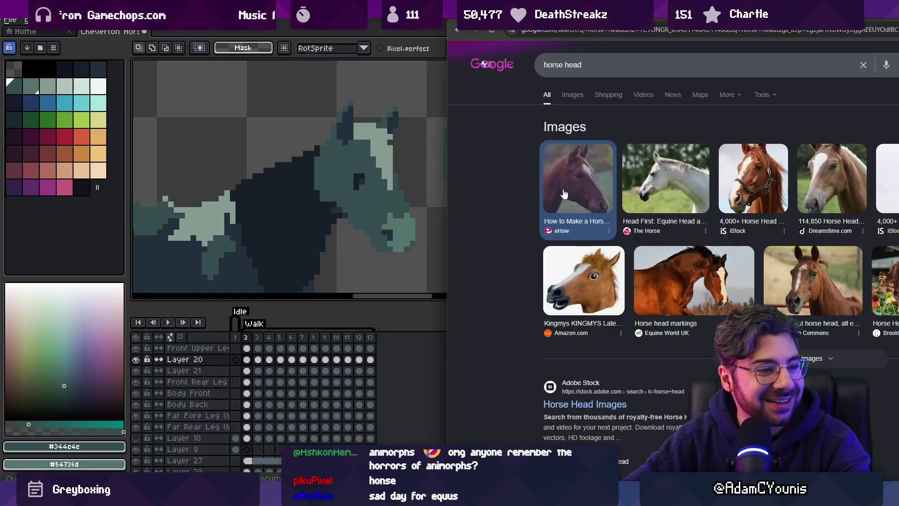
Preview the eHow chestnut horse photo beside Aseprite and zoom in on the horses' heads.
mouse_move(661, 18)
mouse_down()
mouse_move(380, 26)
mouse_move(396, 24)
mouse_up()
click(316, 290)
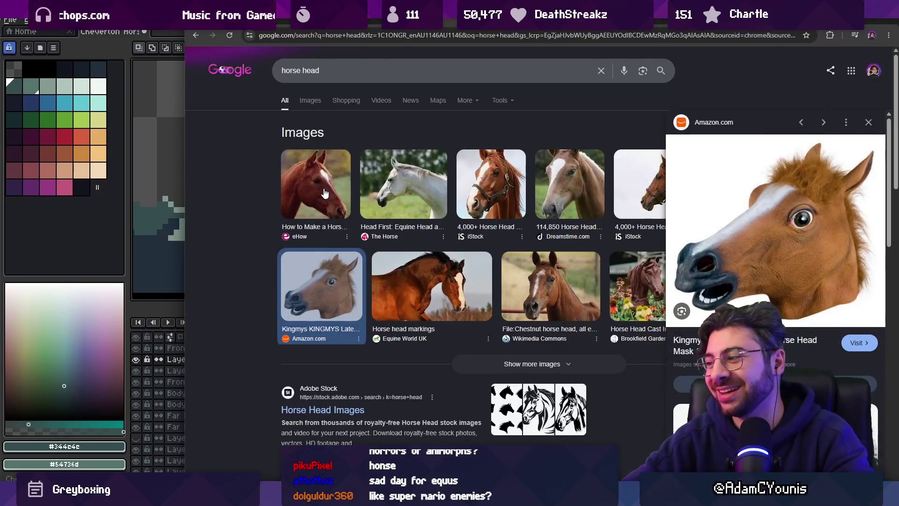
click(325, 194)
key(alt+Tab)
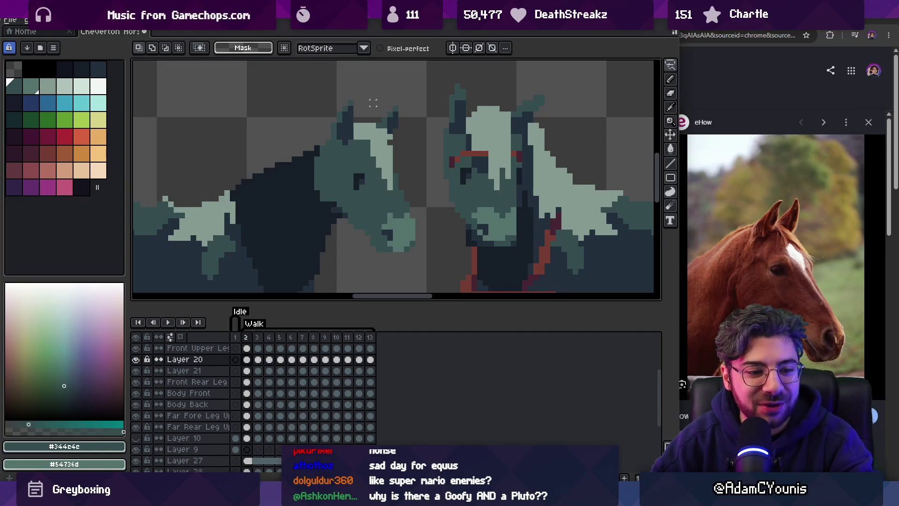
key(z)
click(396, 195)
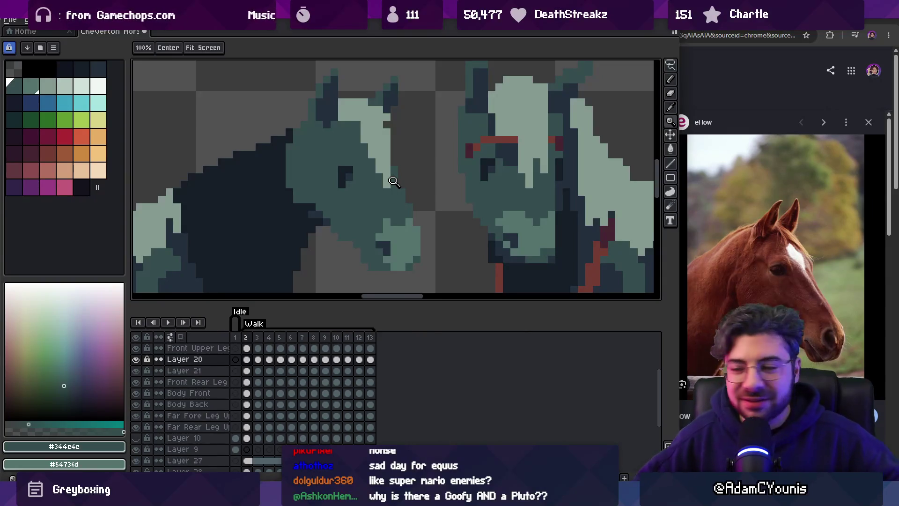
Sample the lighter teal from the head and delete the stray white J-shaped pixels.
drag(414, 201, 417, 189)
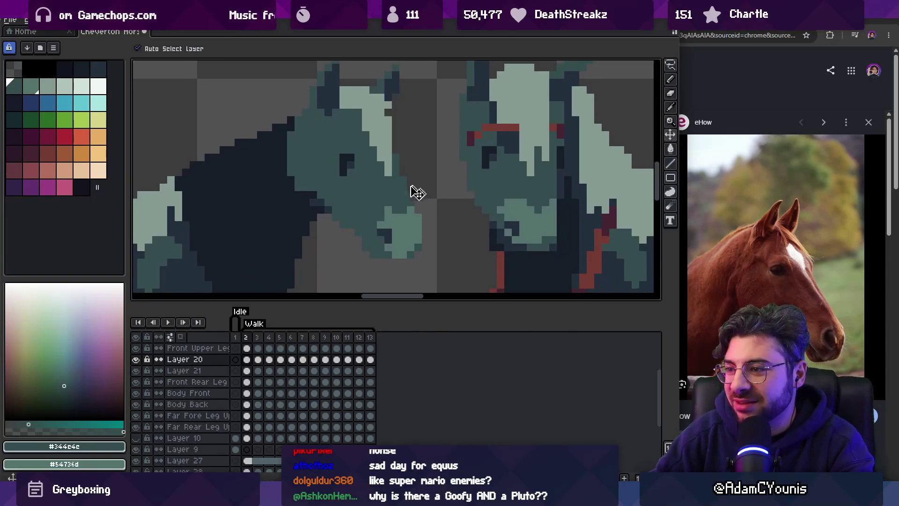
key(i)
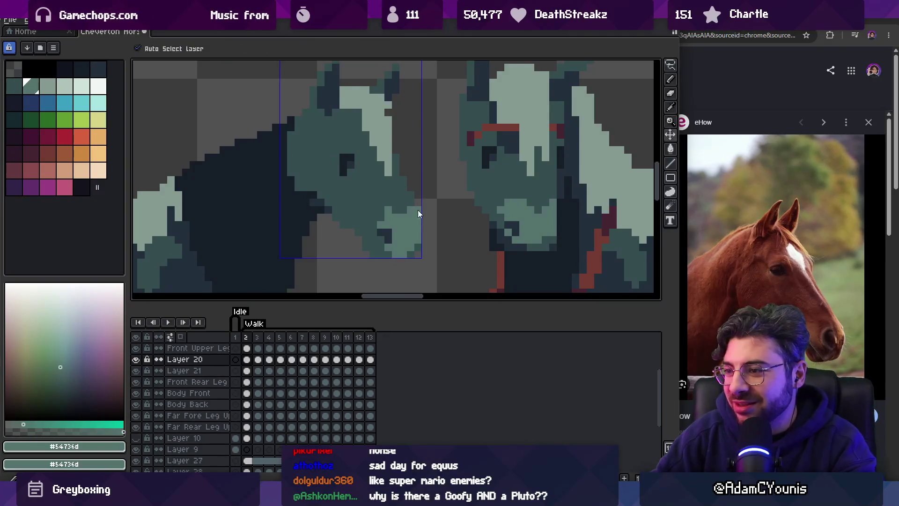
key(b)
alt+click(422, 215)
key(z)
scroll(383, 183, down, 3)
scroll(415, 177, down, 1)
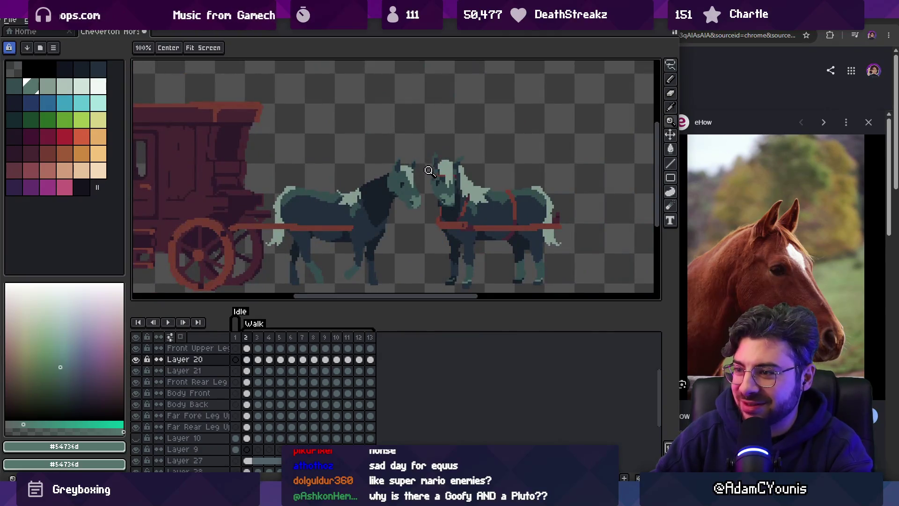
scroll(430, 169, up, 2)
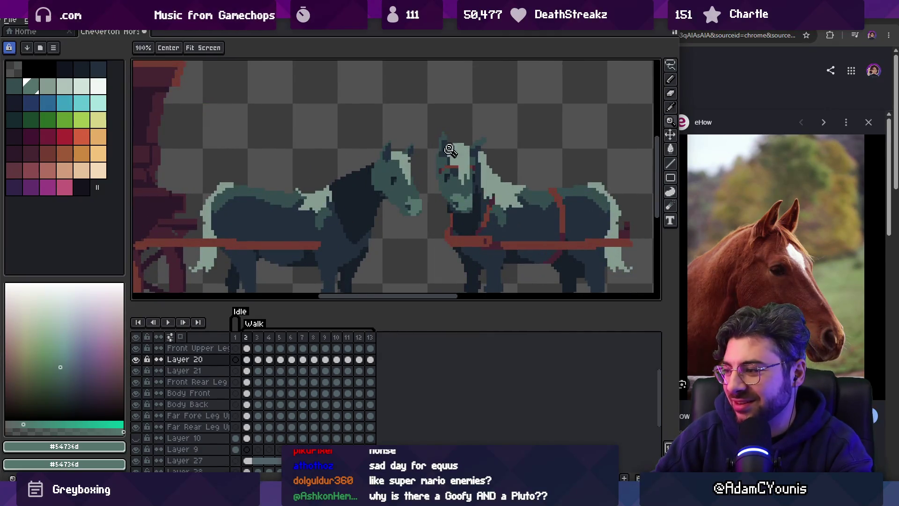
scroll(413, 203, up, 4)
key(m)
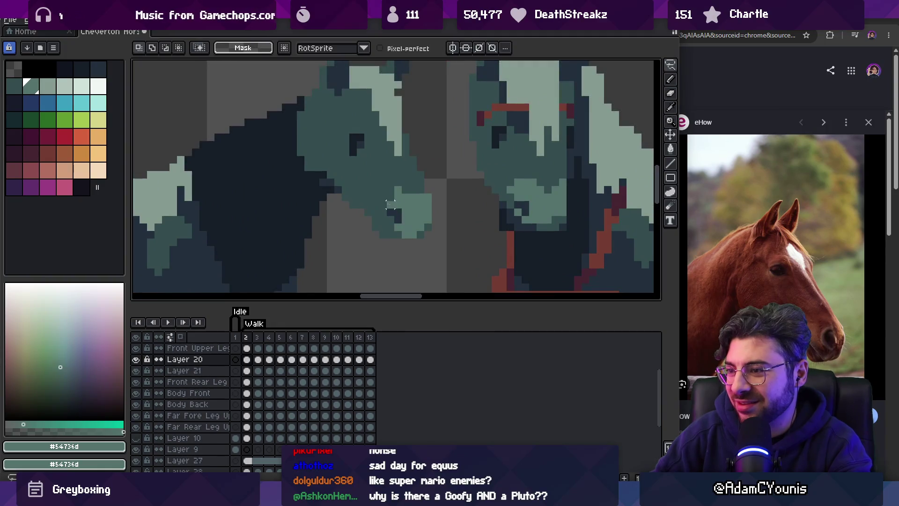
key(Delete)
key(ctrl+d)
Sample the darker #344c4c and lighter #54736d teals from the left horse's head.
key(b)
alt+click(404, 191)
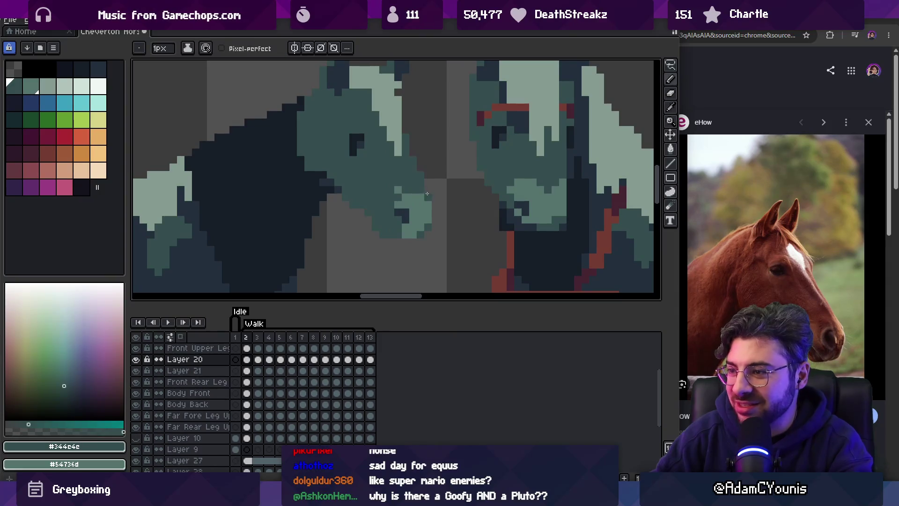
alt+click(427, 193)
key(z)
scroll(450, 176, down, 4)
scroll(474, 169, up, 4)
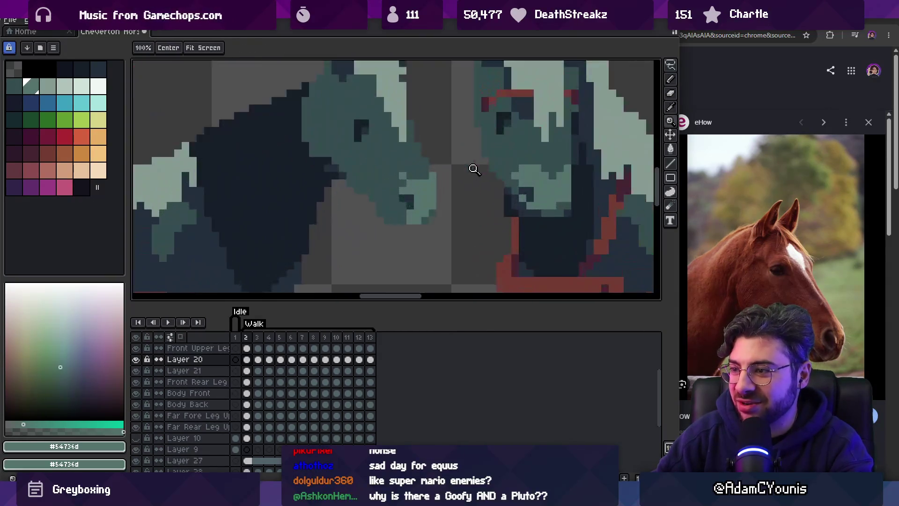
key(v)
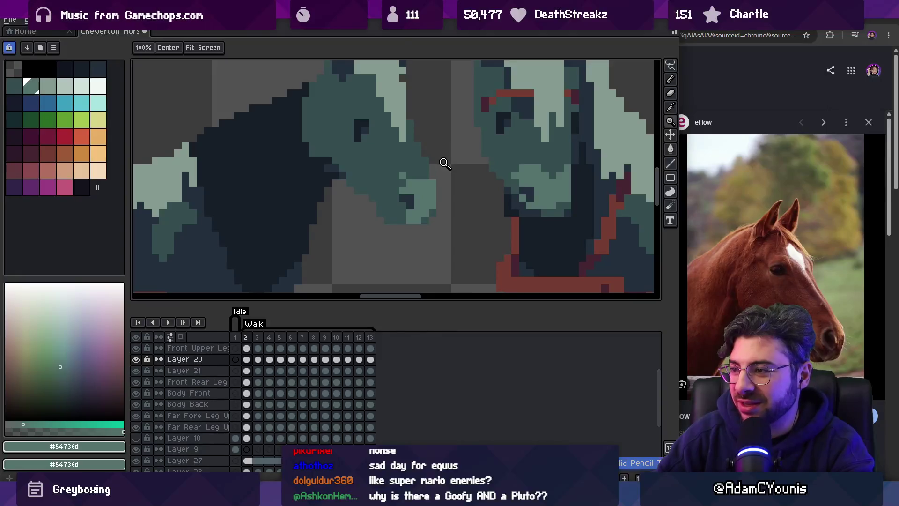
key(bracketleft)
key(b)
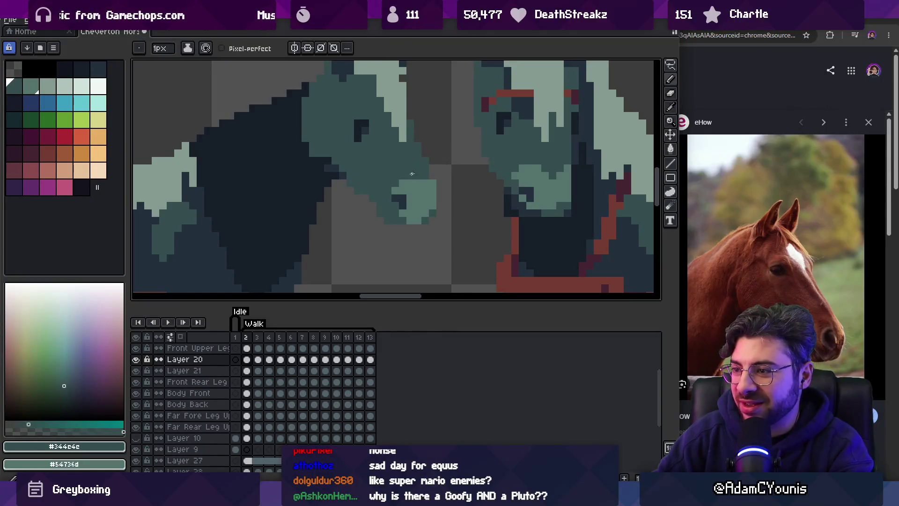
alt+click(429, 177)
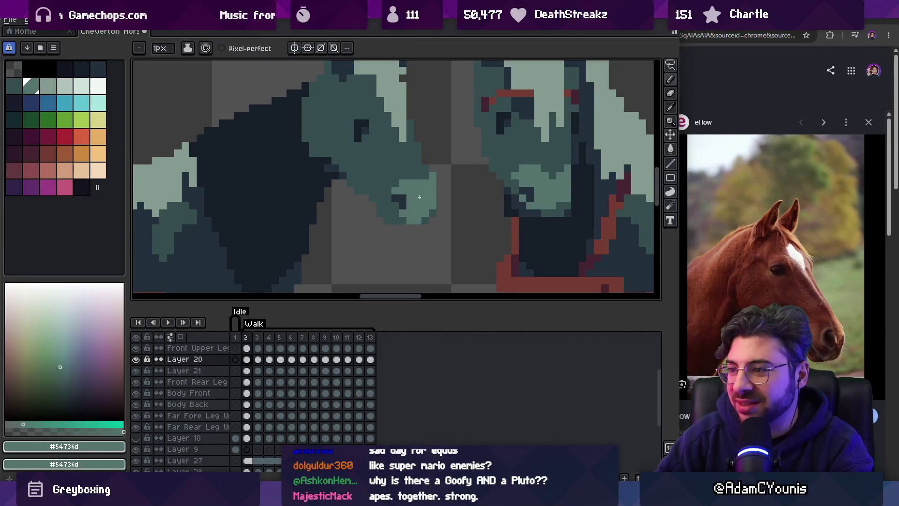
Pick the dark #222f3d from the neck, comparing it against the darker teal #344c4c.
key(alt)
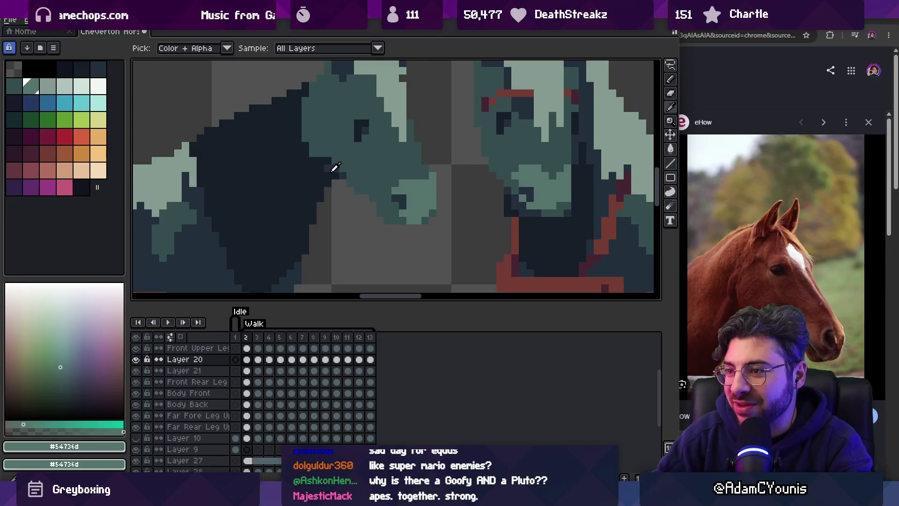
alt+click(332, 171)
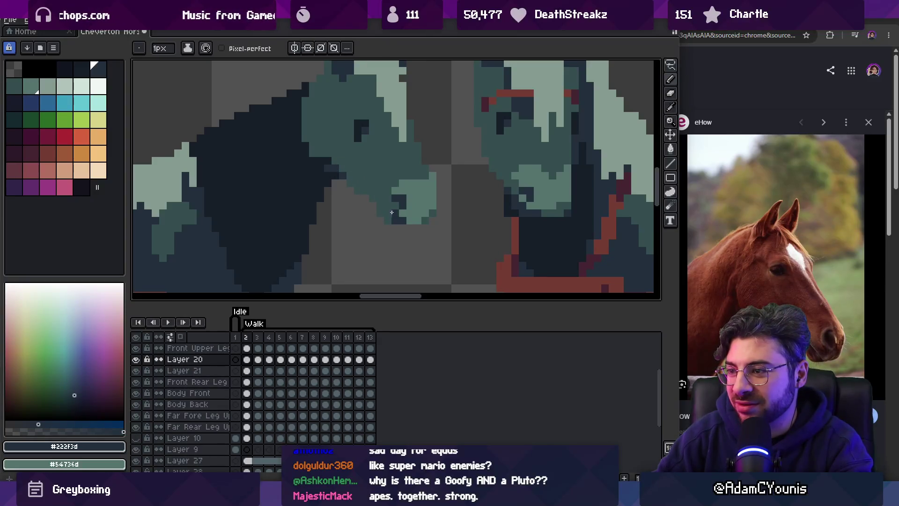
key(z)
scroll(402, 196, down, 4)
scroll(419, 192, up, 4)
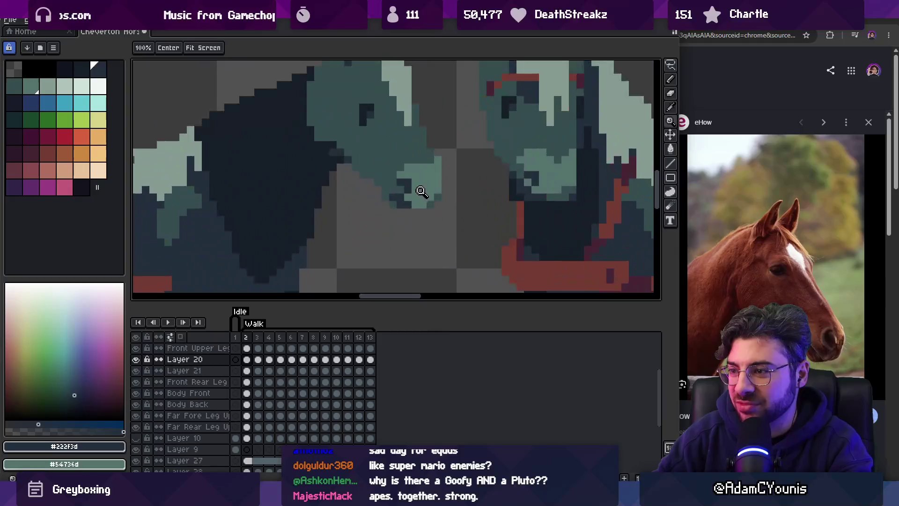
alt+click(419, 192)
scroll(419, 187, down, 4)
scroll(431, 158, up, 2)
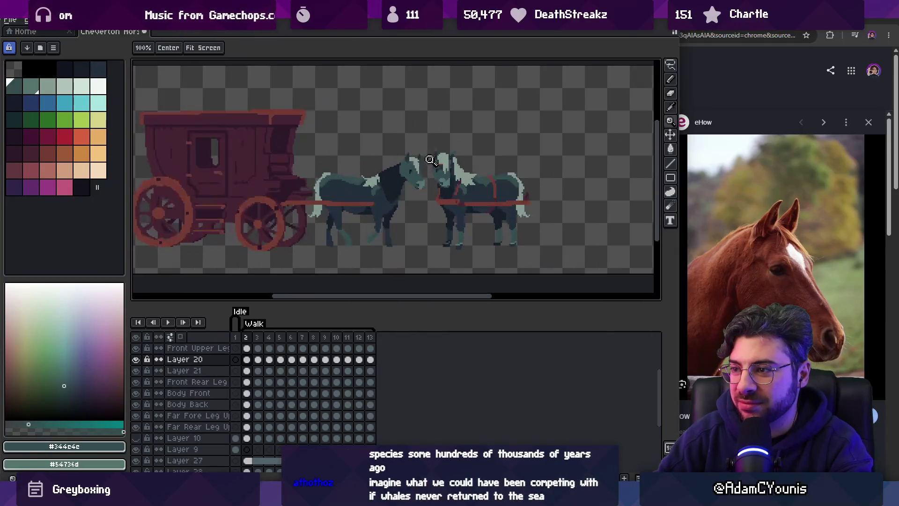
scroll(431, 158, up, 3)
key(b)
alt+click(411, 198)
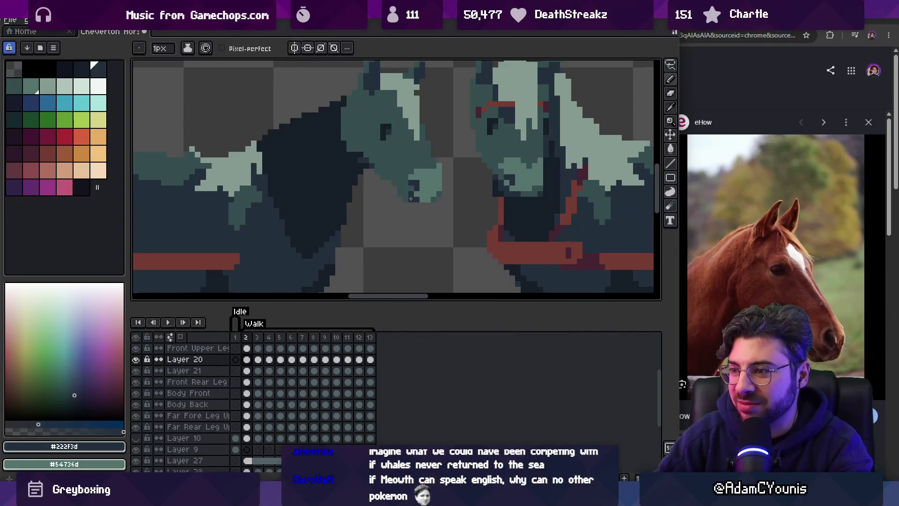
Re-sample the darker teal #344c4c and inspect the head at different zoom levels.
key(z)
alt+click(421, 187)
scroll(377, 174, down, 4)
scroll(442, 162, up, 2)
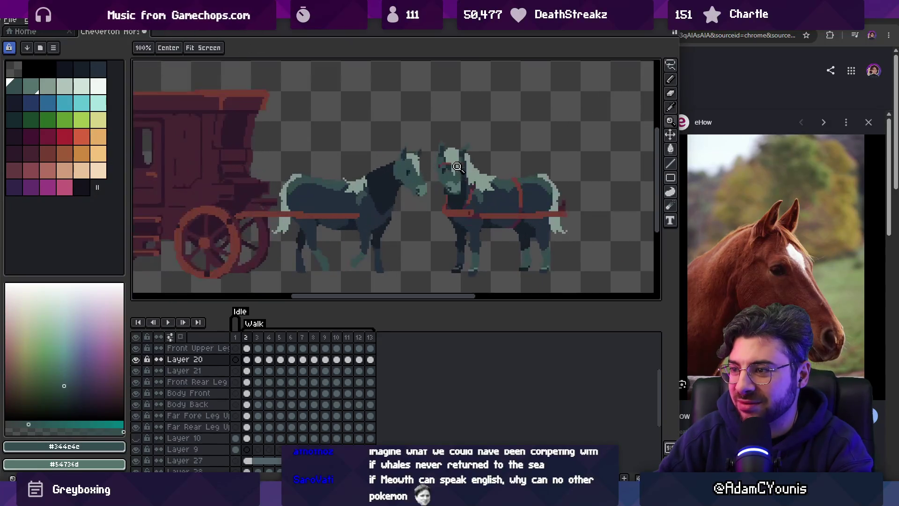
key(v)
key(z)
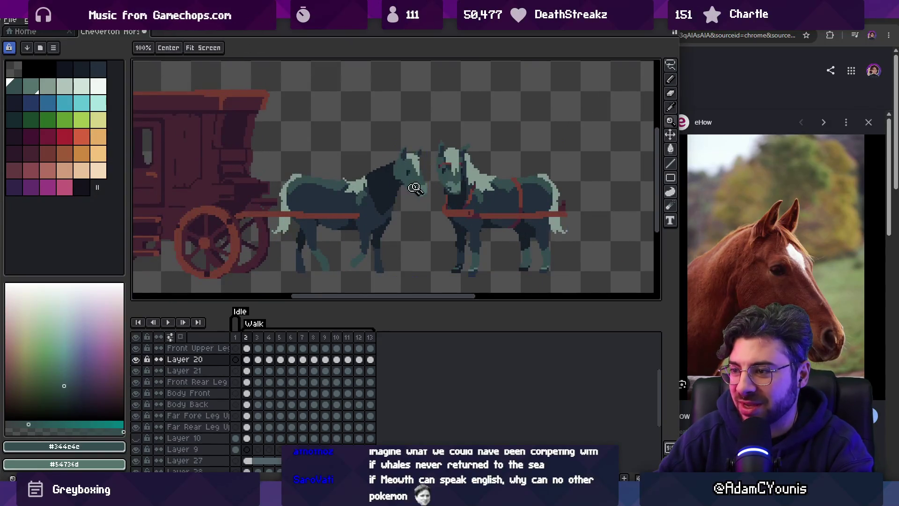
scroll(439, 174, up, 3)
scroll(435, 189, up, 1)
Sample the muzzle's lighter teal #54736d, then settle on the neck's dark #222f3d.
key(alt)
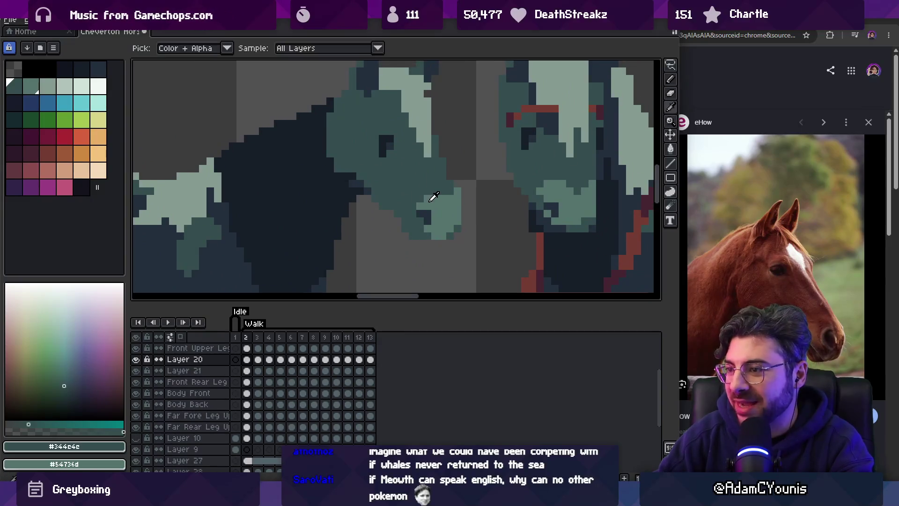
click(430, 201)
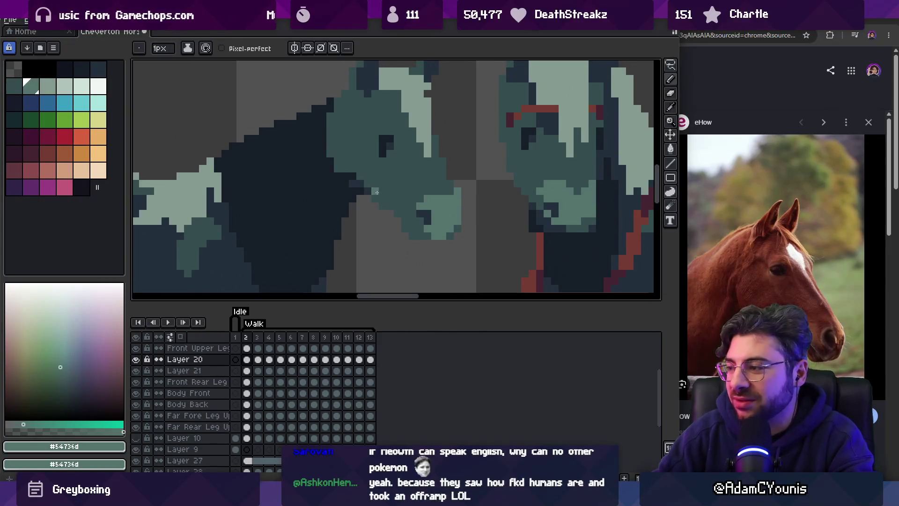
click(365, 184)
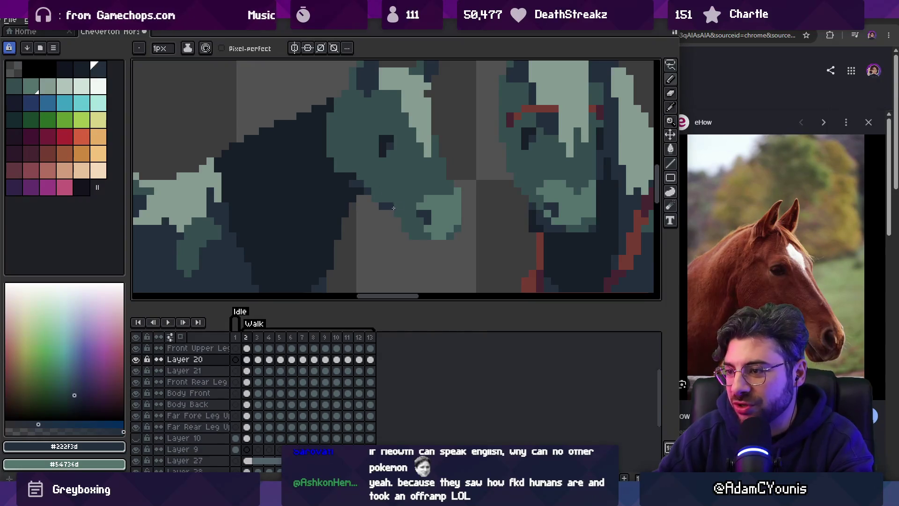
key(z)
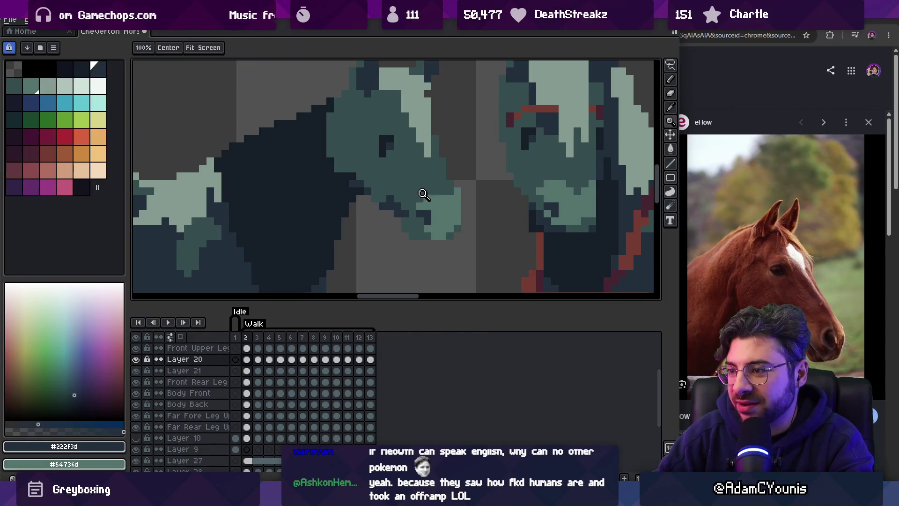
scroll(421, 154, down, 3)
scroll(418, 195, up, 4)
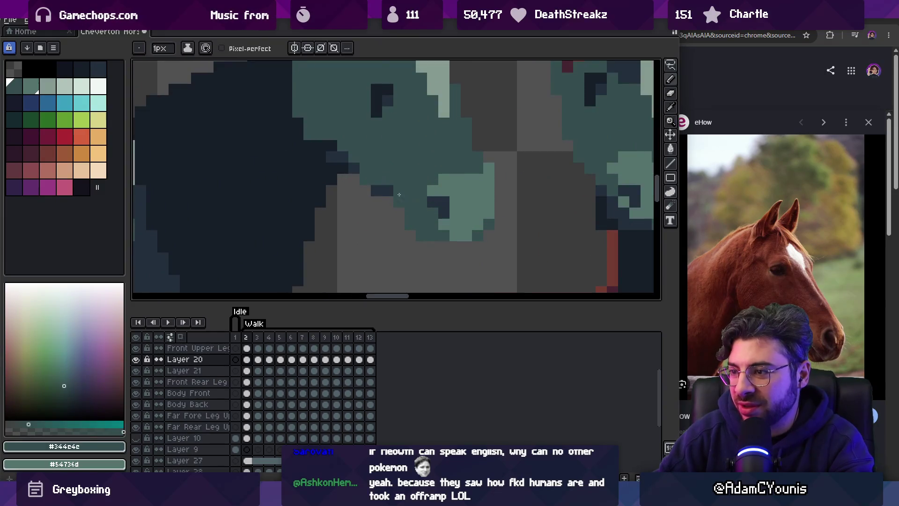
scroll(392, 183, down, 3)
scroll(402, 182, up, 1)
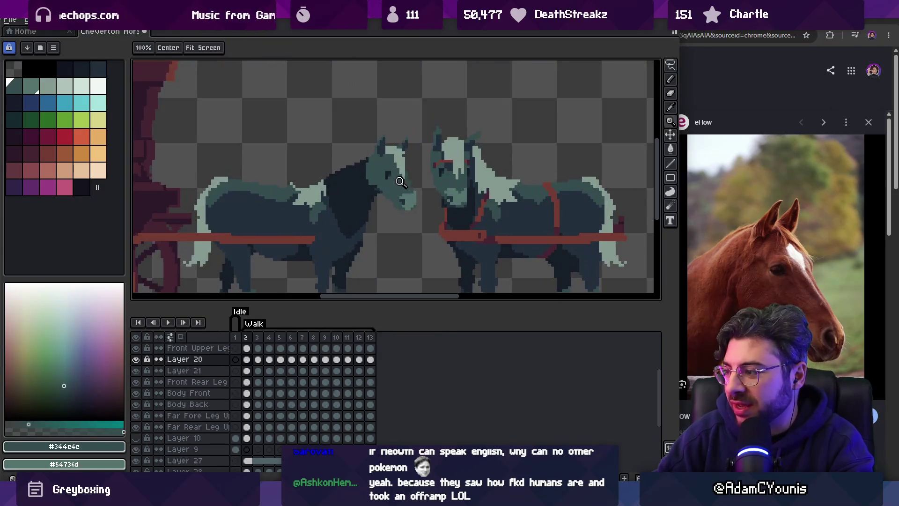
scroll(401, 186, up, 3)
Place a dark #222f3d pixel under the left horse's jaw.
key(b)
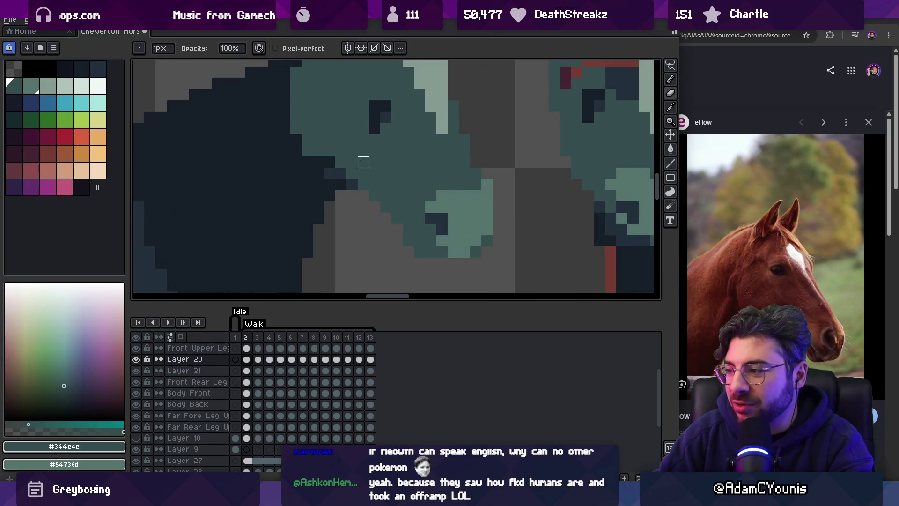
drag(363, 162, 381, 174)
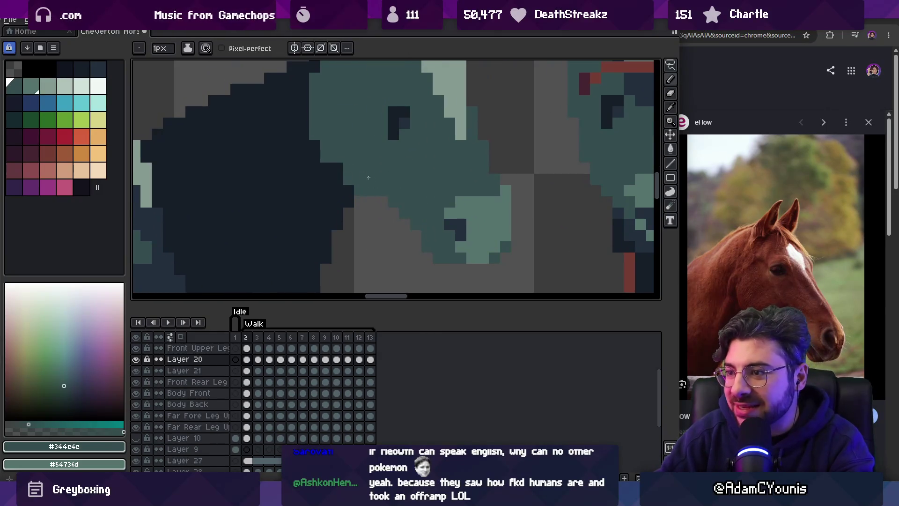
alt+click(401, 126)
click(387, 189)
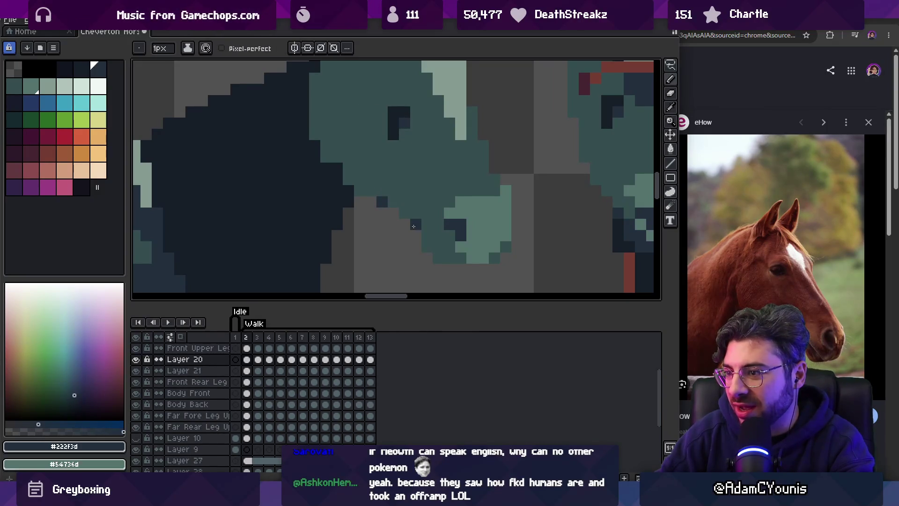
key(z)
scroll(389, 171, down, 5)
scroll(428, 166, up, 5)
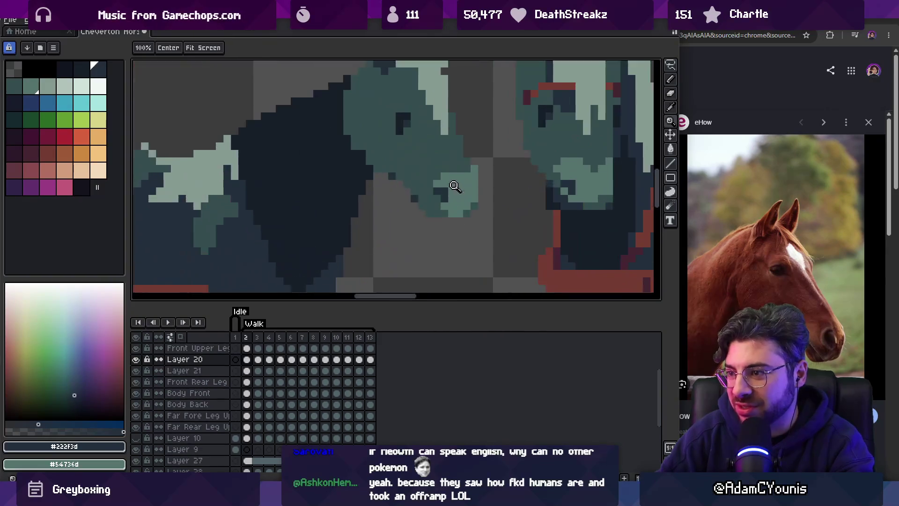
key(b)
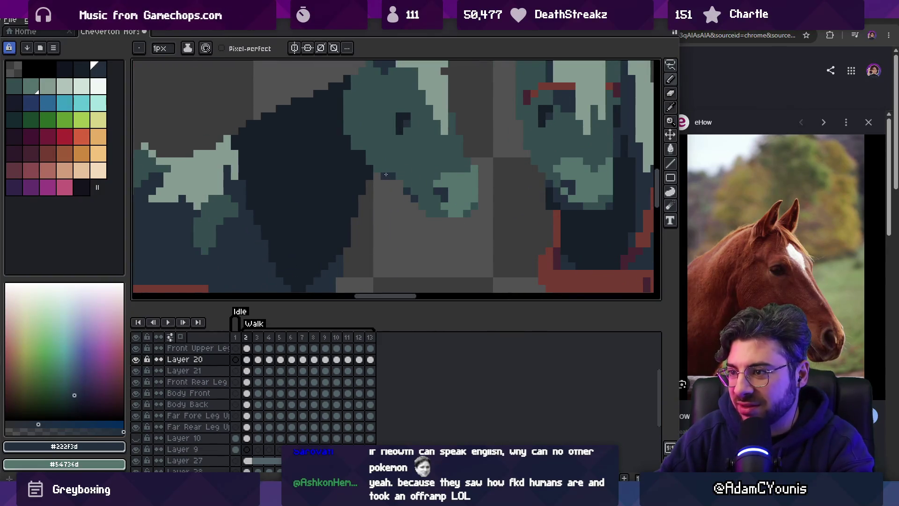
Zoom out to check the jaw shading against the whole stagecoach scene.
key(z)
scroll(408, 164, down, 5)
scroll(434, 156, up, 5)
key(b)
key(z)
scroll(385, 178, down, 5)
scroll(385, 178, down, 1)
scroll(430, 129, up, 1)
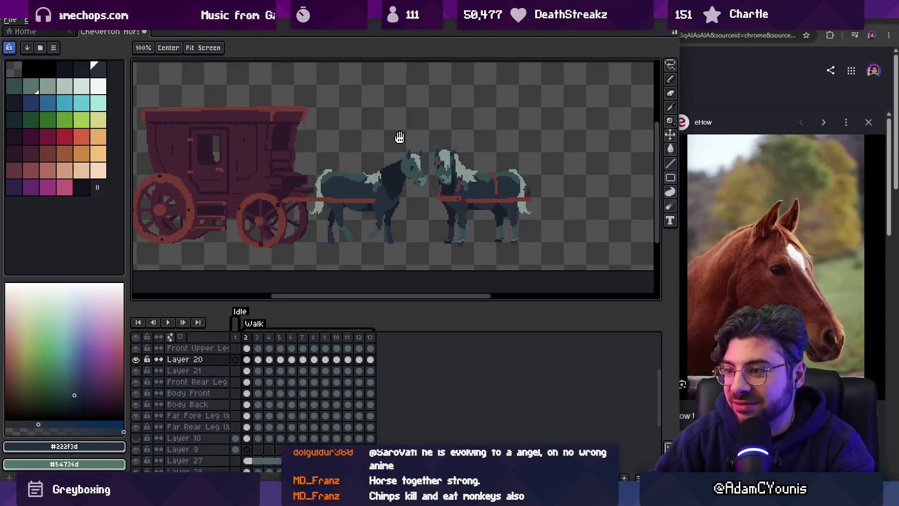
Centre on the left horse's head and sample its light teal and dark #222f3d colours.
scroll(412, 169, up, 2)
mouse_move(406, 148)
mouse_down()
mouse_move(395, 153)
mouse_move(386, 142)
mouse_up()
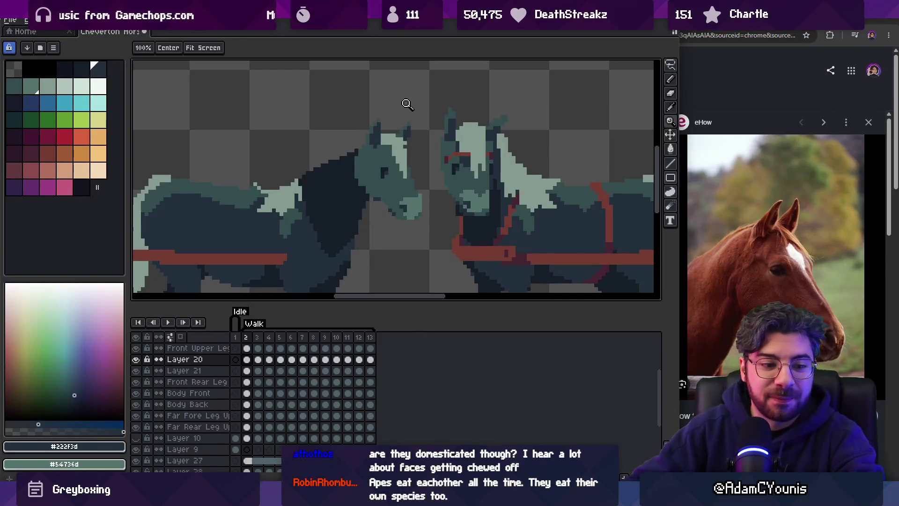
click(372, 158)
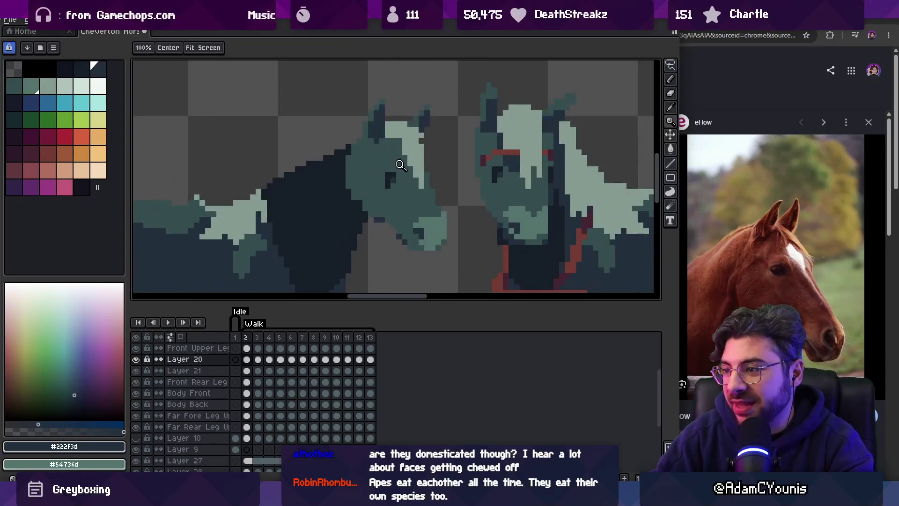
key(v)
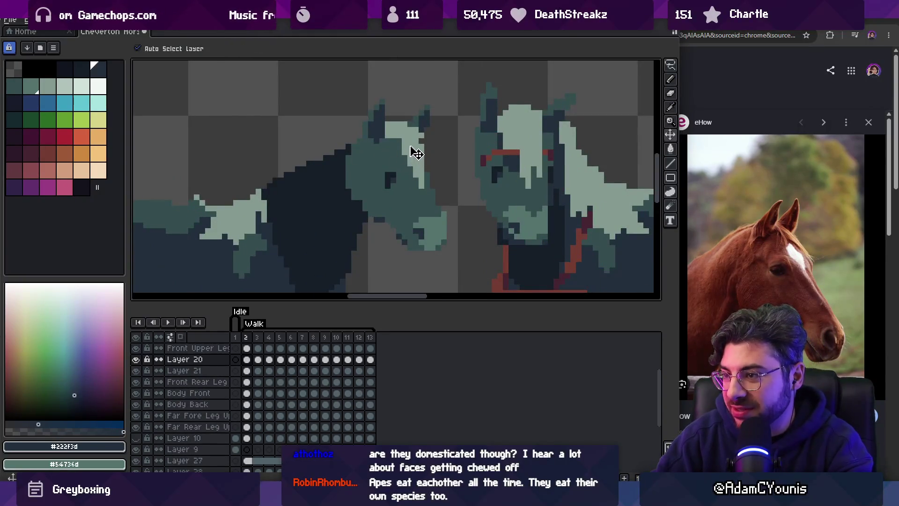
key(b)
alt+click(398, 135)
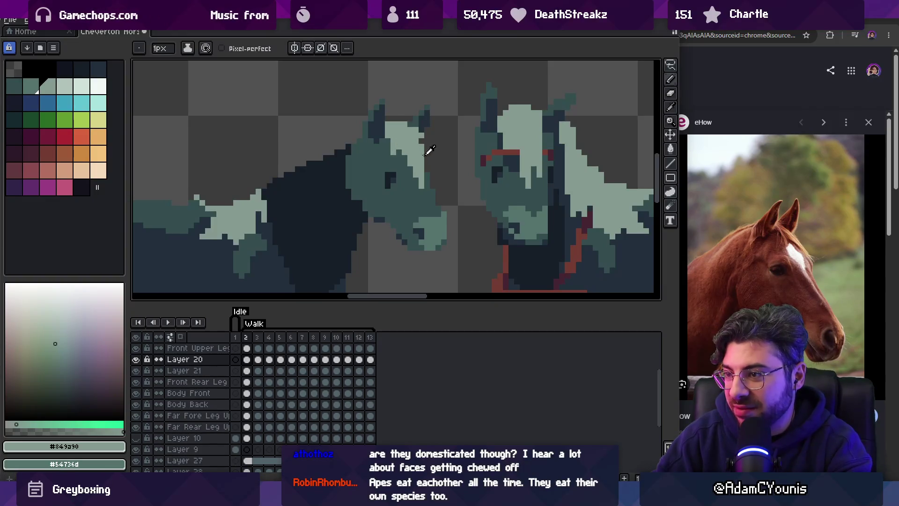
alt+click(489, 118)
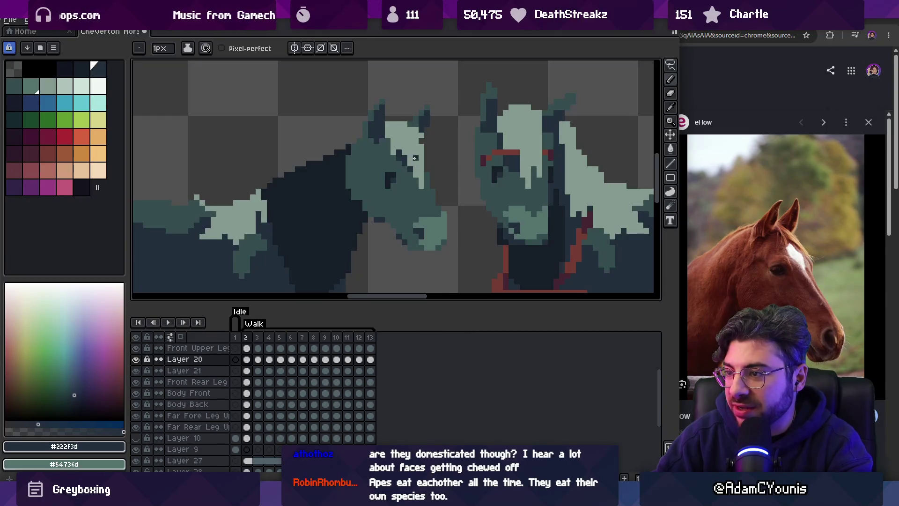
Reposition and zoom the view to bring the left horse's neck into frame.
key(v)
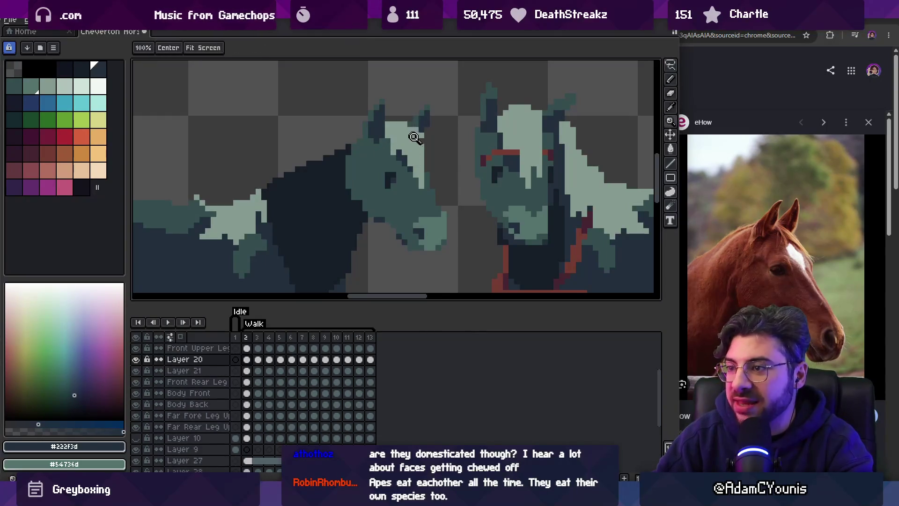
scroll(398, 143, down, 3)
scroll(411, 143, up, 2)
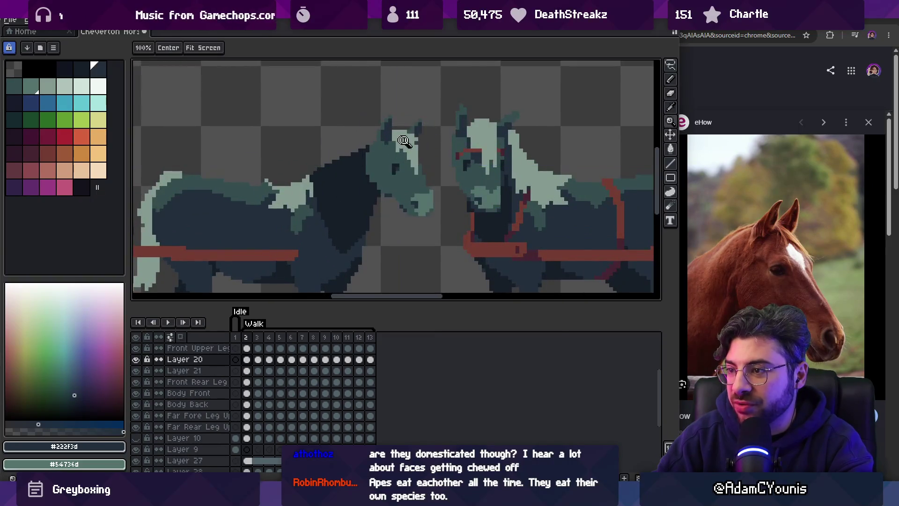
scroll(417, 136, up, 1)
key(b)
key(z)
scroll(385, 121, down, 3)
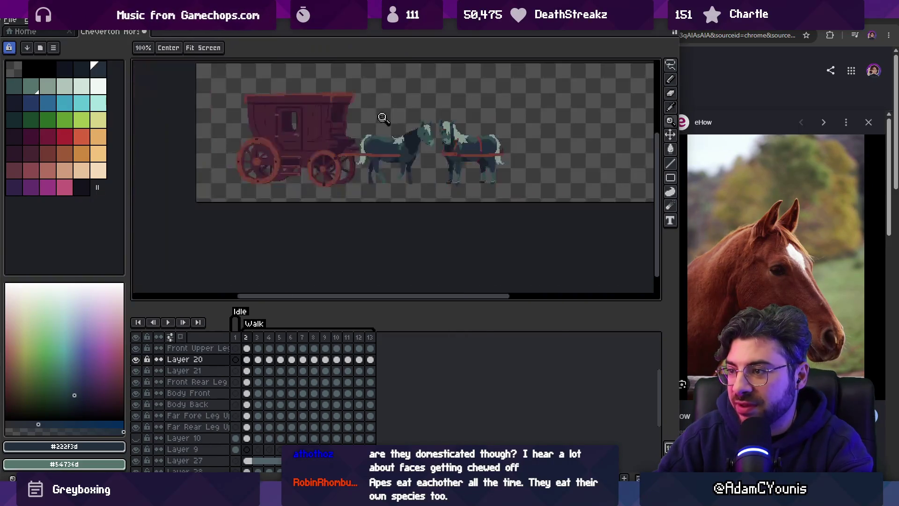
scroll(446, 109, up, 3)
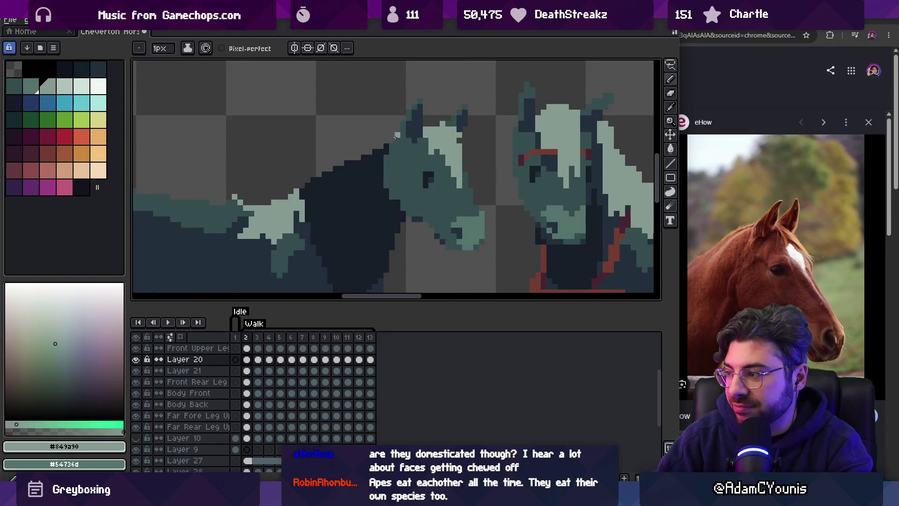
drag(473, 138, 431, 139)
key(b)
scroll(417, 140, down, 1)
scroll(351, 155, up, 1)
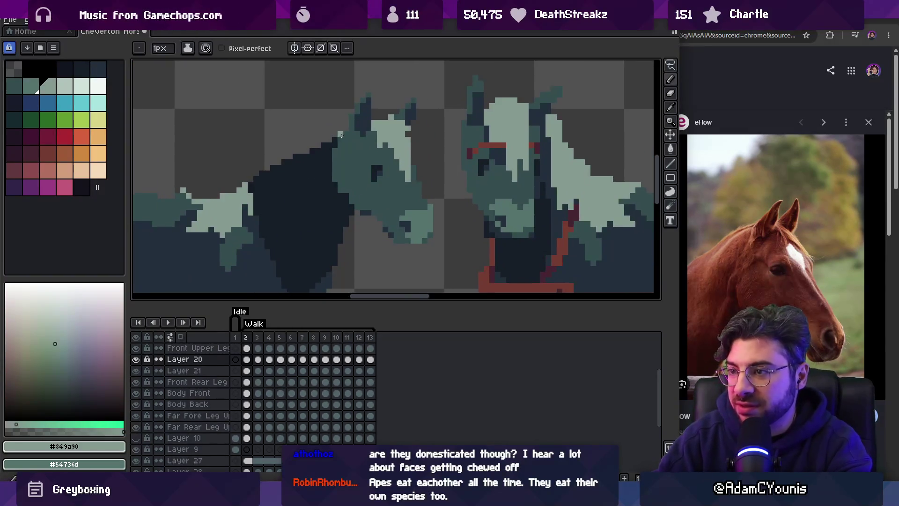
Draw a straight light teal #849a90 line along the top of the neck.
drag(332, 140, 318, 174)
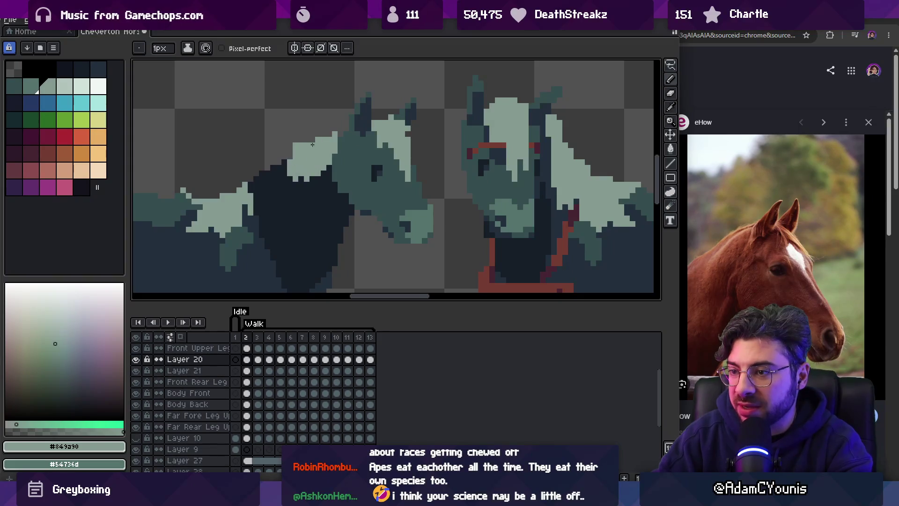
key(ctrl+z)
shift+click(341, 178)
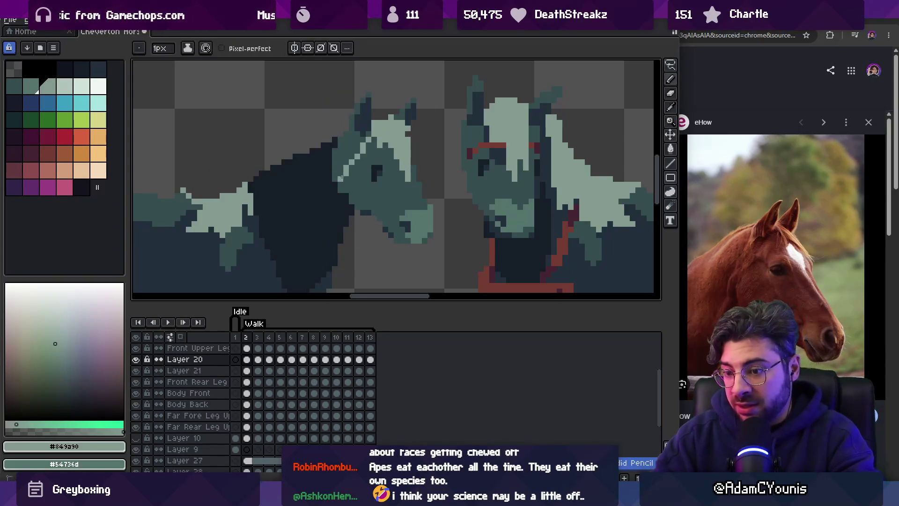
Paint a thick 3px light teal mane stroke along the neck on new Layer 33.
key(shift+n)
key(plus)
key(plus)
mouse_move(256, 201)
mouse_down()
mouse_move(263, 172)
mouse_move(327, 154)
mouse_up()
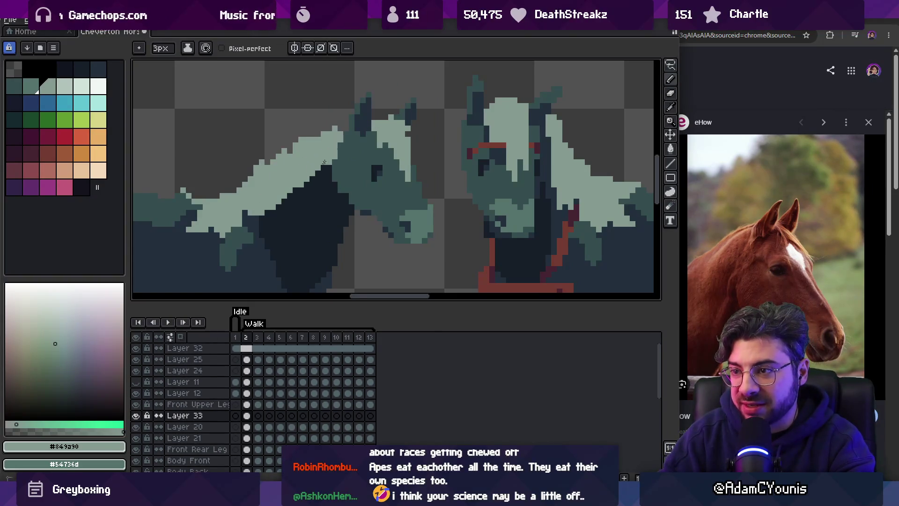
key(e)
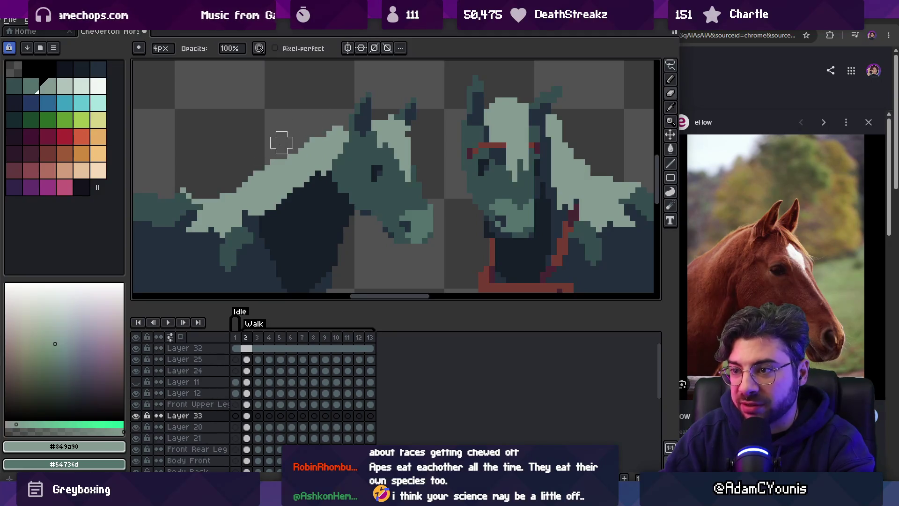
key(z)
scroll(344, 125, down, 2)
scroll(349, 125, up, 1)
key(b)
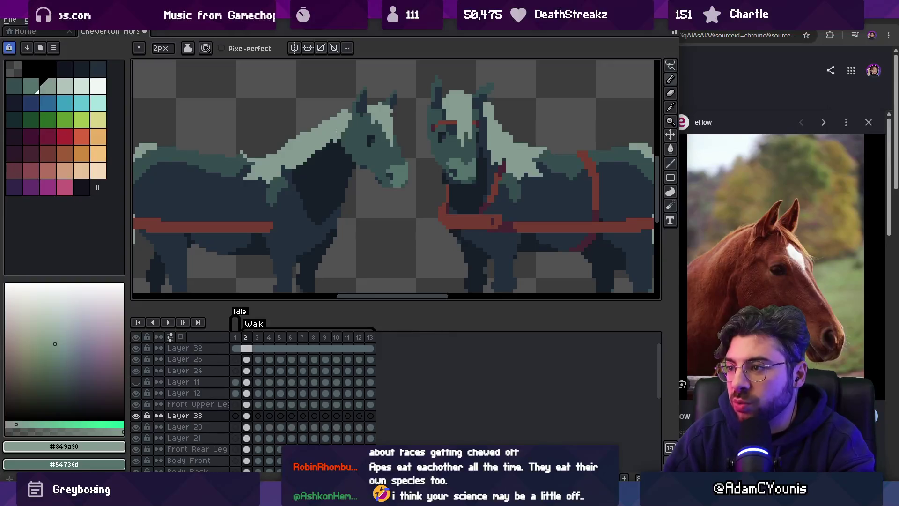
key(e)
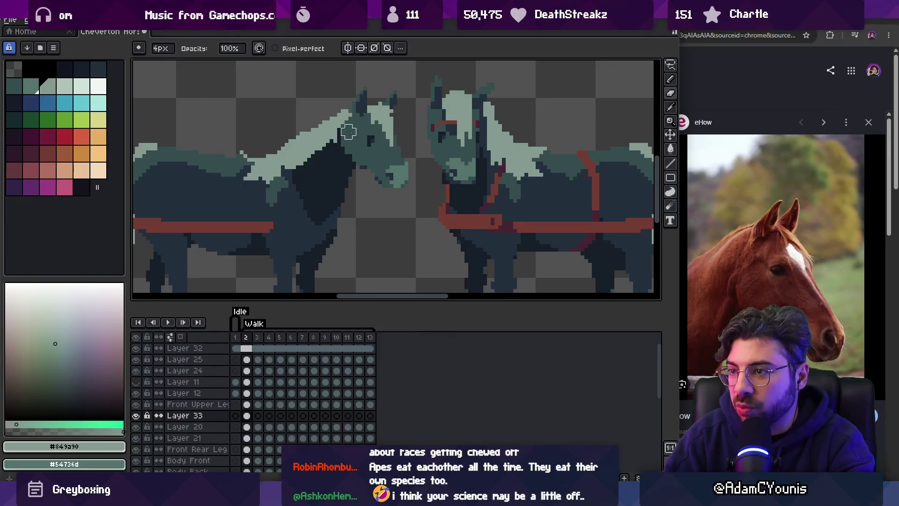
key(z)
scroll(358, 112, up, 1)
key(b)
alt+click(349, 113)
drag(347, 114, 368, 110)
alt+click(353, 120)
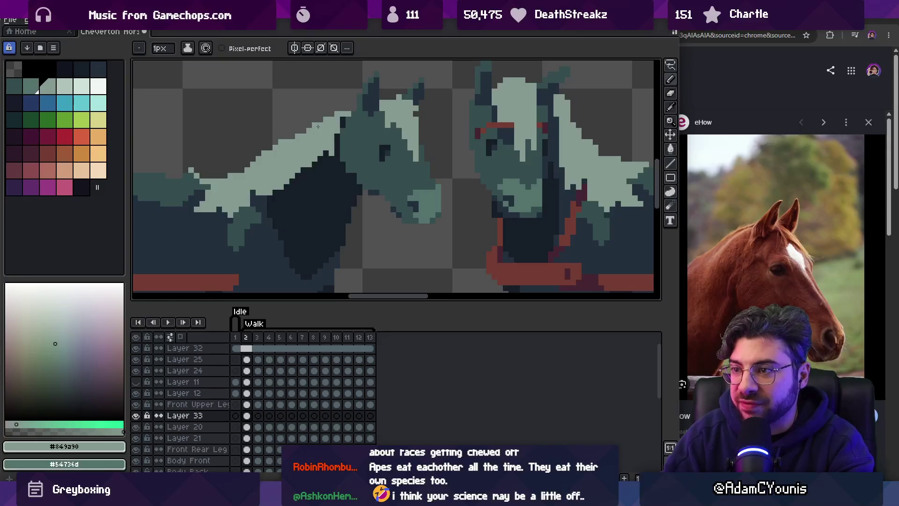
key(z)
scroll(317, 127, down, 2)
scroll(311, 134, up, 1)
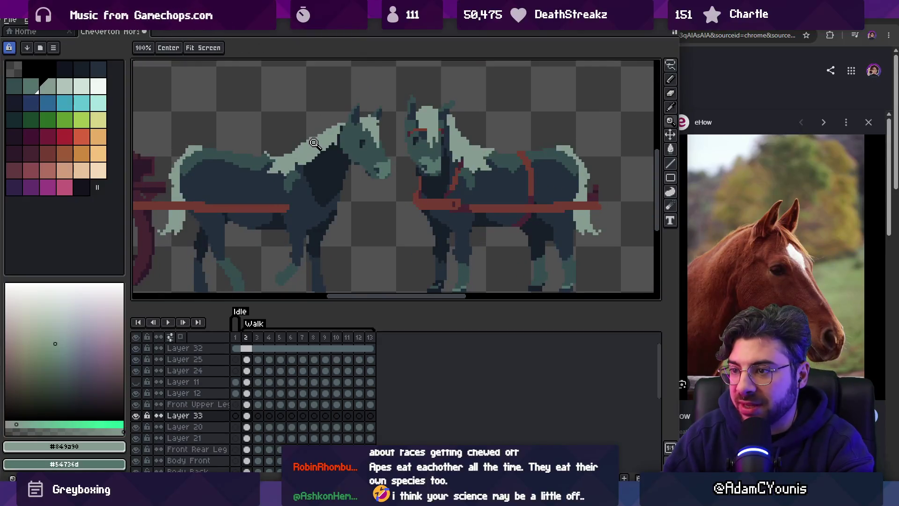
key(b)
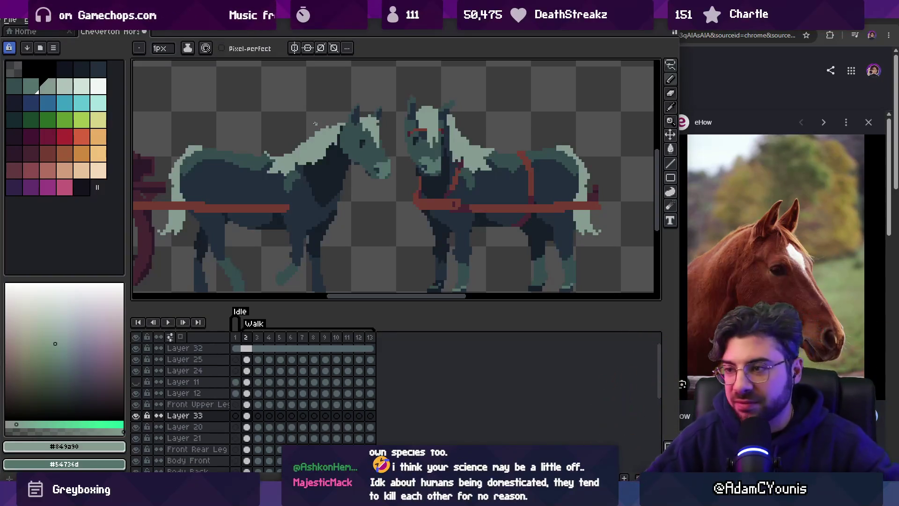
key(z)
scroll(347, 117, down, 3)
scroll(363, 124, up, 4)
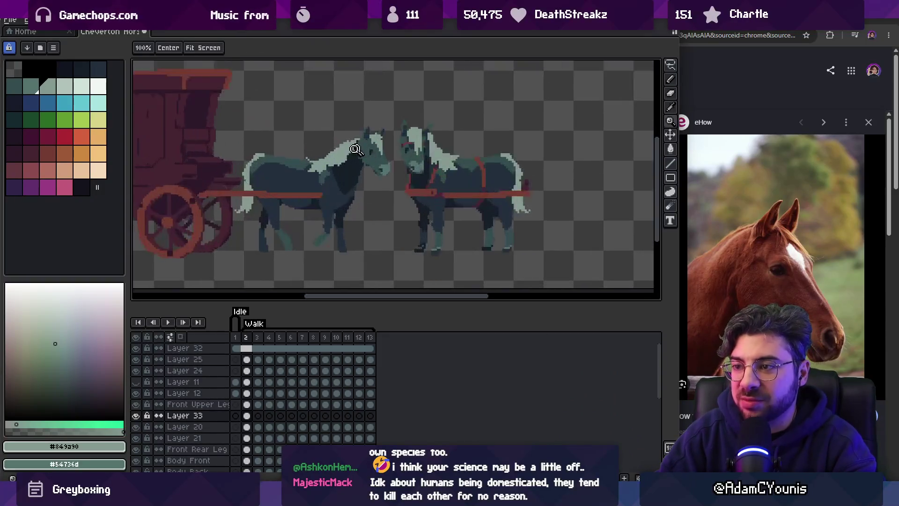
key(b)
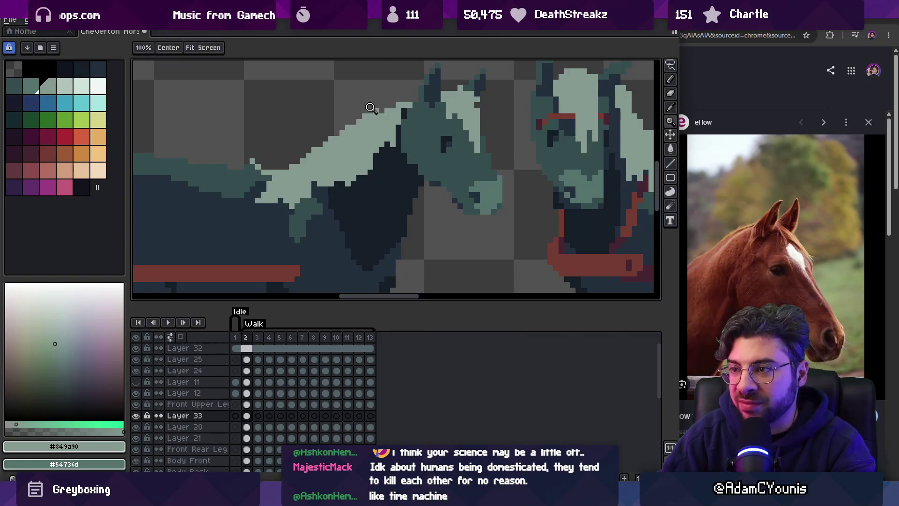
scroll(391, 105, down, 3)
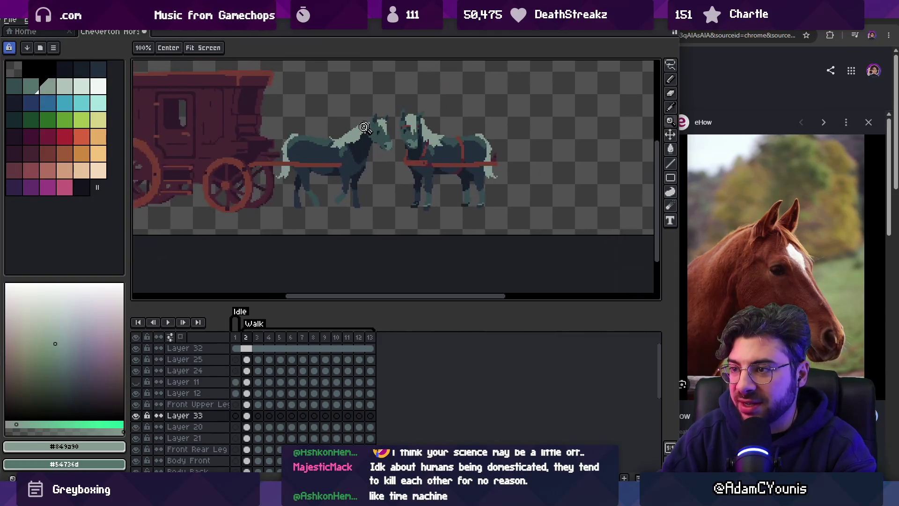
scroll(361, 121, up, 2)
key(e)
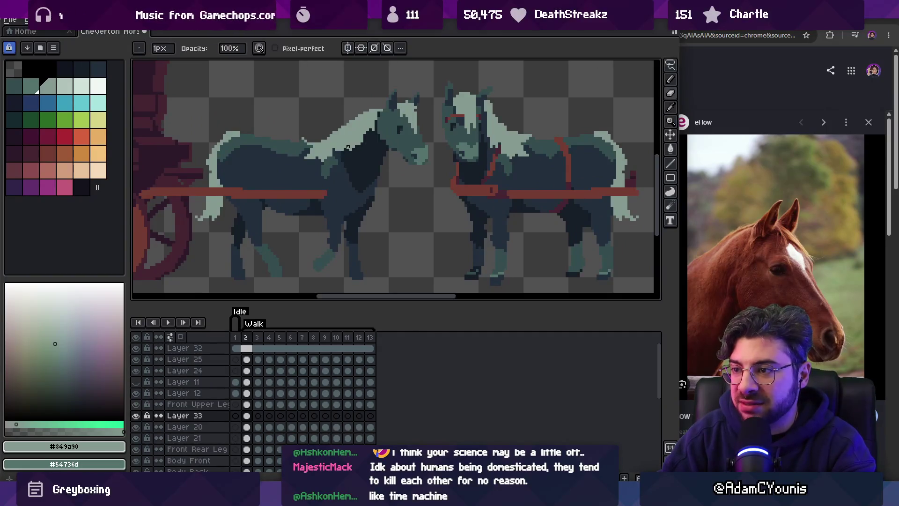
scroll(356, 152, up, 3)
key(v)
scroll(365, 140, down, 3)
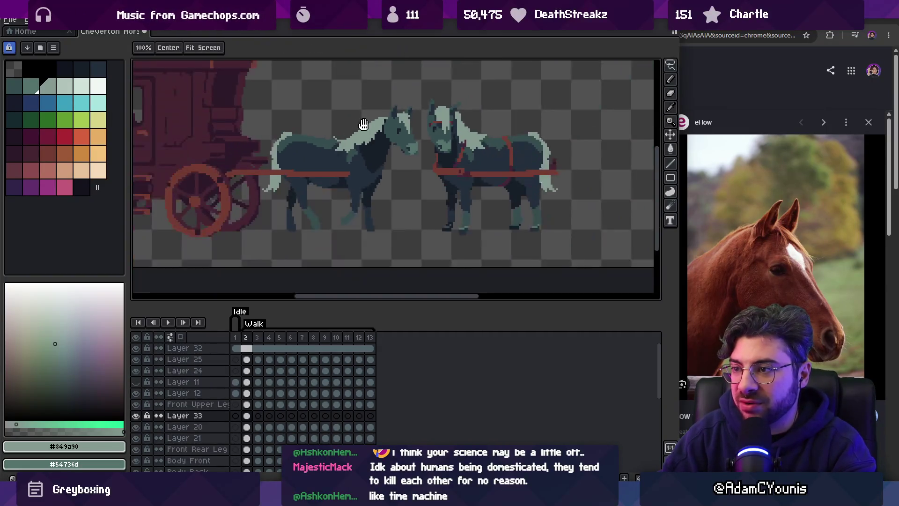
scroll(367, 138, up, 3)
key(b)
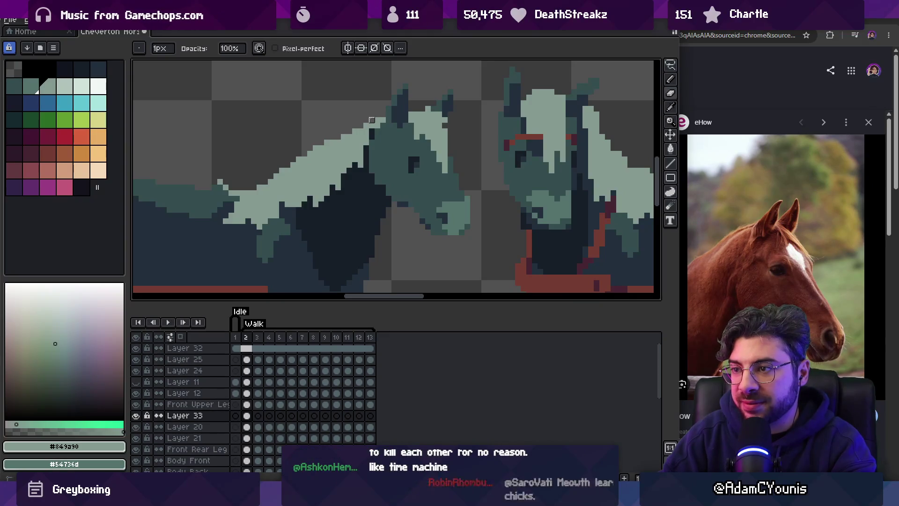
key(z)
scroll(319, 111, down, 3)
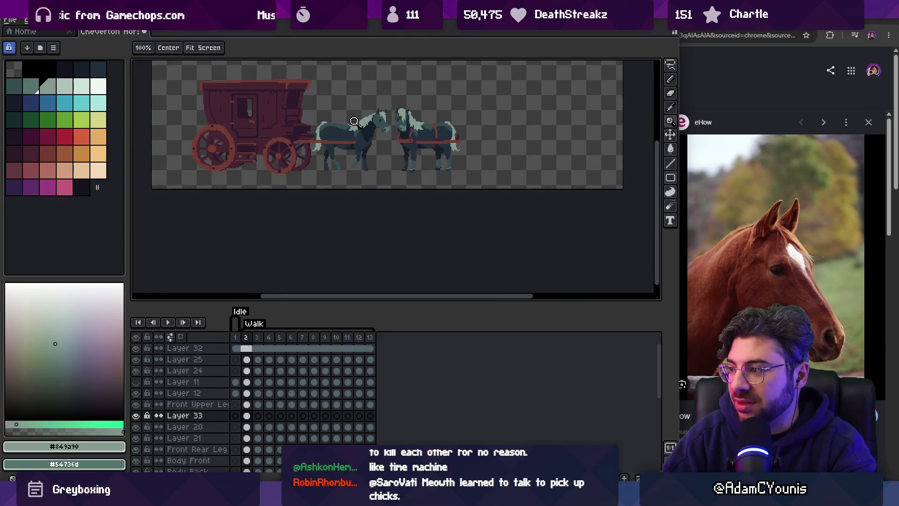
scroll(373, 106, up, 3)
key(v)
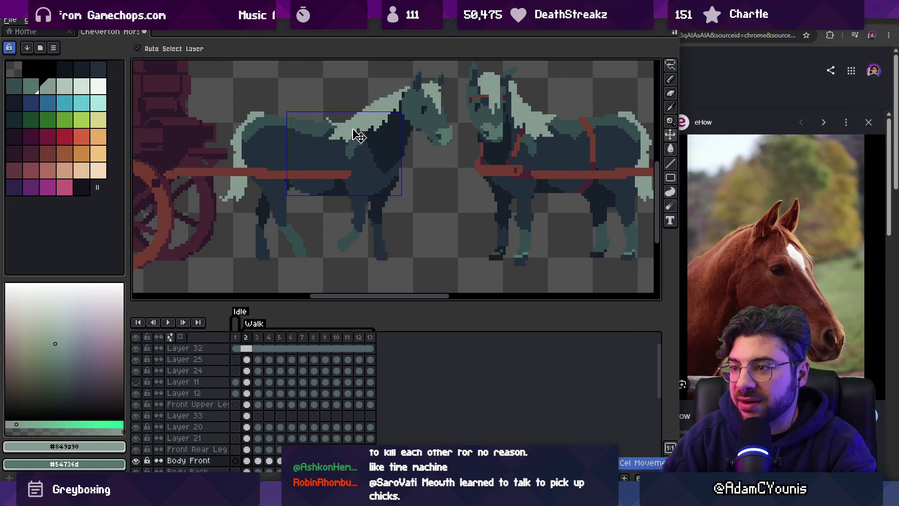
scroll(355, 140, up, 1)
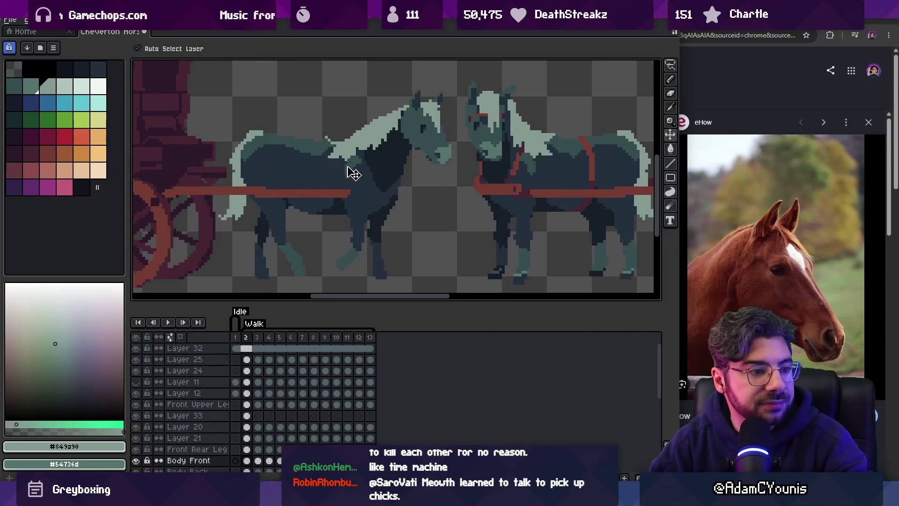
key(z)
scroll(356, 164, down, 2)
scroll(360, 157, down, 2)
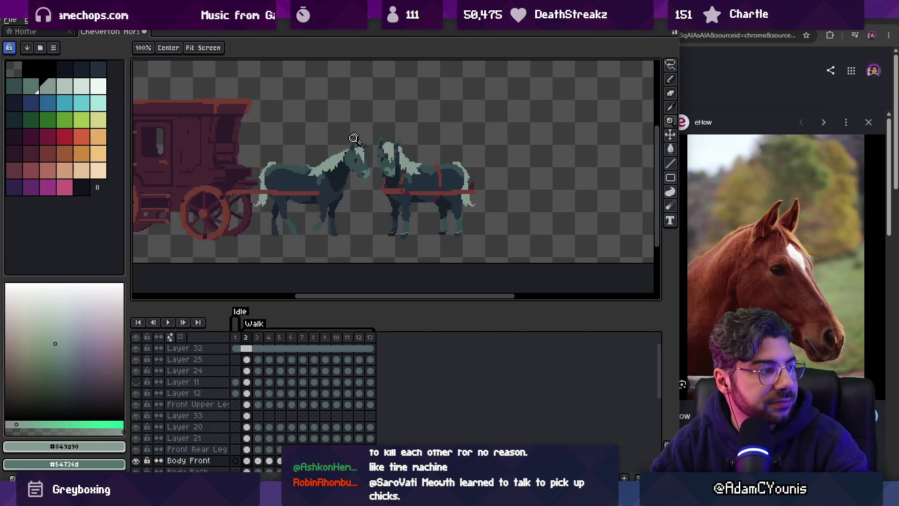
scroll(346, 157, up, 4)
scroll(333, 159, up, 1)
key(b)
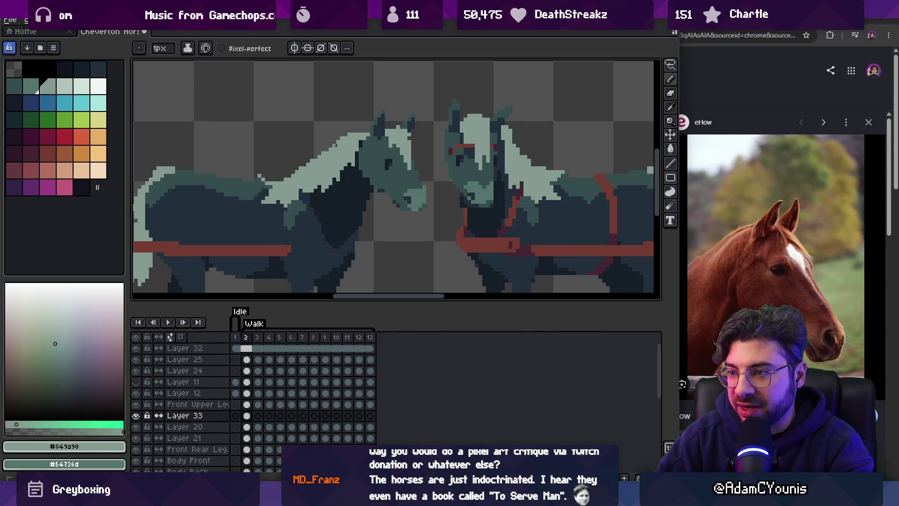
scroll(368, 133, down, 1)
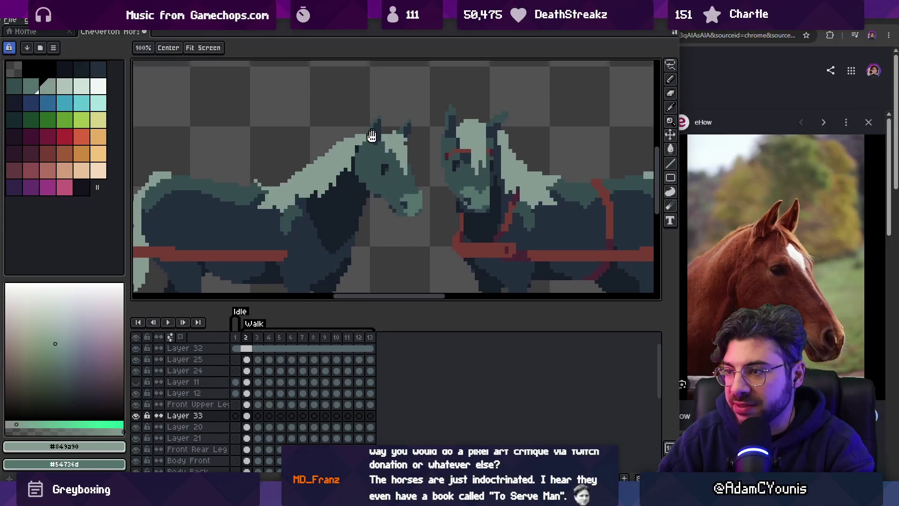
ctrl+click(397, 135)
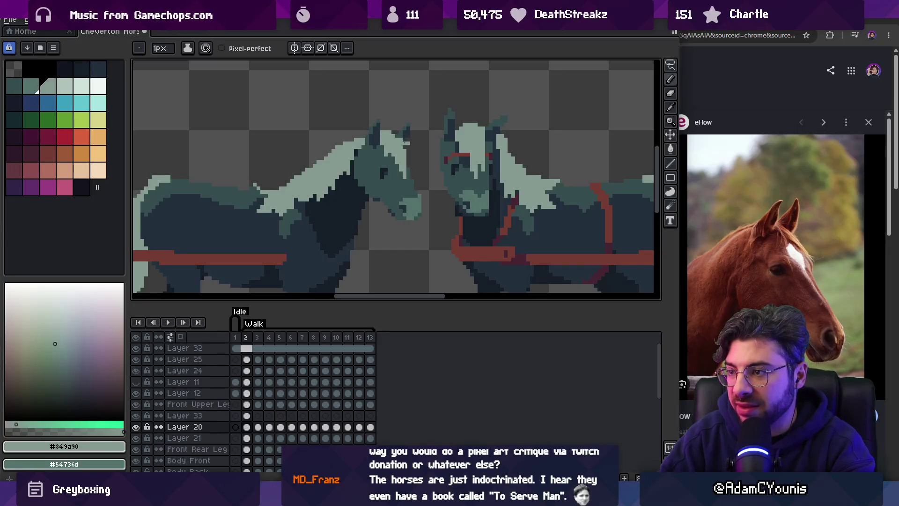
key(z)
right_click(402, 142)
click(413, 136)
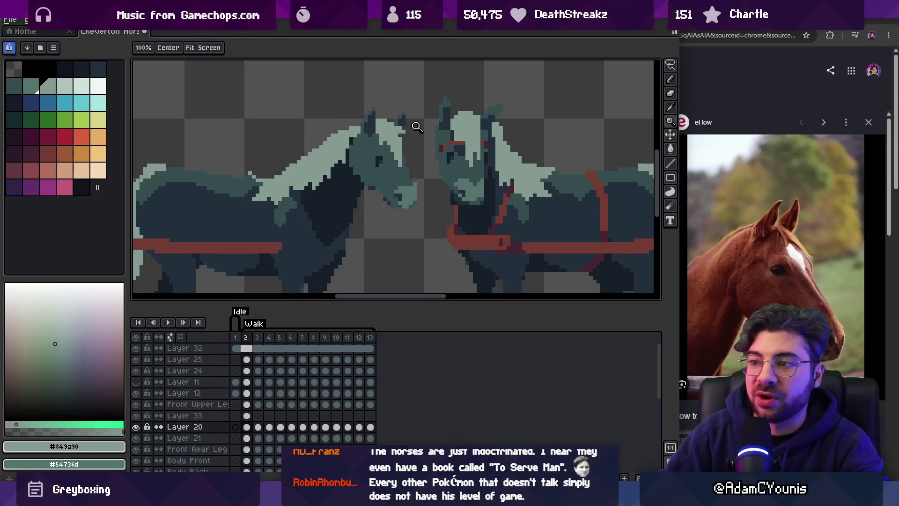
key(v)
click(454, 152)
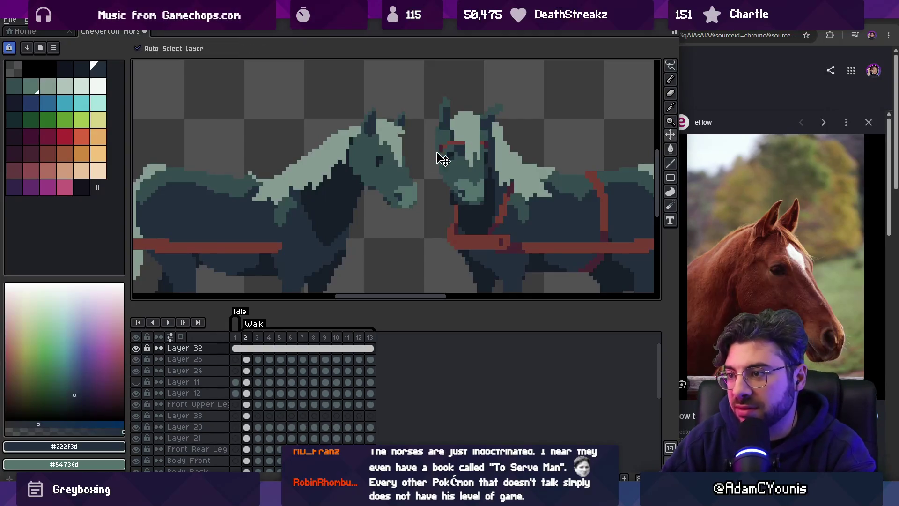
On Layer 20, draw dark pixels across the left horse's head.
click(395, 164)
scroll(389, 152, up, 1)
key(b)
drag(383, 142, 390, 151)
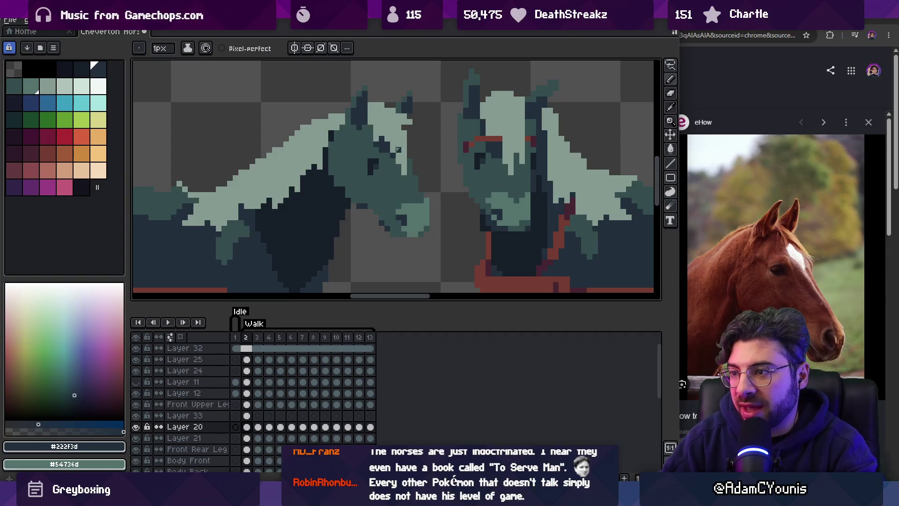
key(v)
scroll(395, 151, down, 3)
scroll(429, 133, up, 4)
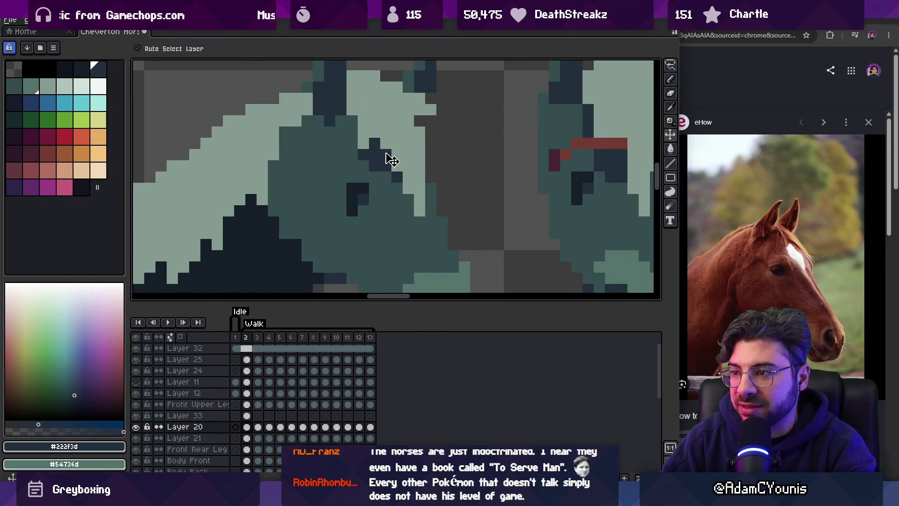
scroll(391, 161, down, 2)
key(b)
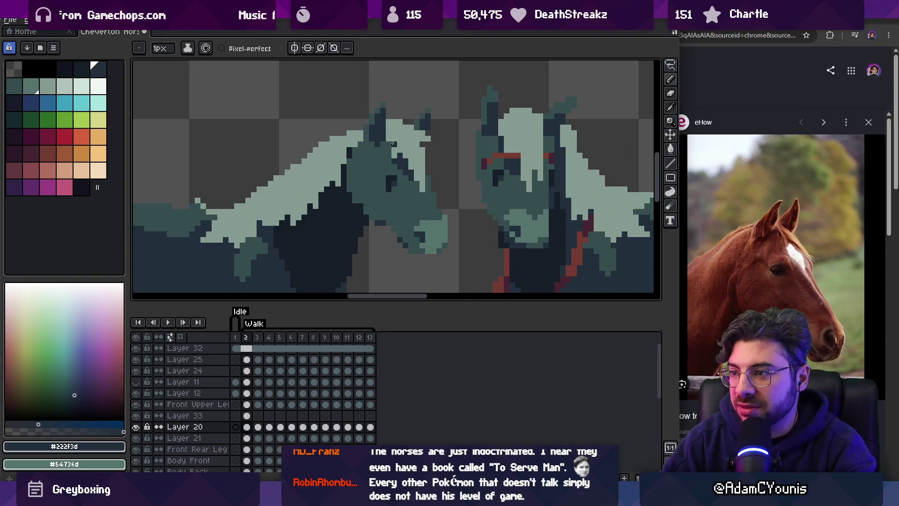
Add dark pixels along the mane edge and compare with the whole scene.
key(z)
scroll(439, 114, down, 3)
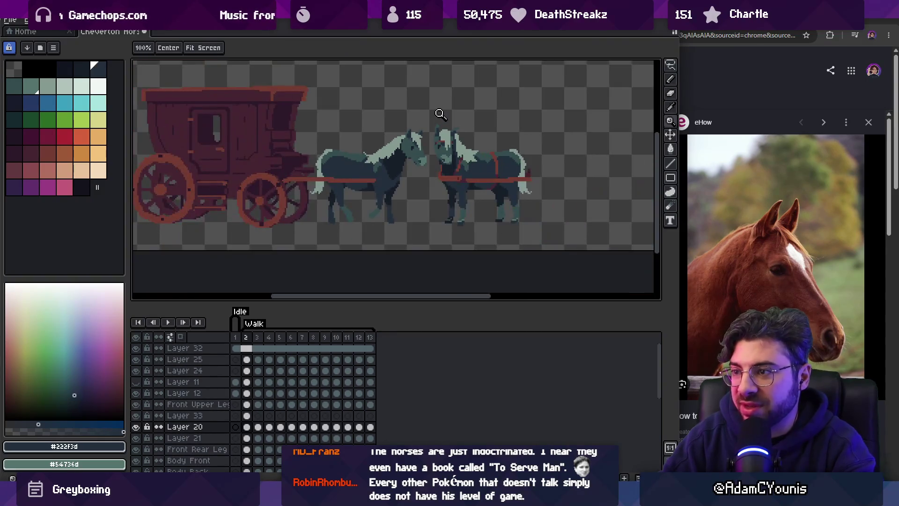
scroll(412, 133, up, 5)
key(b)
click(392, 131)
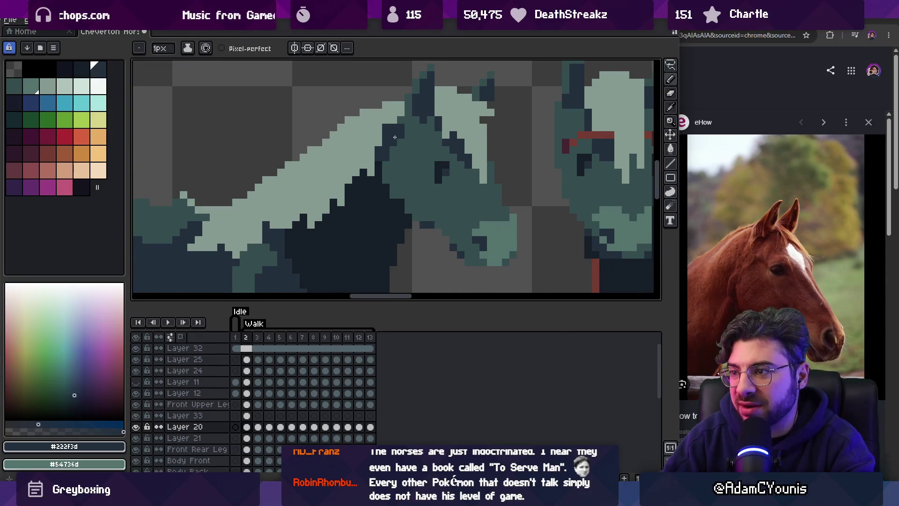
key(z)
scroll(398, 134, down, 3)
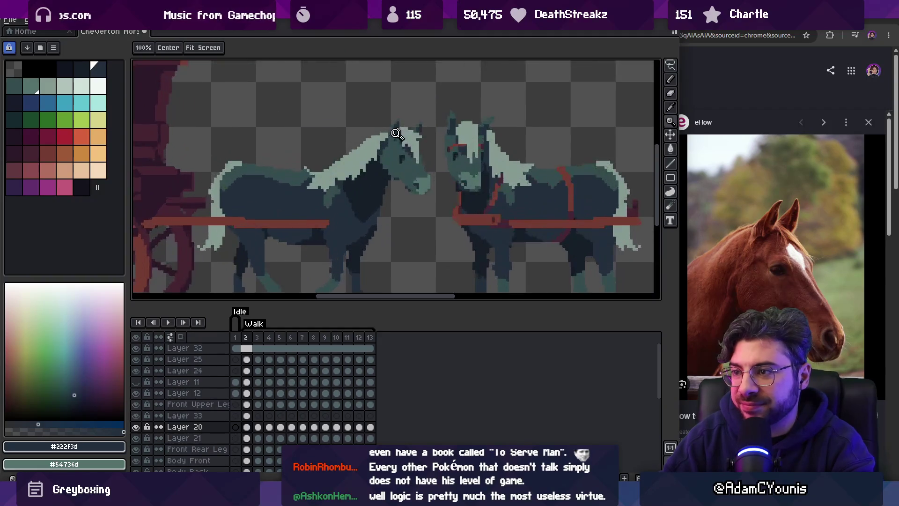
click(401, 131)
On Layer 33, sample the mane's #849a90, then recolour a pixel near the eye with #222f3d.
key(v)
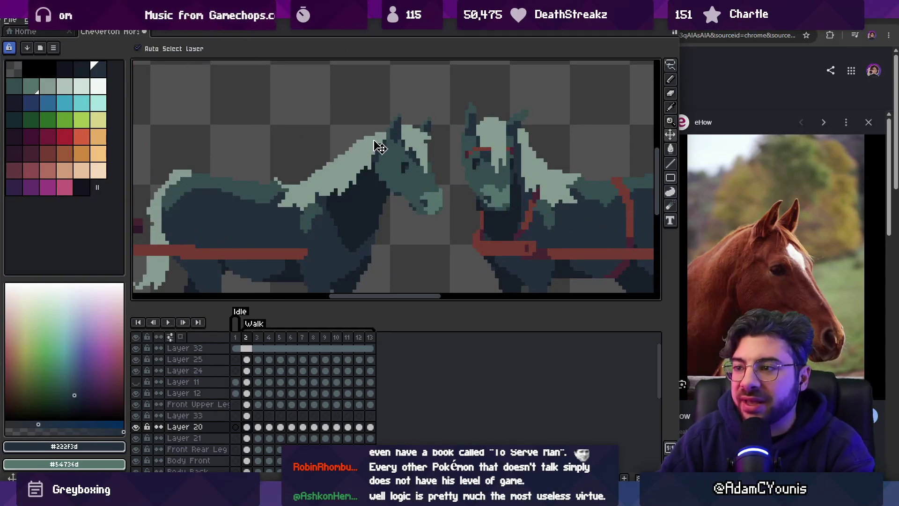
click(380, 147)
key(i)
click(382, 137)
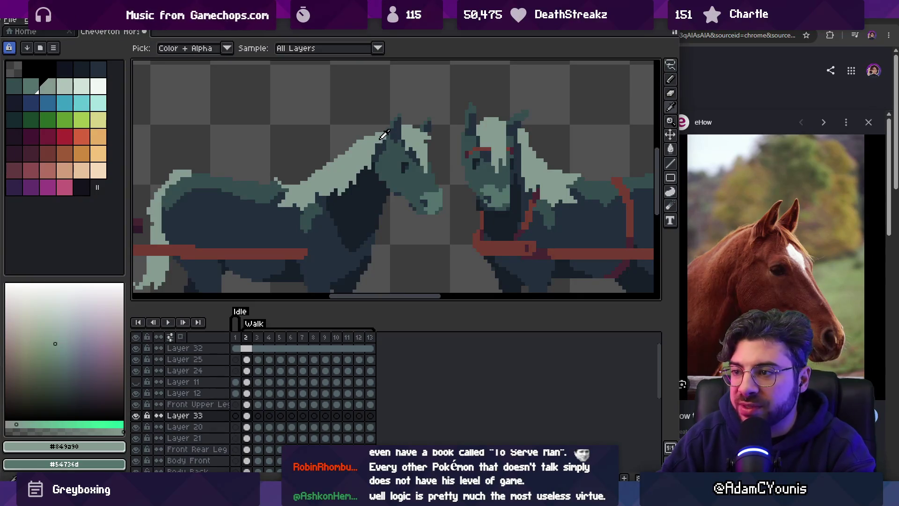
key(z)
scroll(398, 131, down, 4)
scroll(421, 124, up, 1)
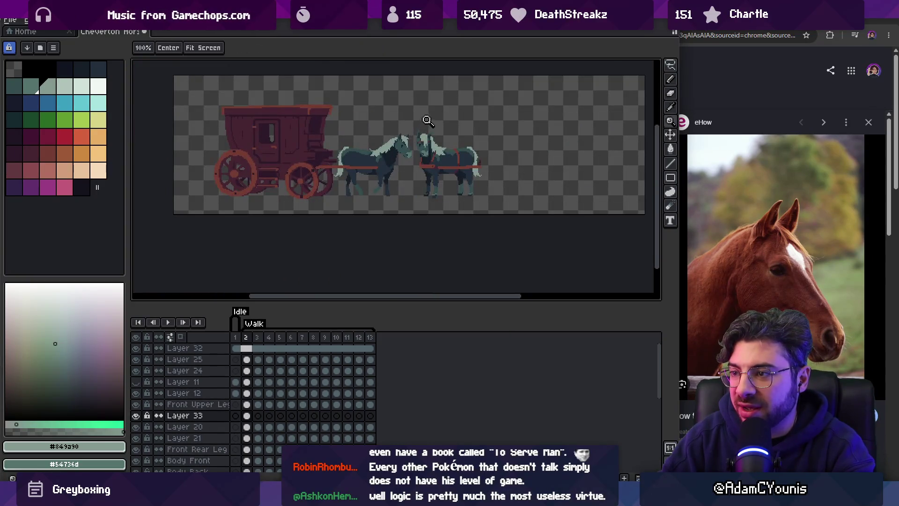
scroll(412, 132, up, 2)
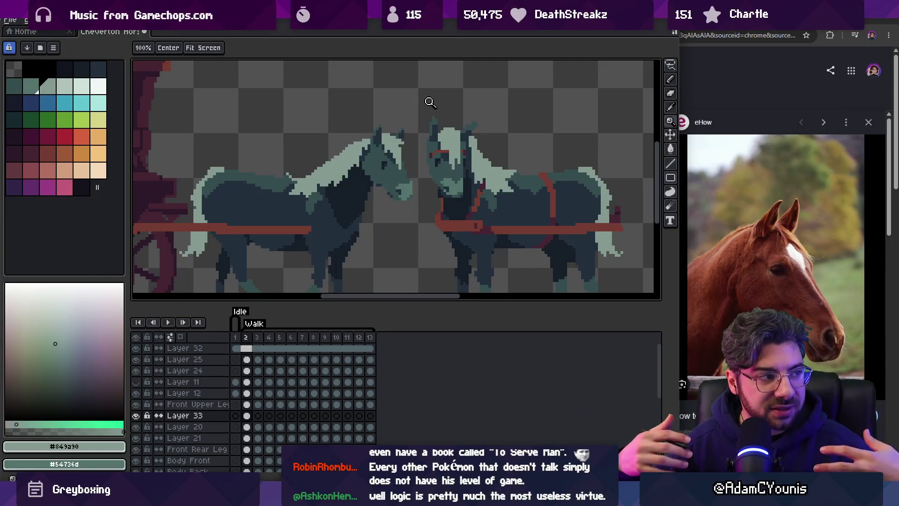
scroll(404, 168, up, 3)
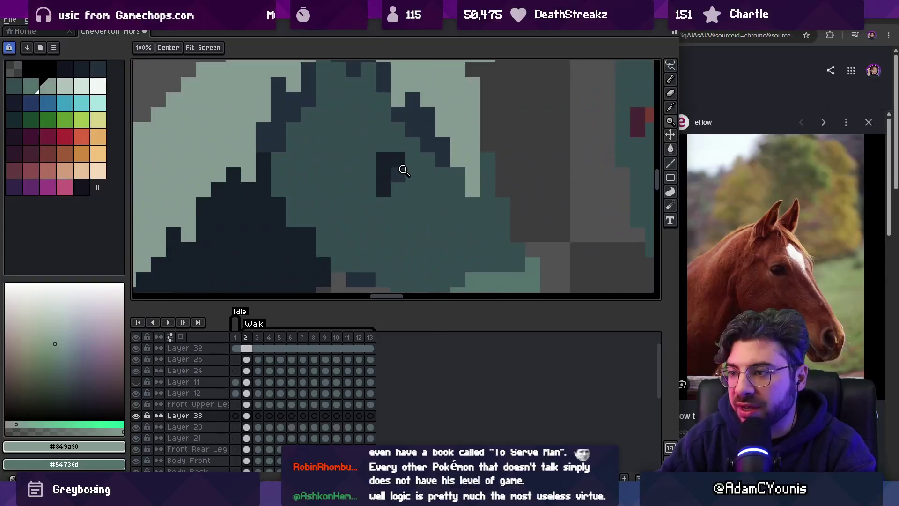
alt+click(403, 166)
click(383, 189)
Zoom in closer on the left horse's head and sample the teal #344c4c.
key(b)
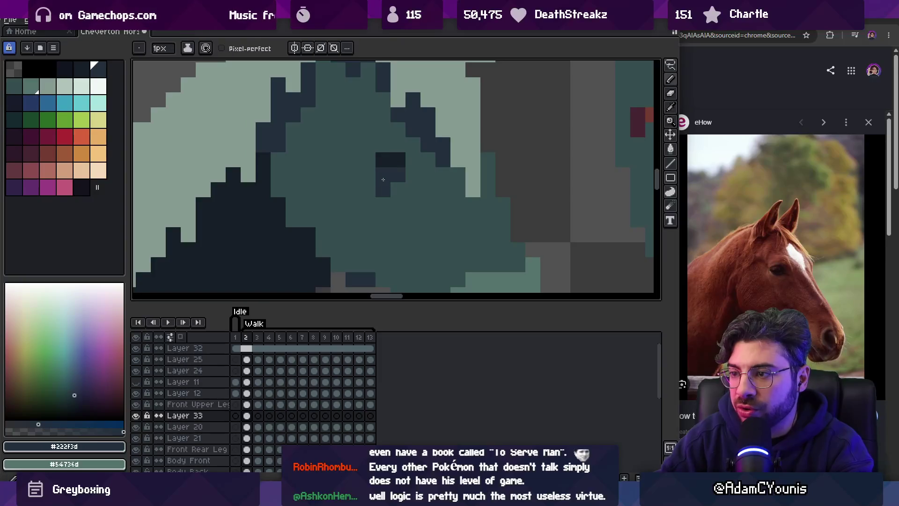
scroll(384, 180, down, 5)
key(z)
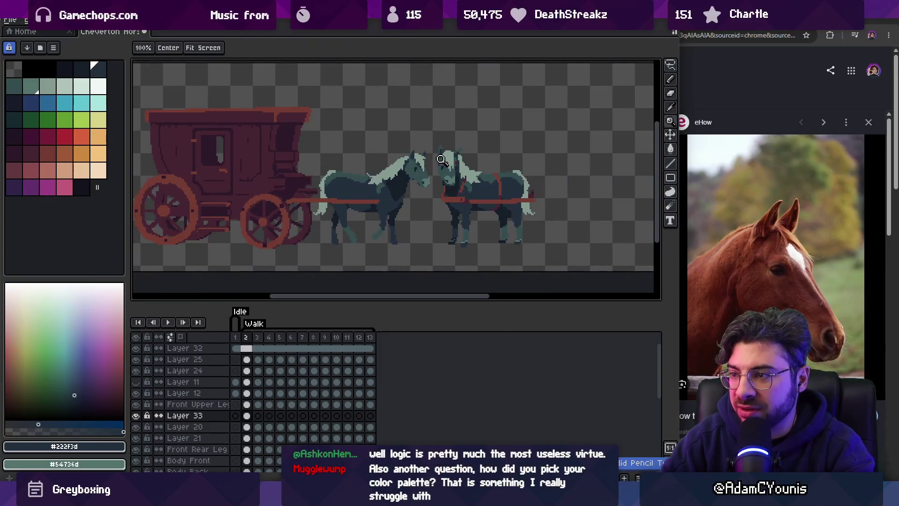
click(442, 159)
key(b)
alt+click(422, 171)
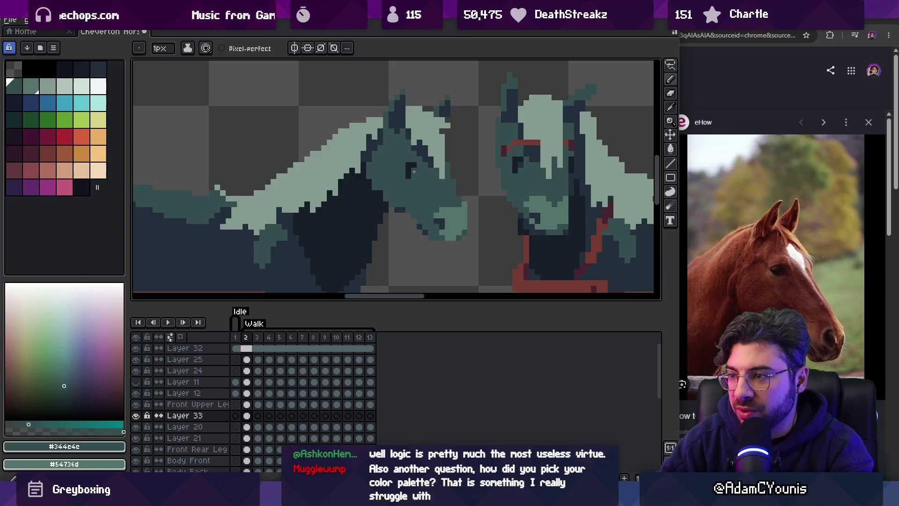
scroll(414, 172, down, 5)
key(z)
click(431, 173)
click(430, 173)
scroll(437, 175, down, 2)
Sample the dark shades #222f3d and #344c4c and pan toward the left horse's head.
alt+click(434, 177)
scroll(419, 150, down, 1)
scroll(419, 149, down, 3)
scroll(435, 169, up, 2)
scroll(440, 169, up, 2)
scroll(398, 198, down, 2)
alt+click(398, 198)
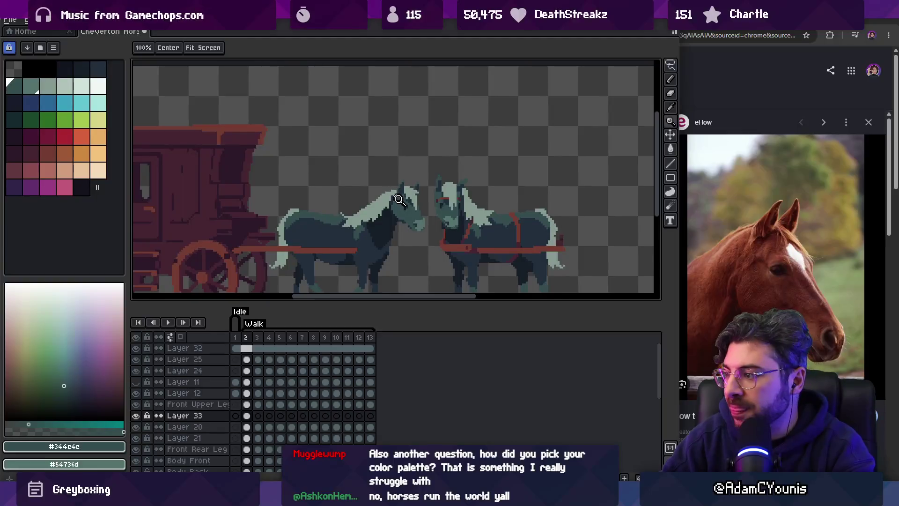
scroll(398, 198, down, 1)
scroll(393, 159, up, 1)
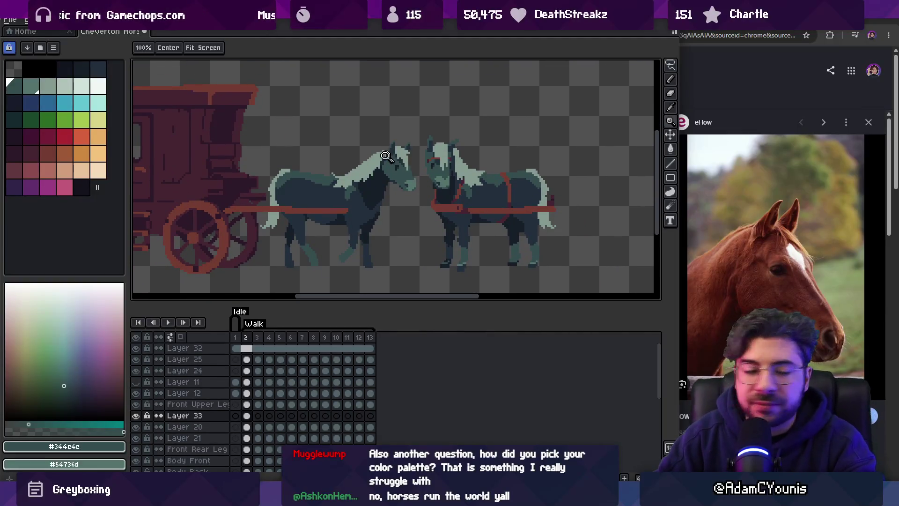
mouse_move(400, 171)
mouse_down()
mouse_move(392, 189)
mouse_move(390, 173)
mouse_up()
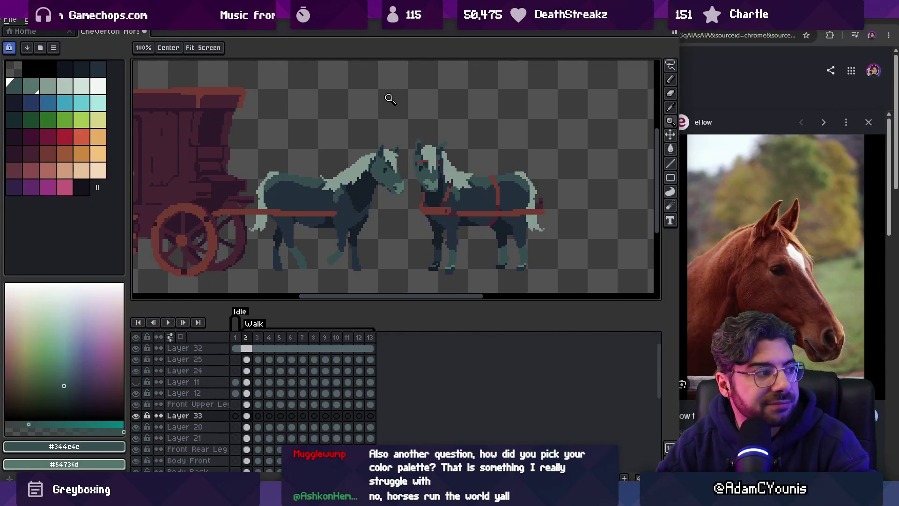
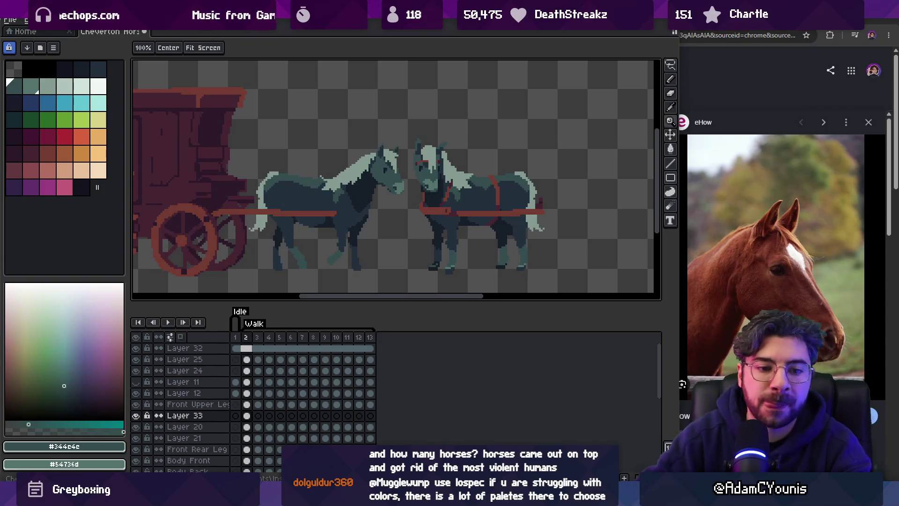
Zoom in on the horses and wagon and preview the walk animation, stopping back on frame 2.
scroll(377, 110, right, 2)
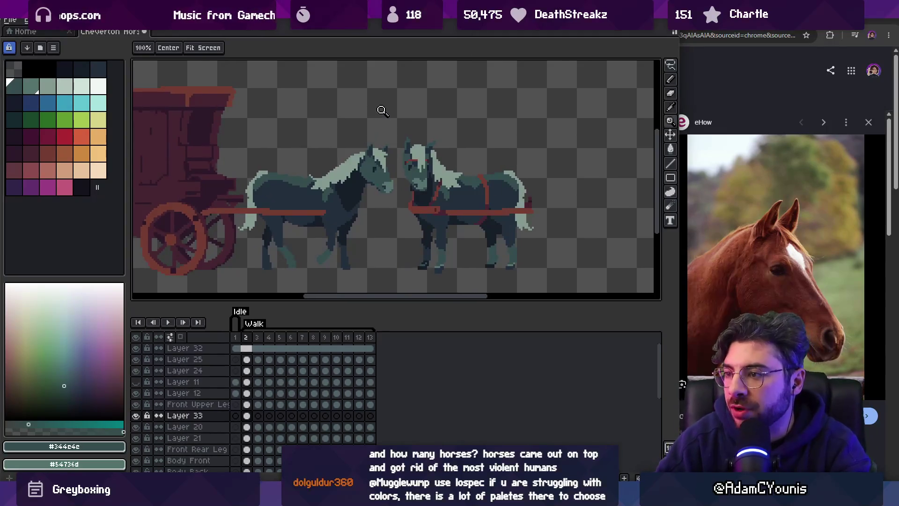
click(359, 197)
scroll(391, 145, down, 3)
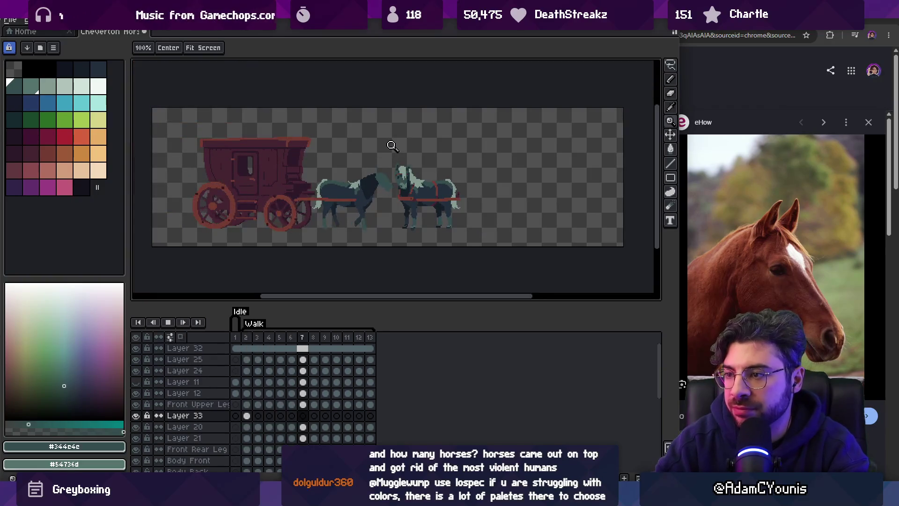
key(Return)
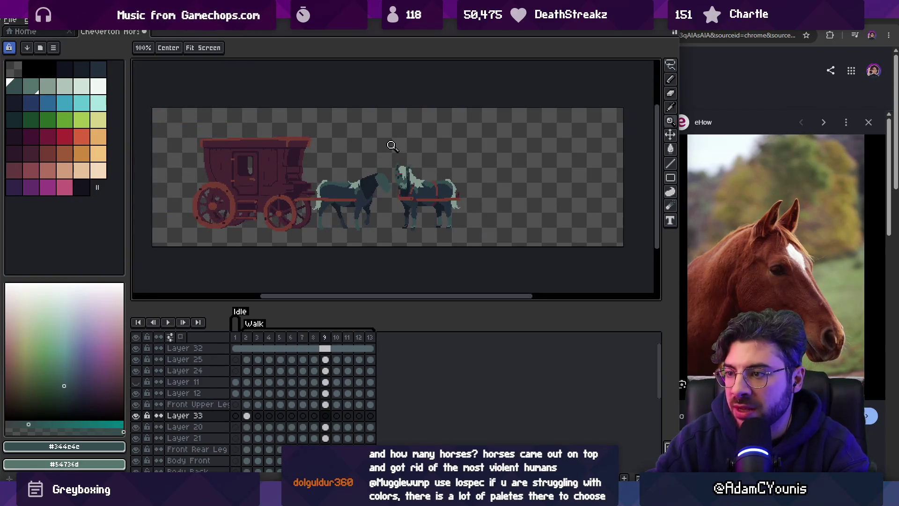
key(Return)
Try shifting the left horse's head upward on its layer.
click(411, 135)
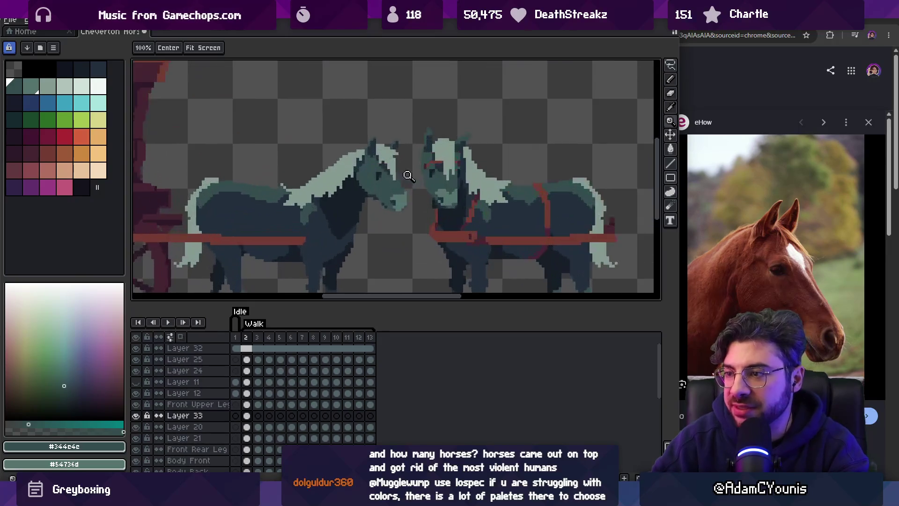
key(v)
click(388, 173)
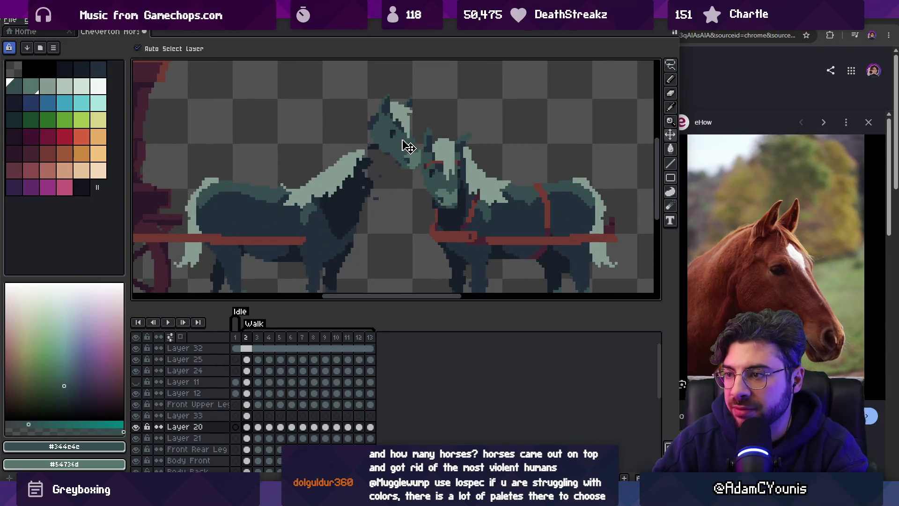
scroll(391, 173, up, 3)
drag(388, 181, 406, 162)
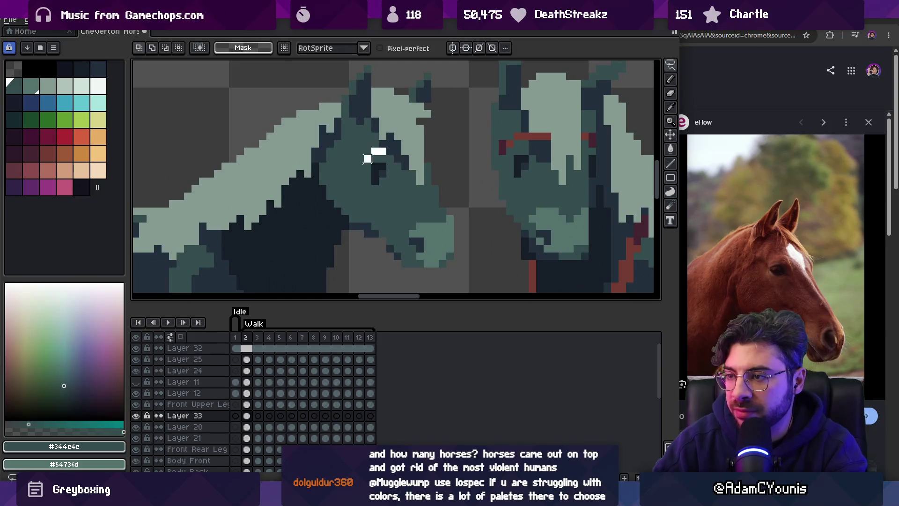
click(387, 181)
Sample the head colour #54736d from the horse with the Pencil.
key(z)
scroll(391, 180, down, 3)
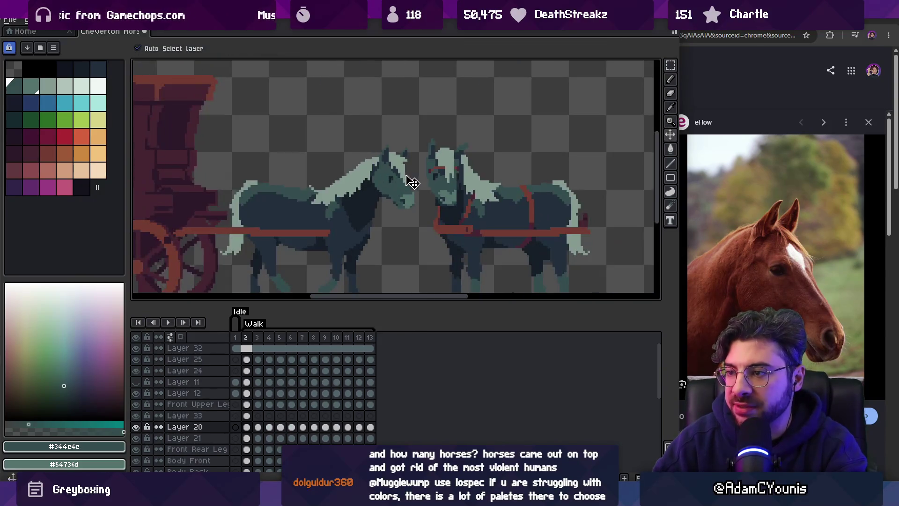
scroll(400, 127, down, 1)
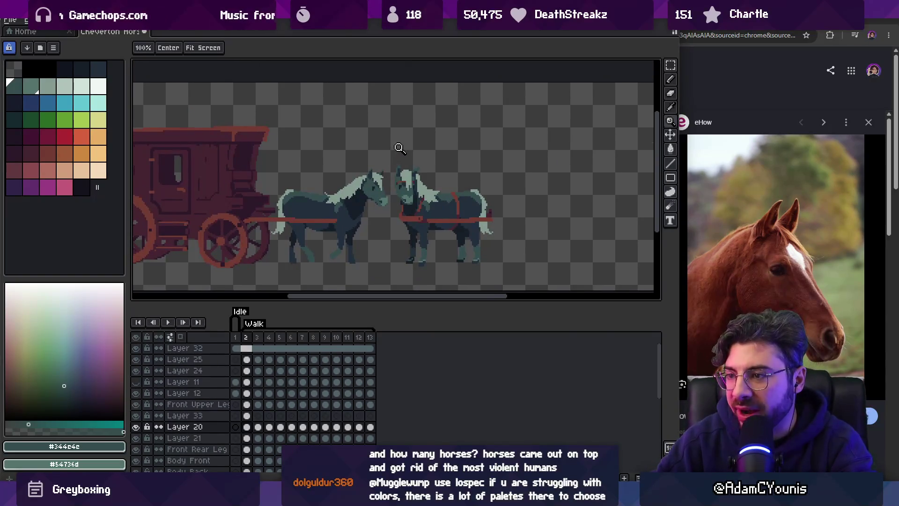
scroll(400, 160, up, 1)
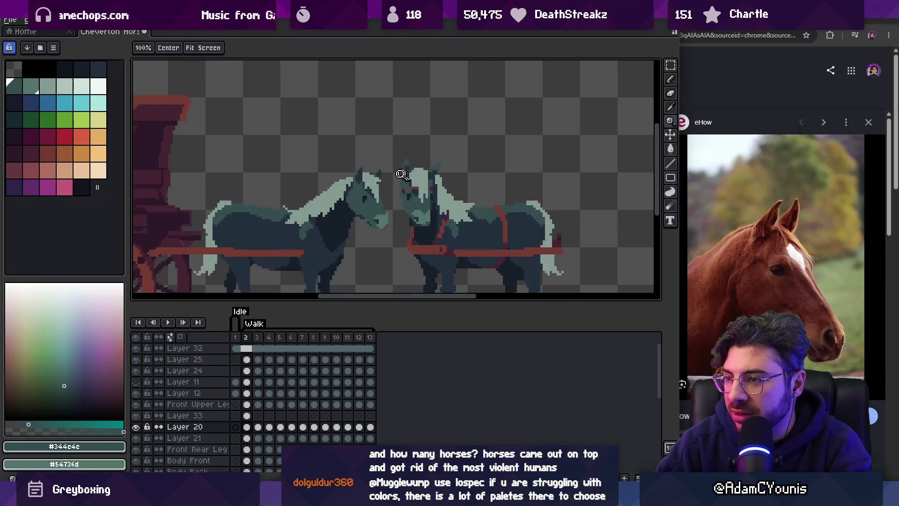
scroll(407, 180, down, 1)
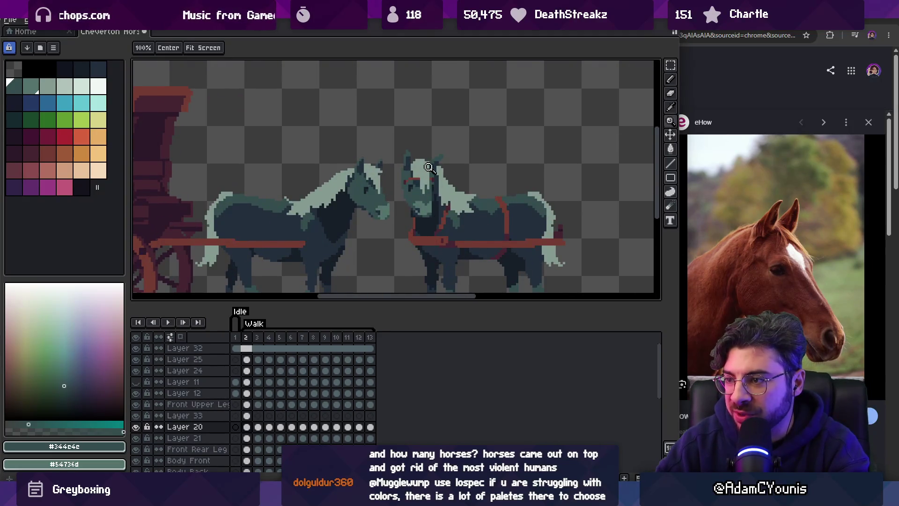
scroll(426, 164, down, 2)
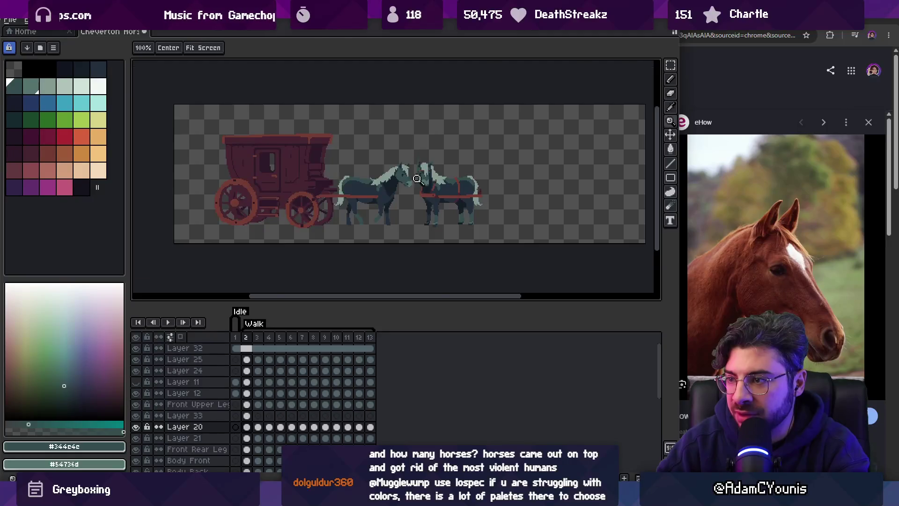
scroll(412, 179, up, 3)
key(b)
alt+click(396, 193)
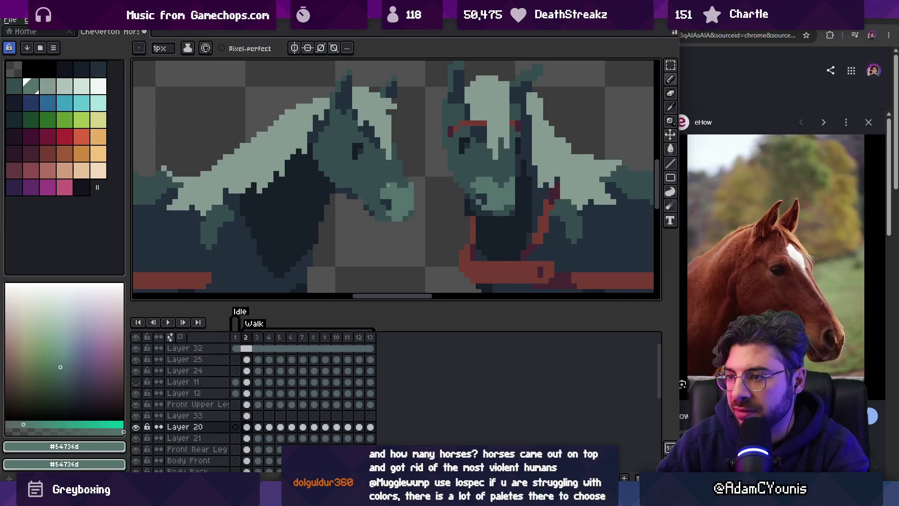
Sample the dark #344c4c and paint two dark pixels on the left horse's muzzle.
key(z)
scroll(426, 143, down, 3)
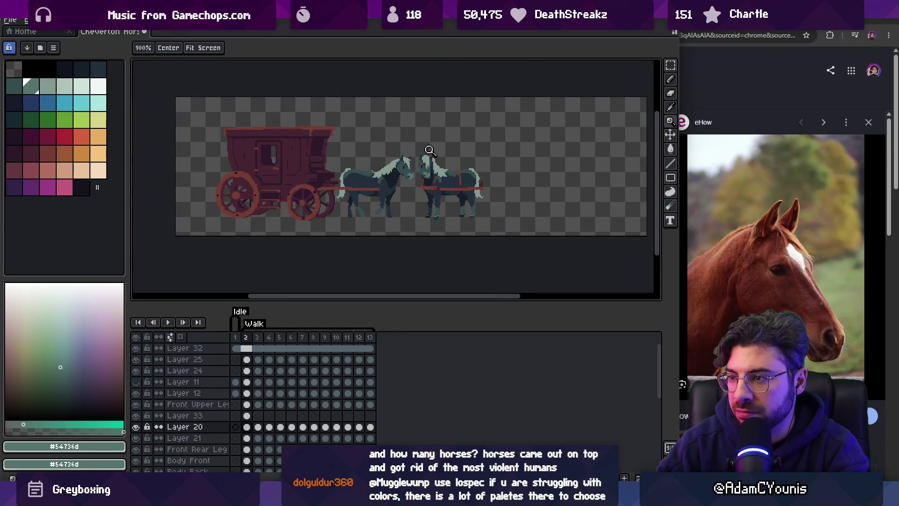
scroll(422, 163, up, 2)
scroll(389, 192, up, 2)
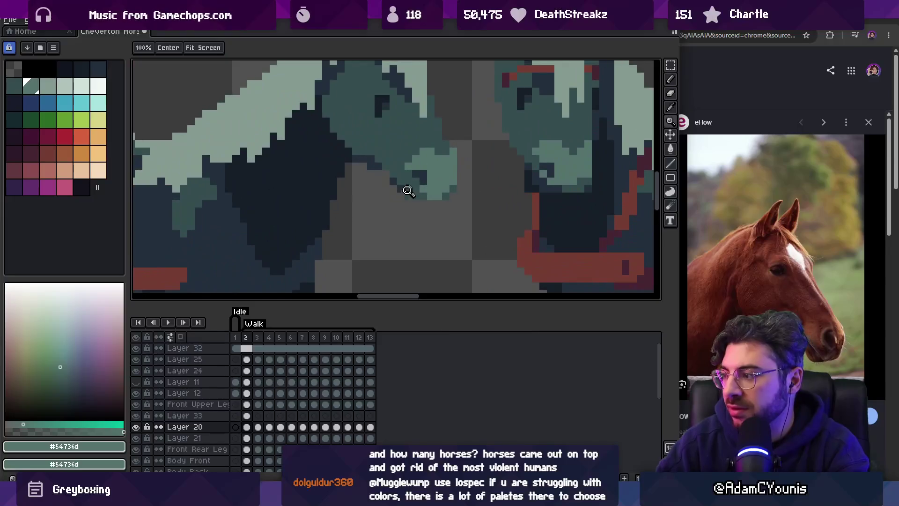
alt+click(409, 173)
key(b)
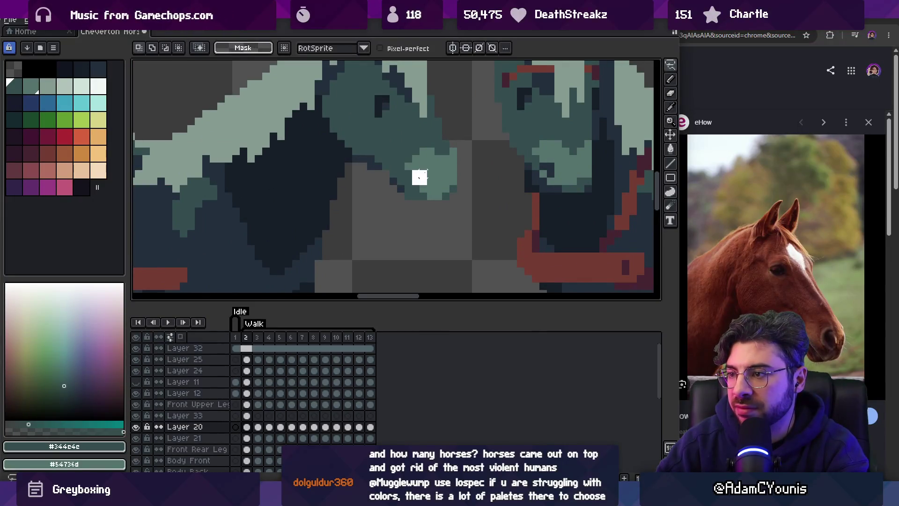
click(419, 173)
alt+click(423, 180)
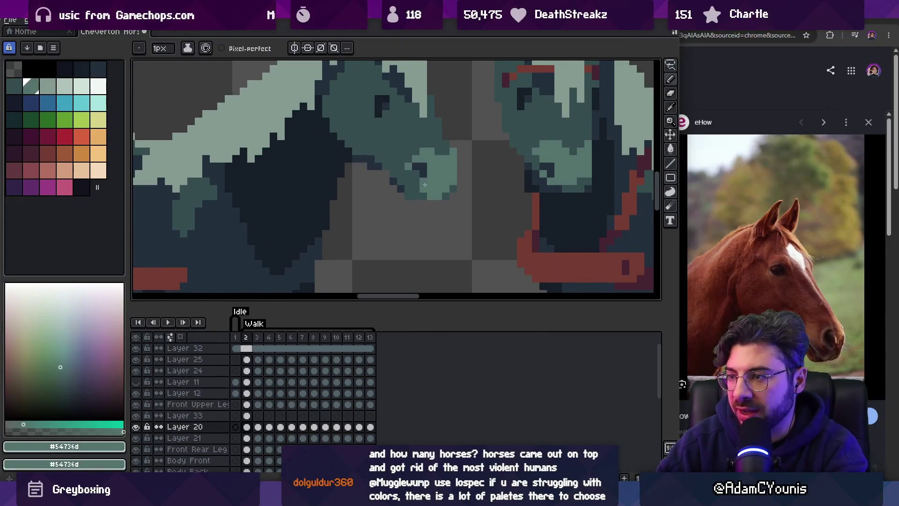
Recenter the view on the horses and sample the light mane colour #849a90.
key(z)
scroll(442, 136, down, 3)
key(ctrl)
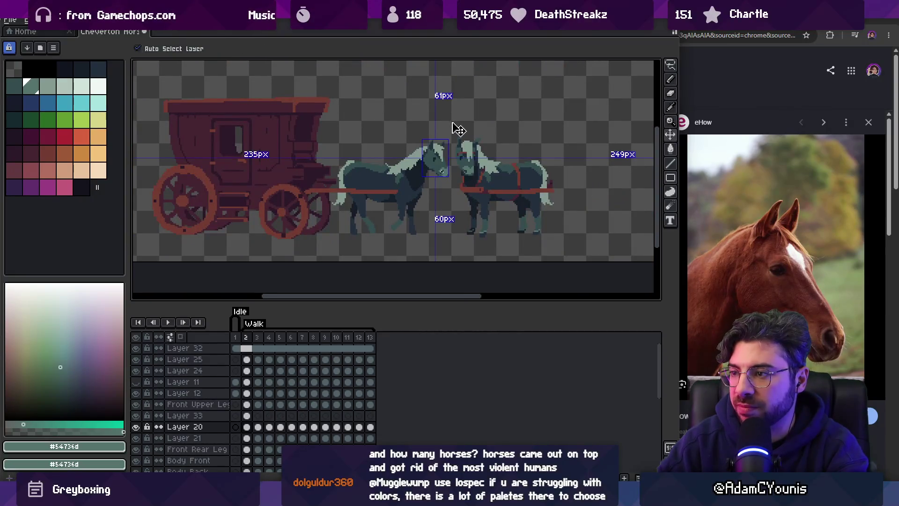
drag(443, 150, 427, 181)
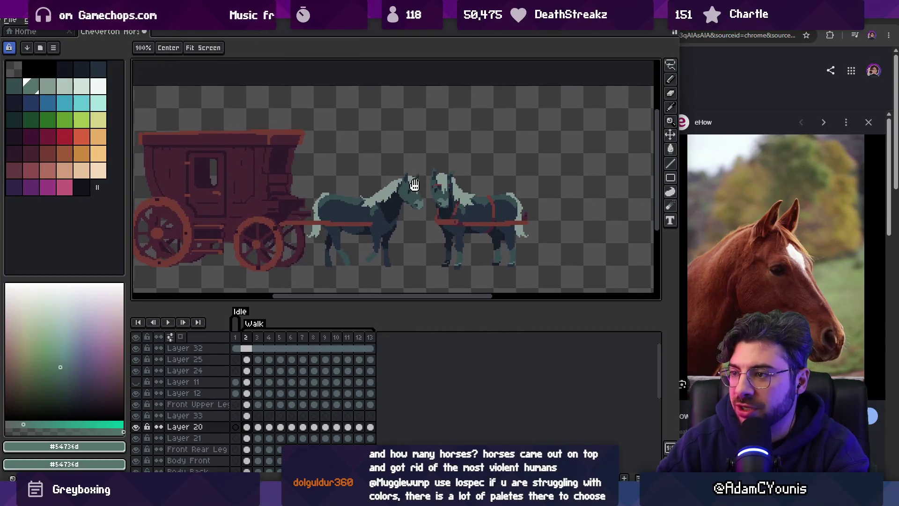
scroll(427, 180, up, 3)
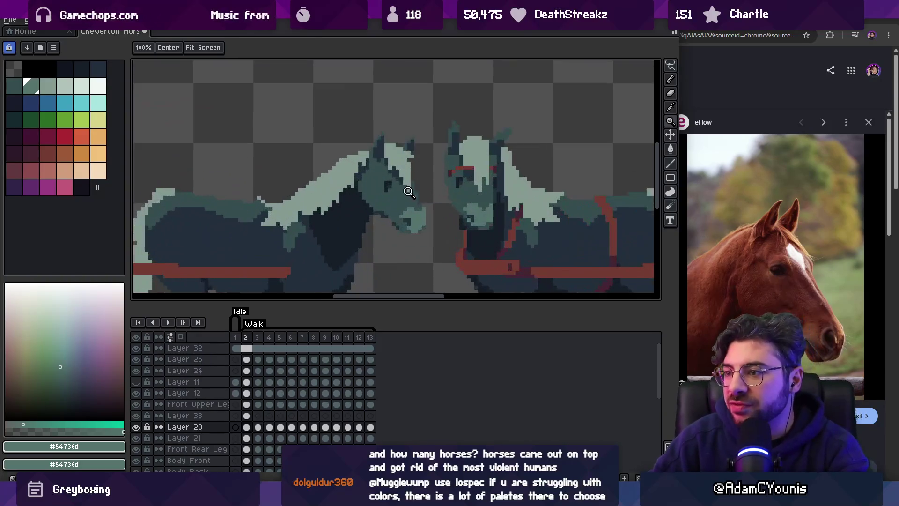
key(b)
alt+click(412, 178)
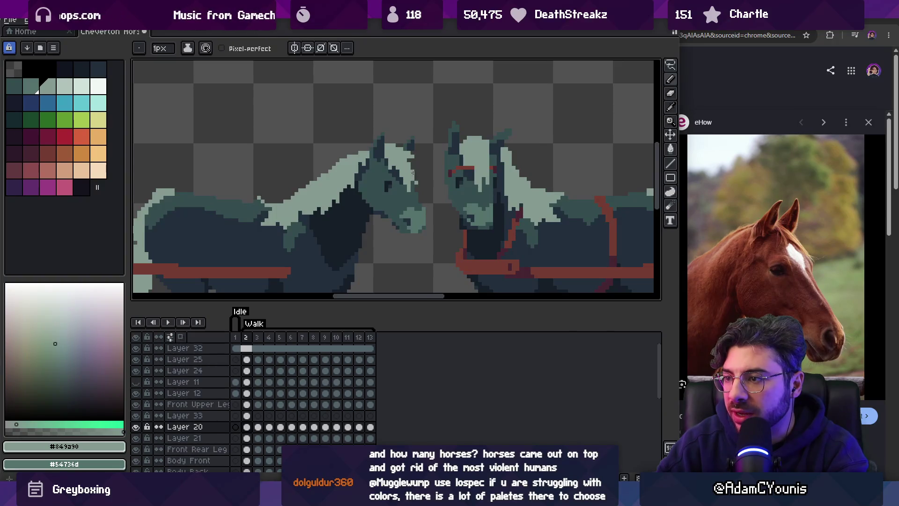
Check the left horse's head layer bounds and zoom in on the horses' heads.
key(z)
scroll(426, 171, down, 4)
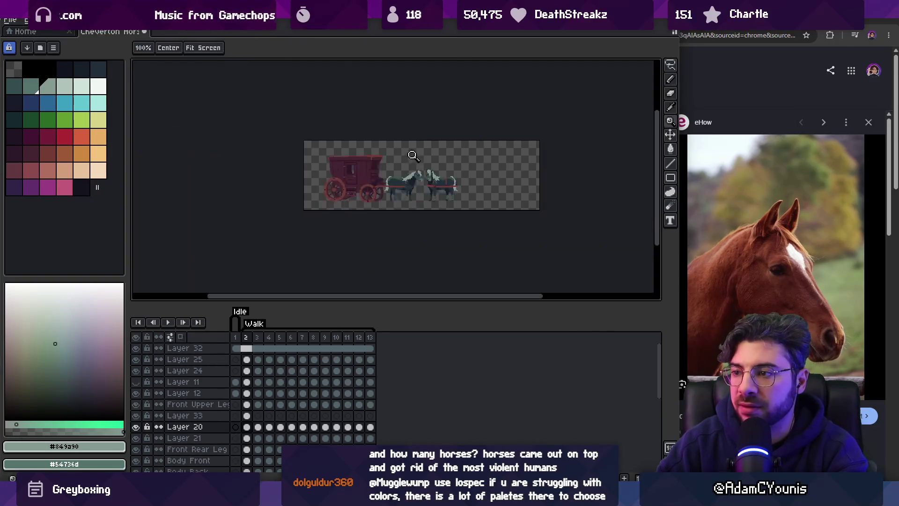
scroll(428, 158, up, 2)
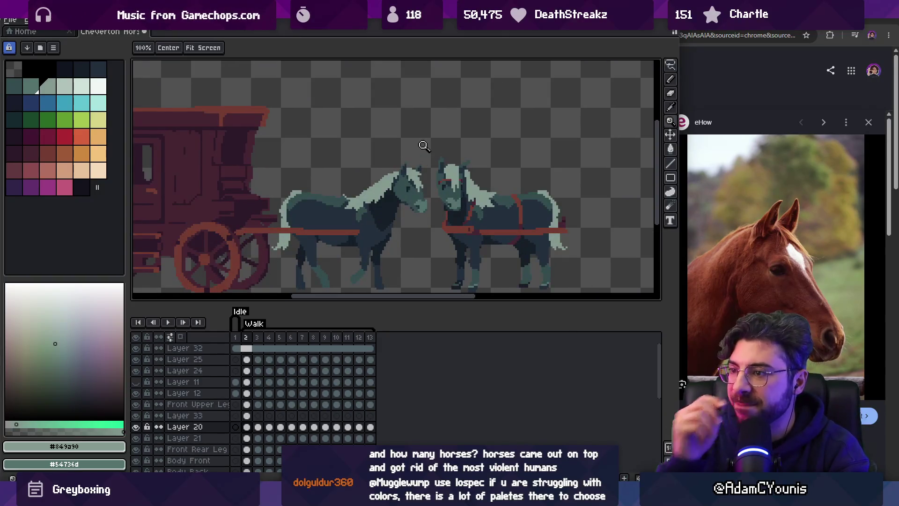
scroll(427, 187, up, 3)
key(b)
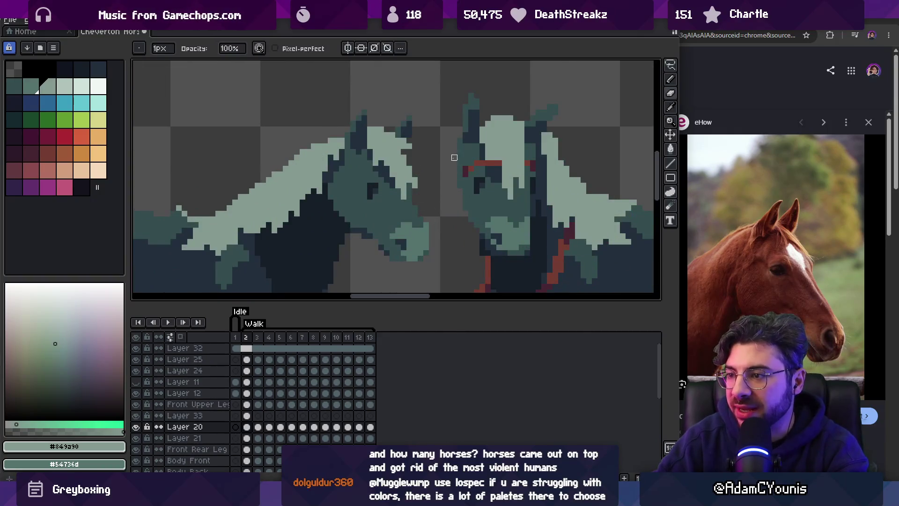
key(v)
key(b)
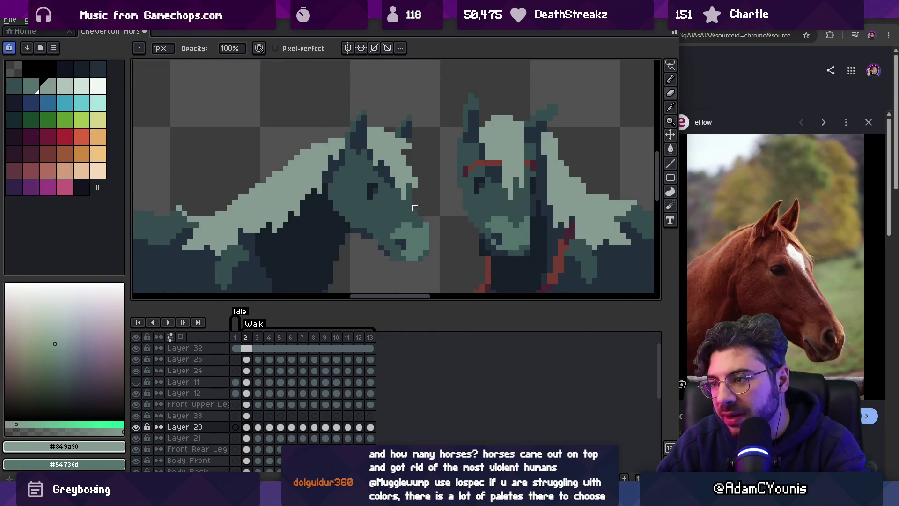
key(z)
scroll(432, 196, down, 3)
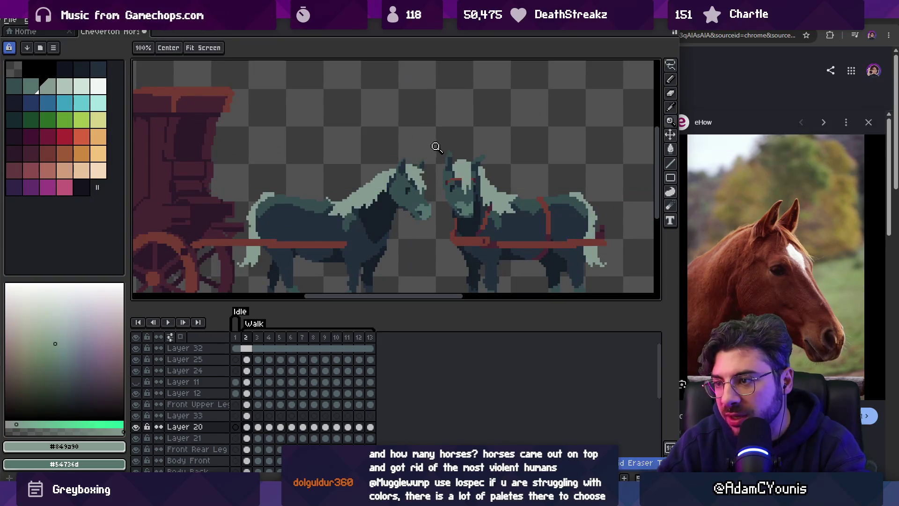
click(431, 191)
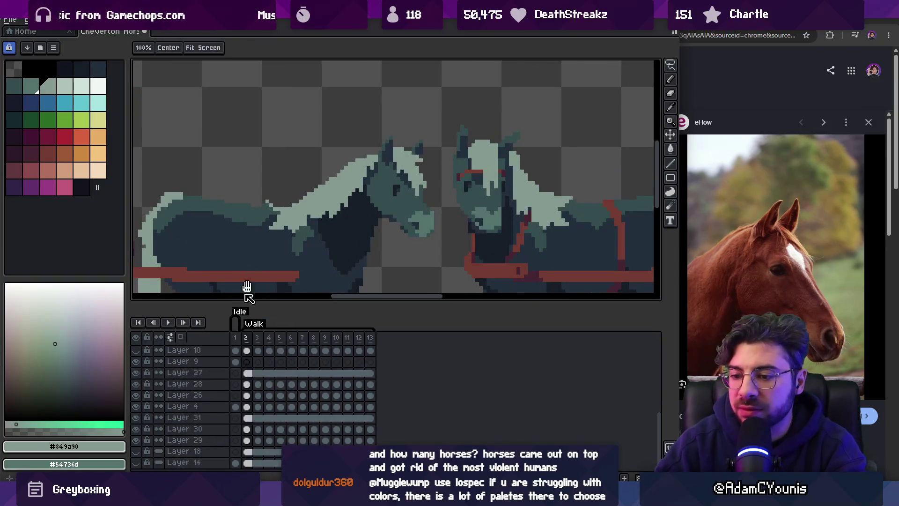
Show the teal background, zoom in on the heads and select the left horse's head layer.
click(135, 467)
scroll(352, 206, down, 2)
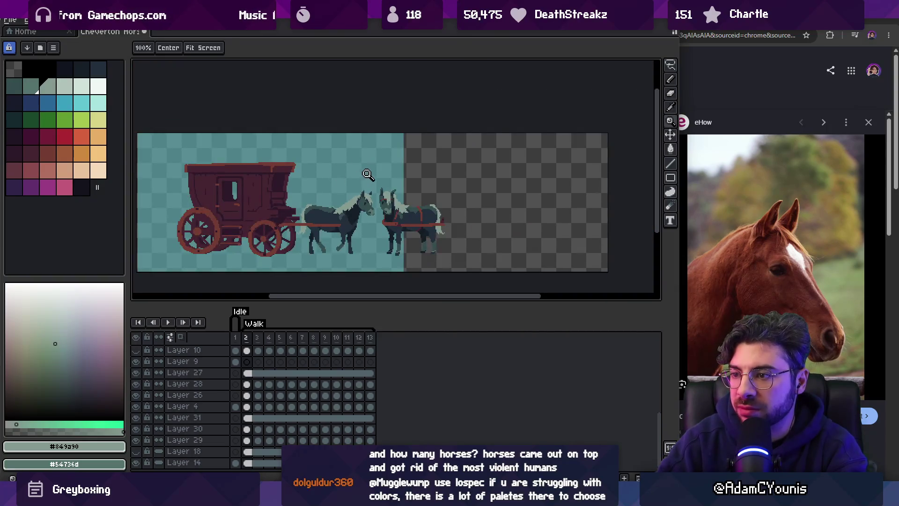
click(370, 207)
click(370, 207)
click(347, 210)
key(v)
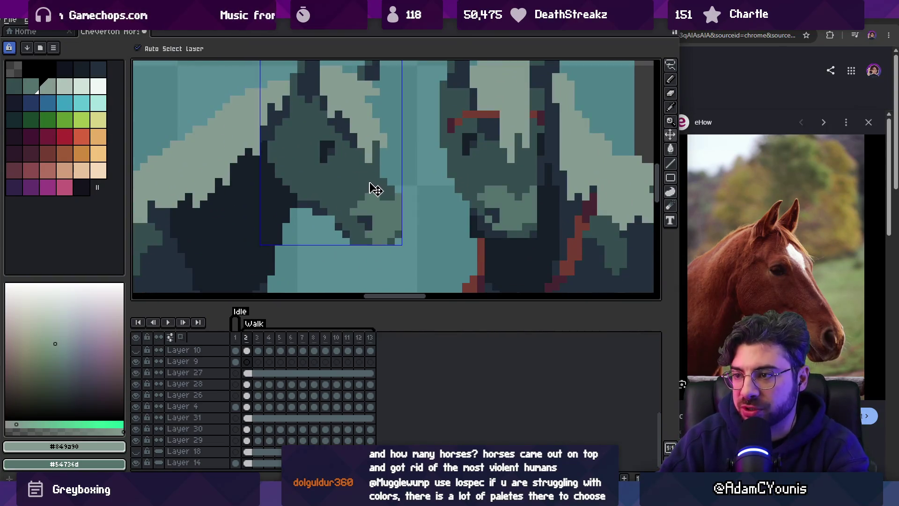
alt+click(382, 187)
key(b)
key(z)
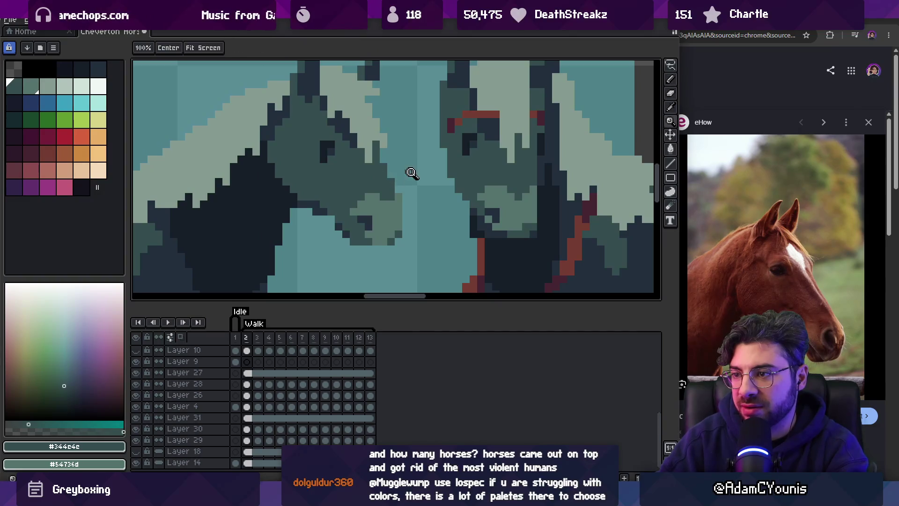
scroll(405, 159, down, 4)
scroll(432, 154, up, 2)
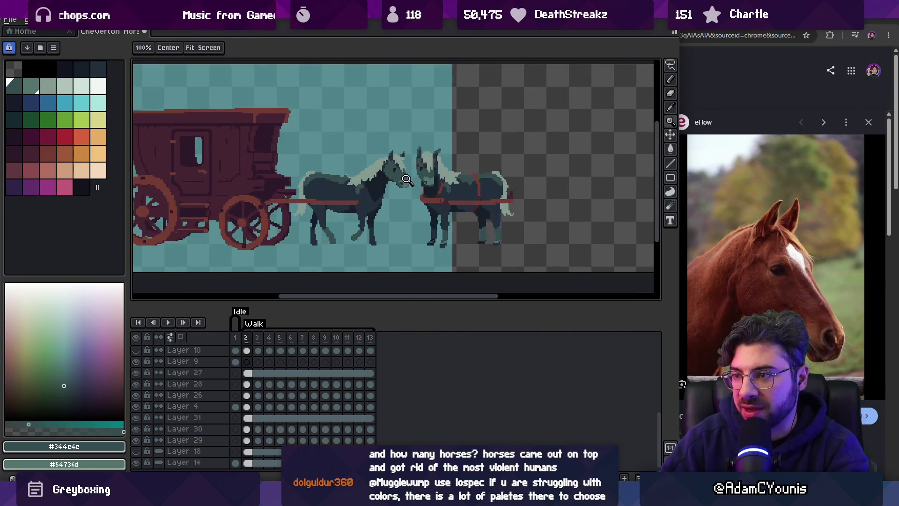
scroll(407, 179, up, 5)
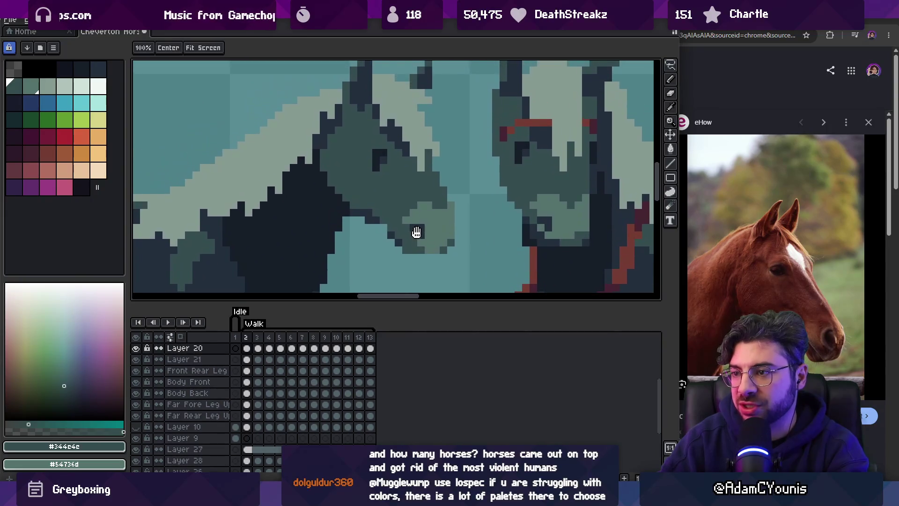
Zoom in and out around the left horse's head to inspect the muzzle.
key(v)
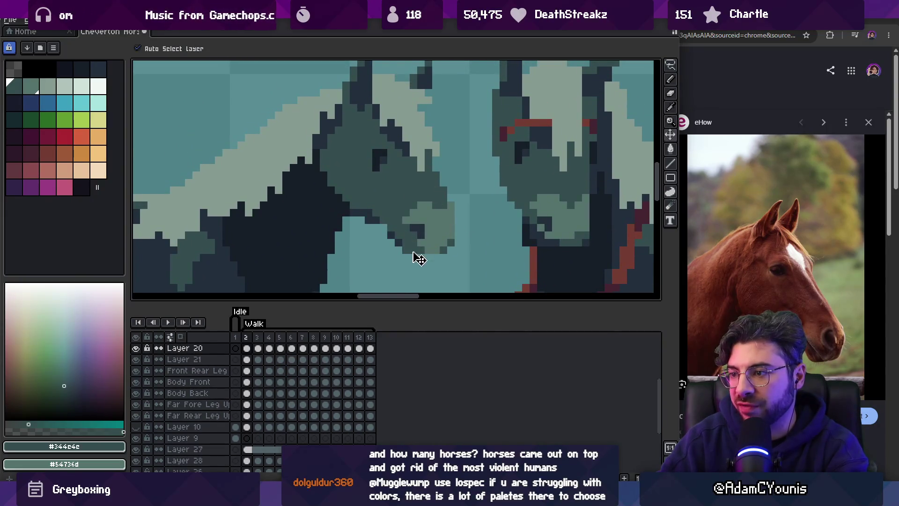
key(b)
scroll(440, 249, down, 5)
scroll(480, 222, up, 4)
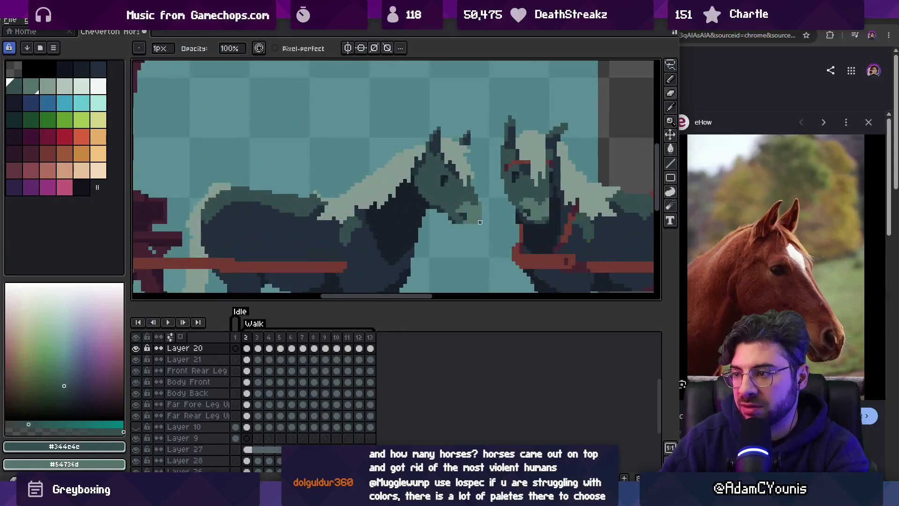
key(z)
scroll(440, 171, down, 4)
scroll(457, 206, up, 4)
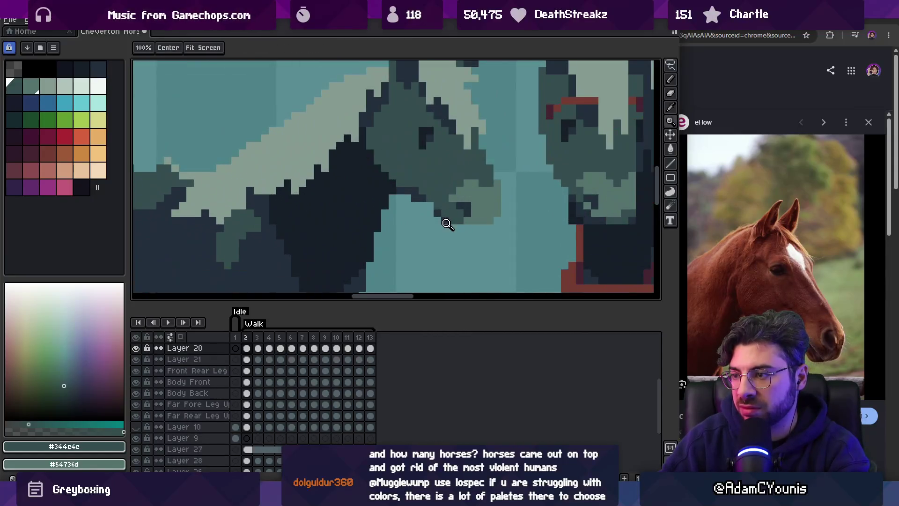
scroll(445, 225, down, 4)
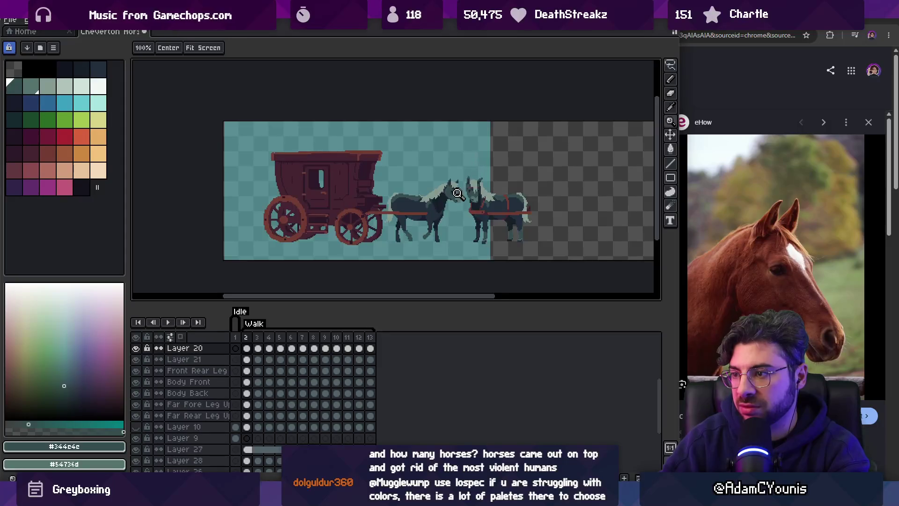
scroll(461, 190, up, 5)
key(b)
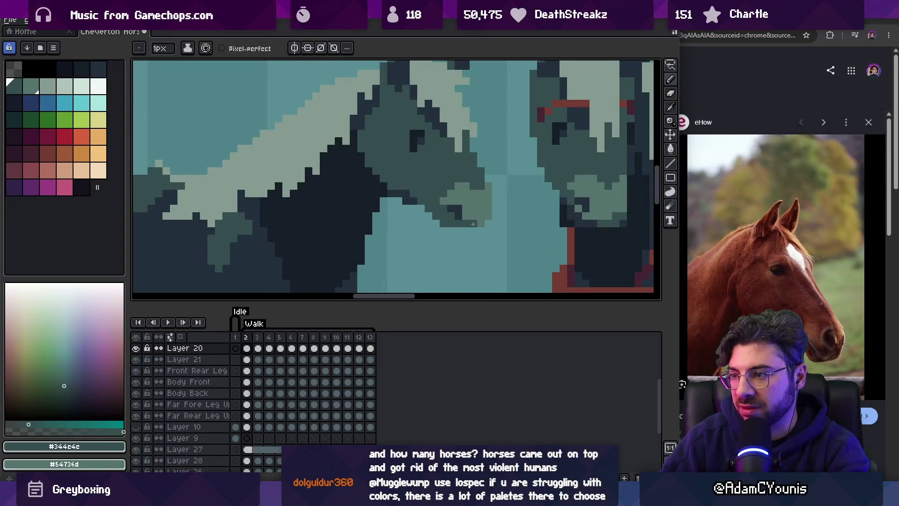
key(z)
scroll(423, 192, down, 5)
scroll(490, 188, up, 1)
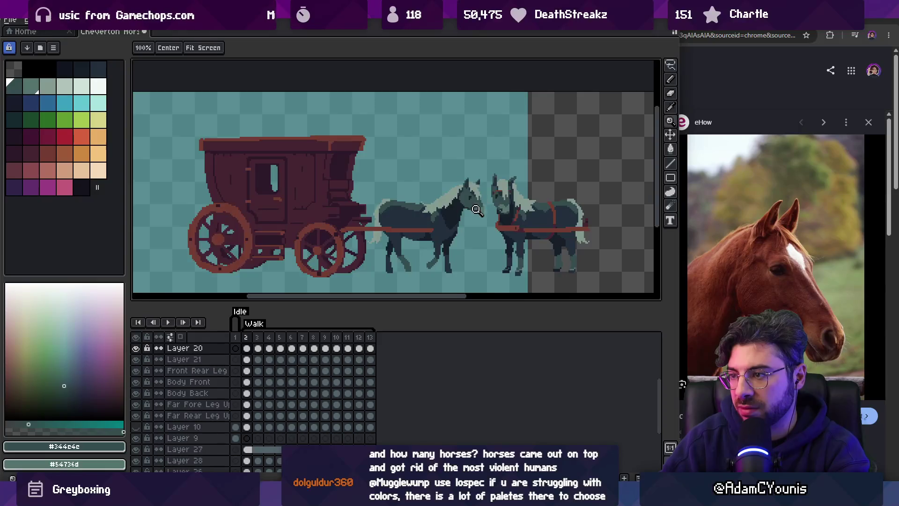
scroll(476, 211, up, 4)
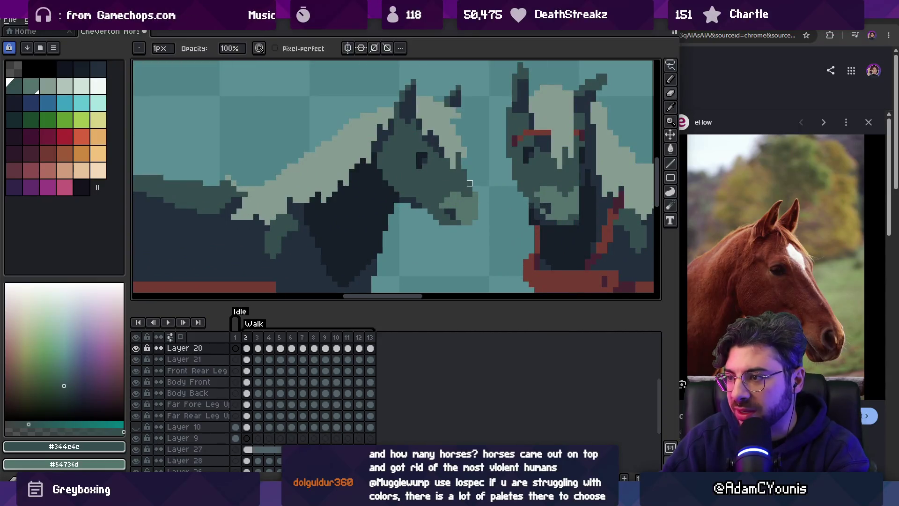
scroll(484, 169, down, 4)
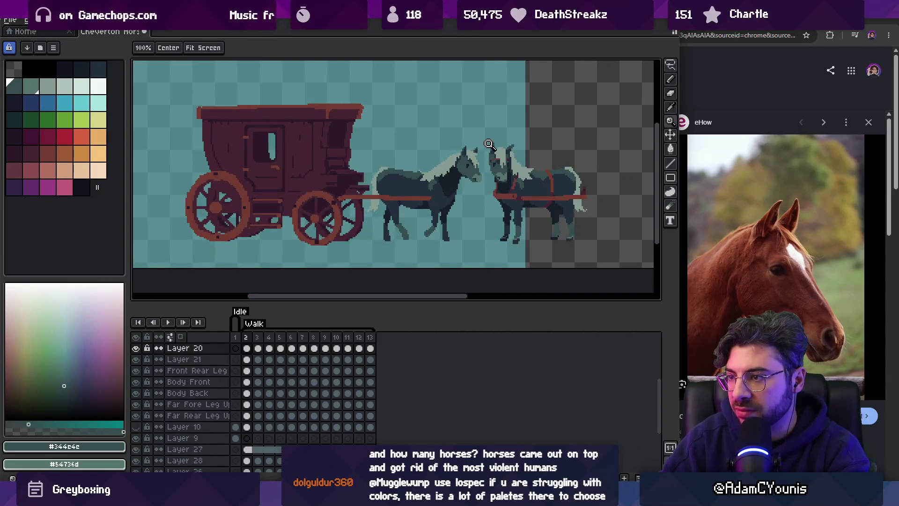
scroll(487, 169, up, 3)
Lasso the left horse's muzzle pixels and nudge them slightly right and down.
key(m)
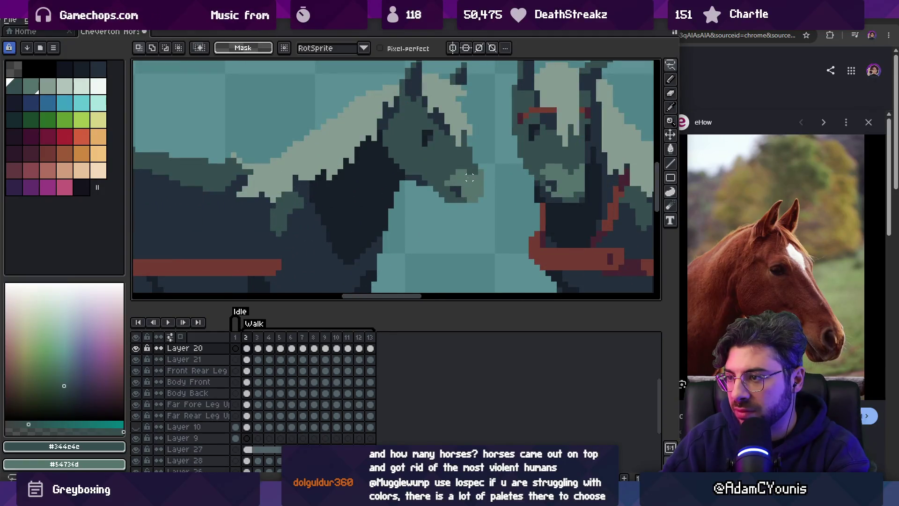
drag(486, 154, 472, 193)
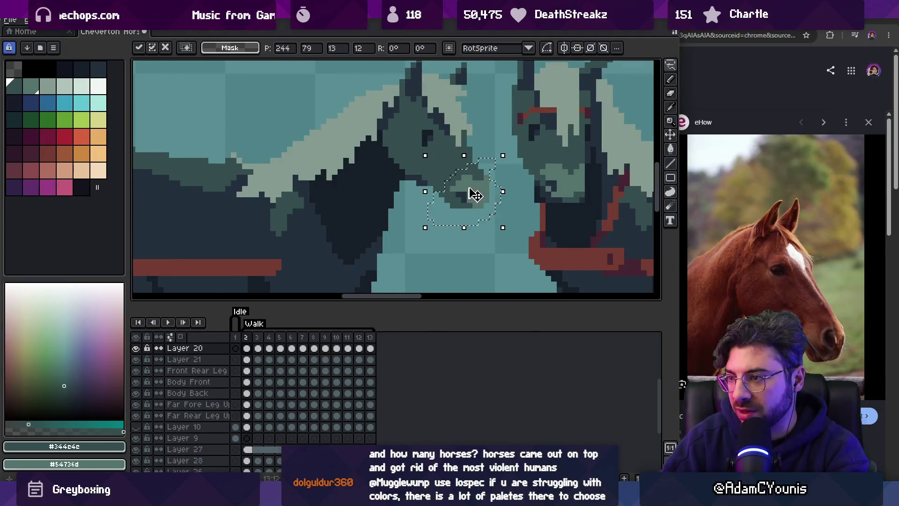
key(z)
scroll(472, 169, down, 4)
scroll(486, 130, up, 3)
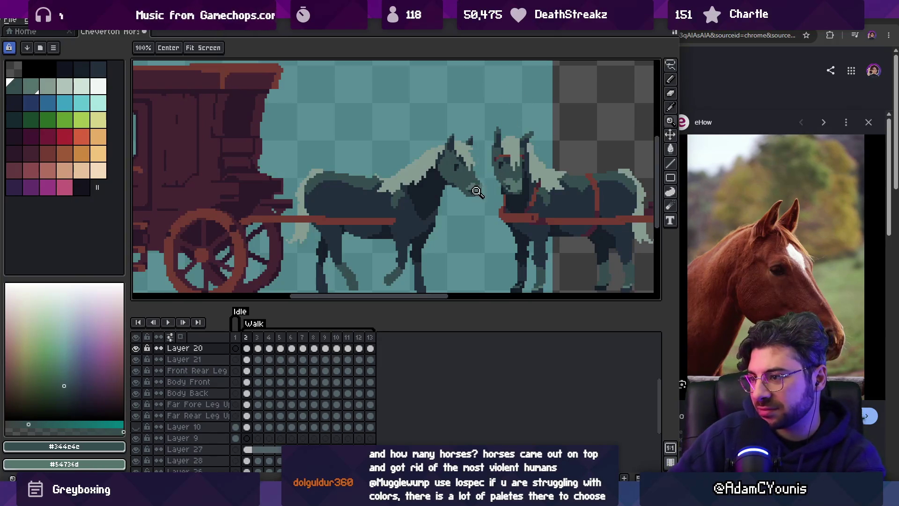
scroll(478, 189, up, 1)
scroll(482, 195, down, 2)
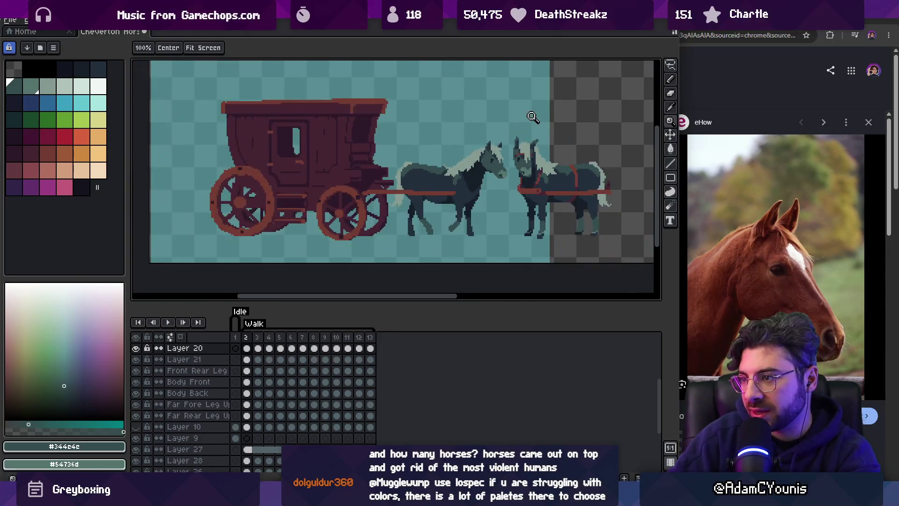
scroll(512, 150, up, 4)
Sample the dark outline colour #222f3d from the horse's head.
key(b)
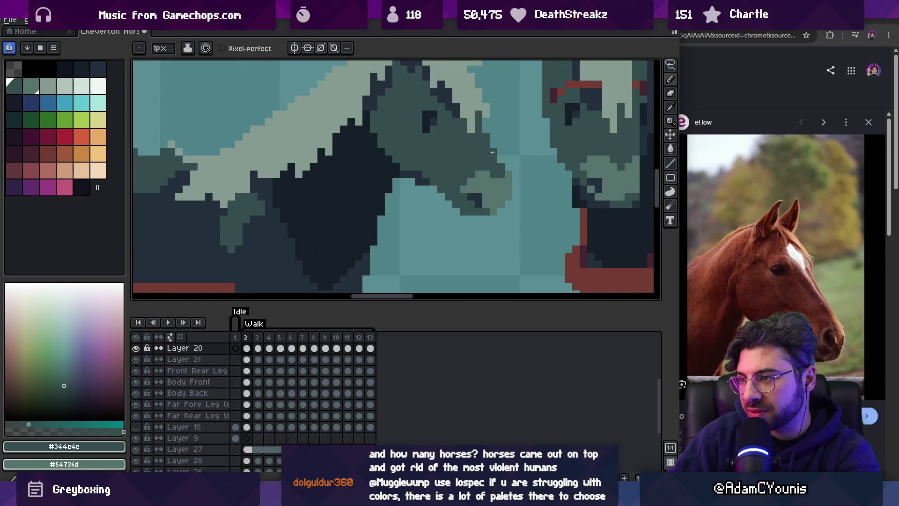
scroll(495, 155, down, 3)
scroll(497, 146, up, 3)
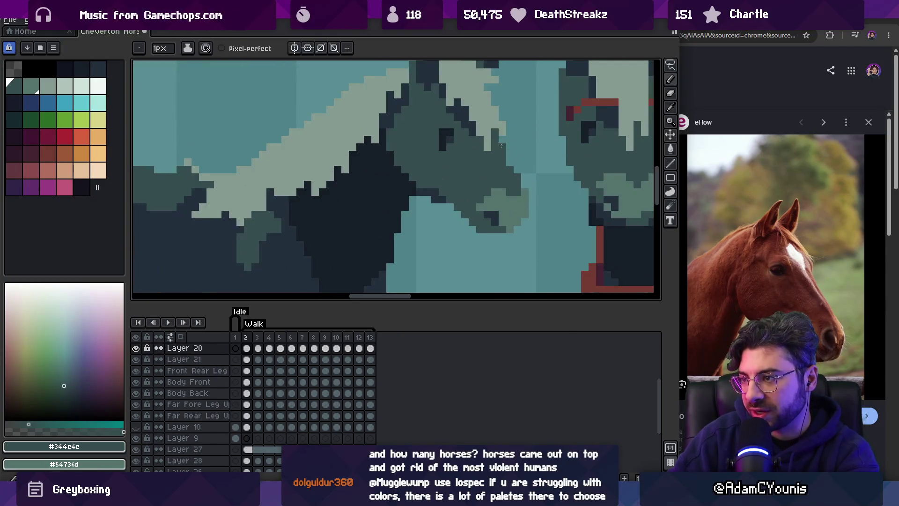
scroll(500, 129, down, 3)
key(z)
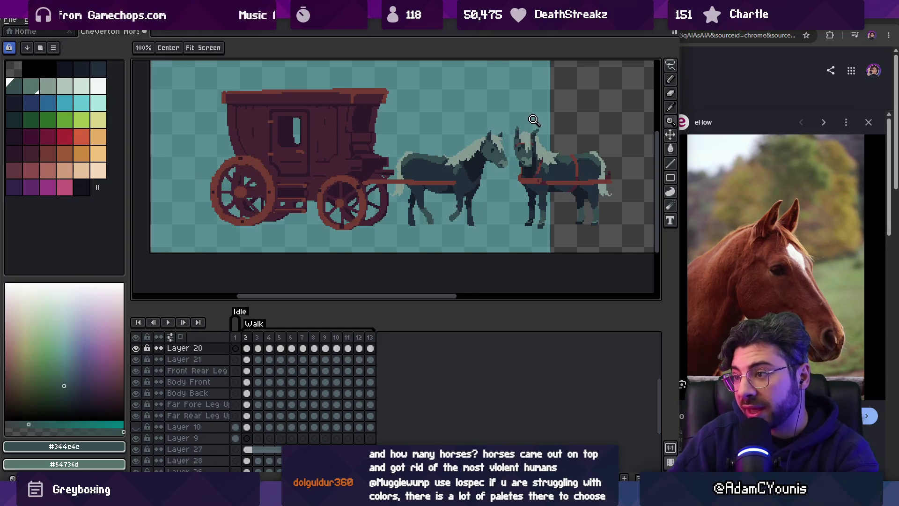
scroll(508, 136, up, 3)
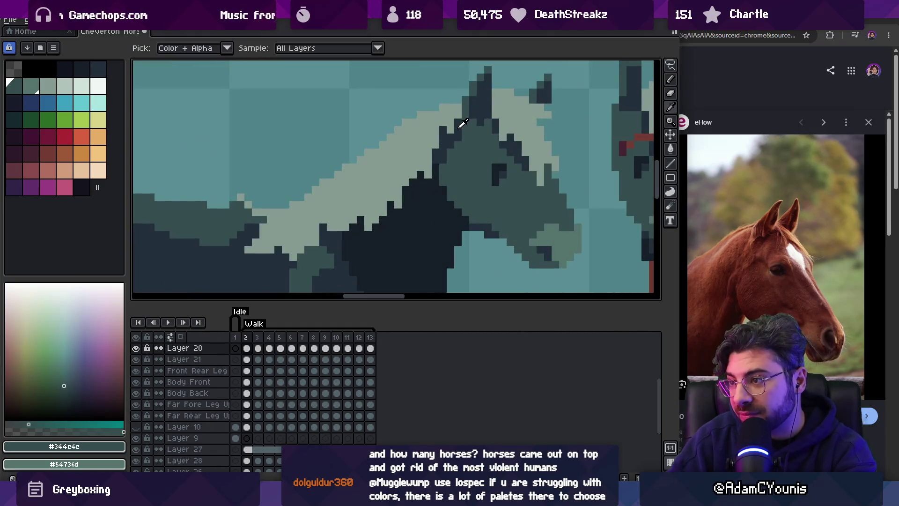
alt+click(482, 123)
Select a small area at the horse's ear for touch-up.
key(m)
drag(481, 97, 482, 136)
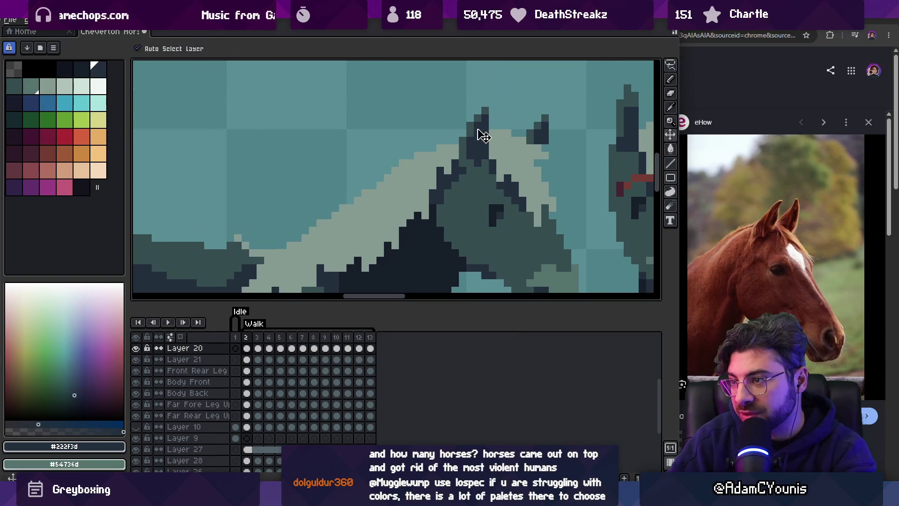
drag(464, 105, 489, 123)
key(z)
scroll(522, 102, down, 3)
scroll(521, 102, down, 1)
scroll(521, 102, up, 1)
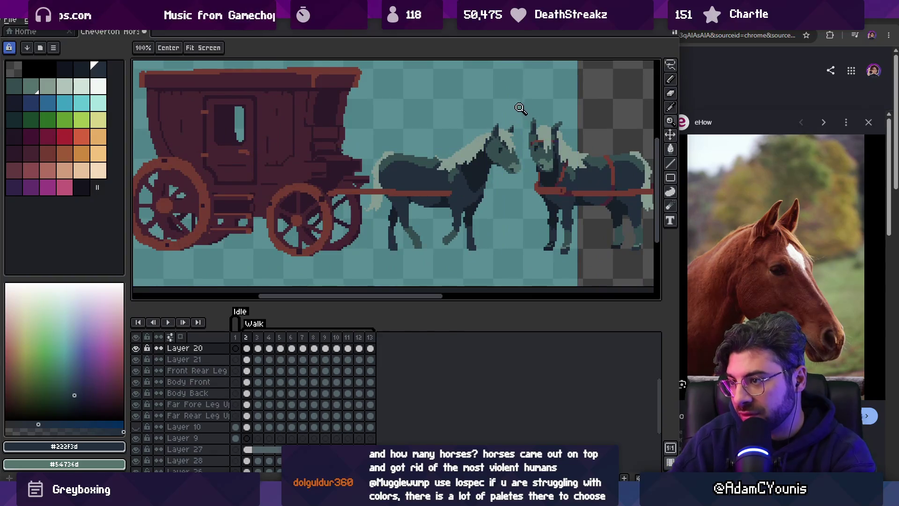
scroll(497, 161, up, 1)
scroll(497, 162, up, 2)
key(m)
key(v)
key(b)
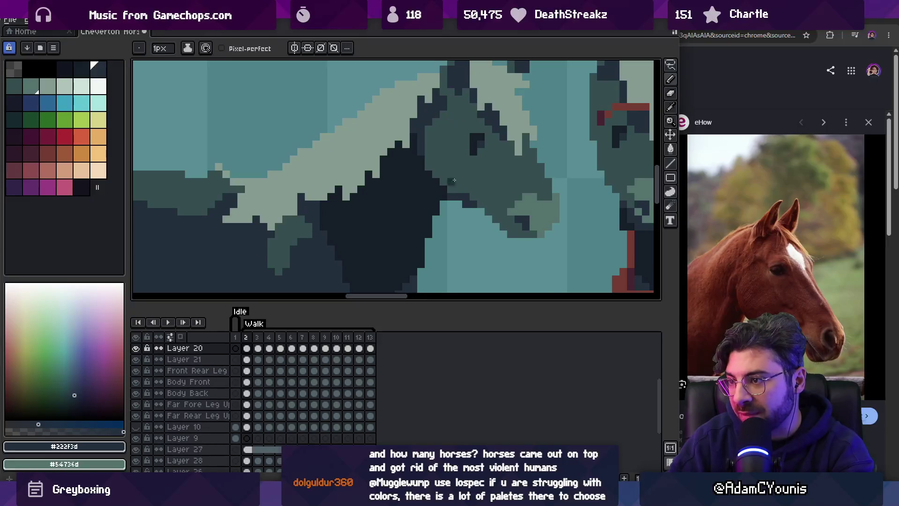
Sample the head's teal shade #344c4c for the Pencil and inspect the face shading.
key(z)
scroll(451, 191, down, 3)
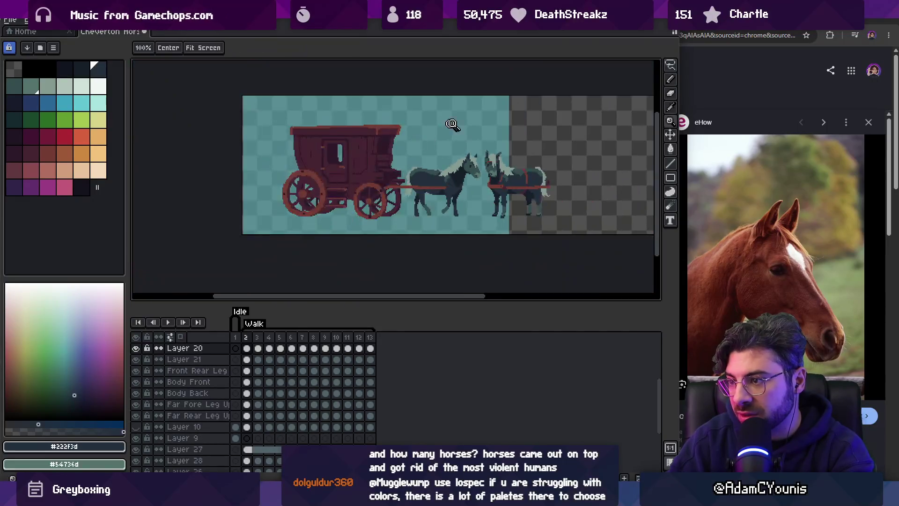
scroll(487, 150, up, 3)
alt+click(467, 163)
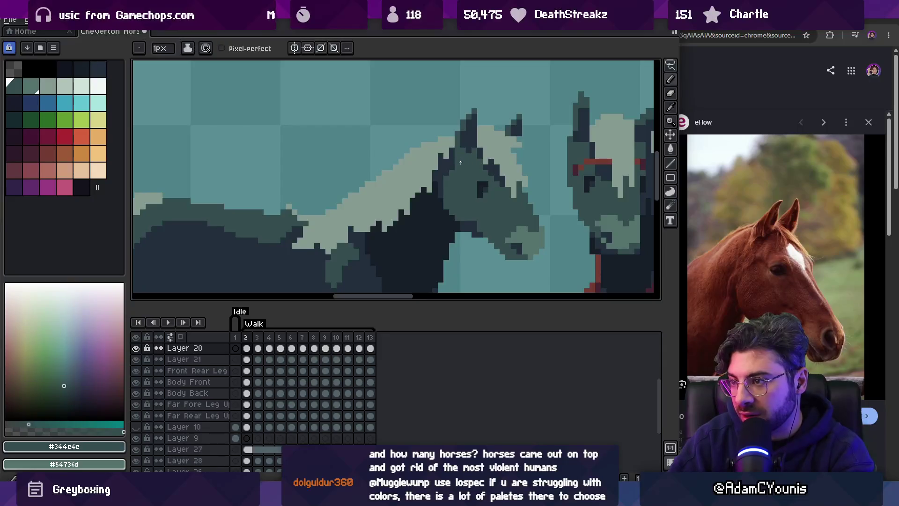
scroll(476, 150, up, 1)
key(b)
scroll(455, 155, down, 3)
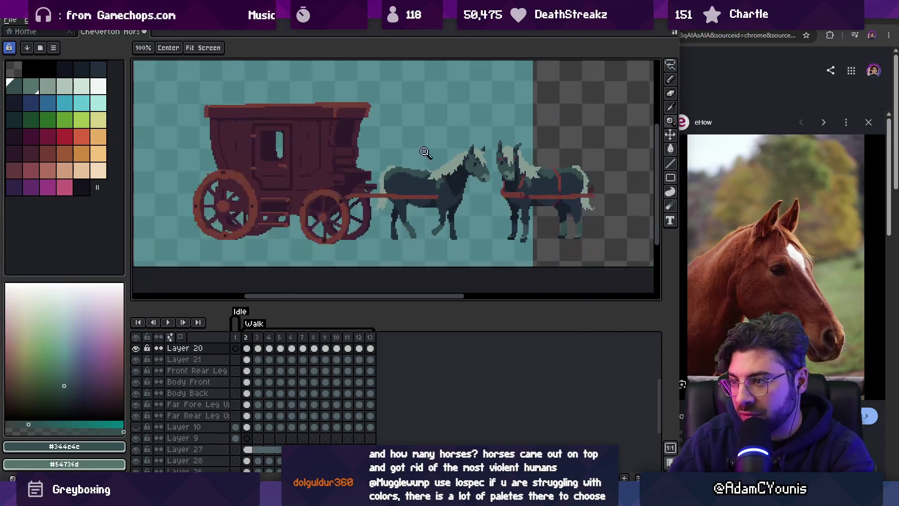
scroll(477, 173, up, 3)
key(z)
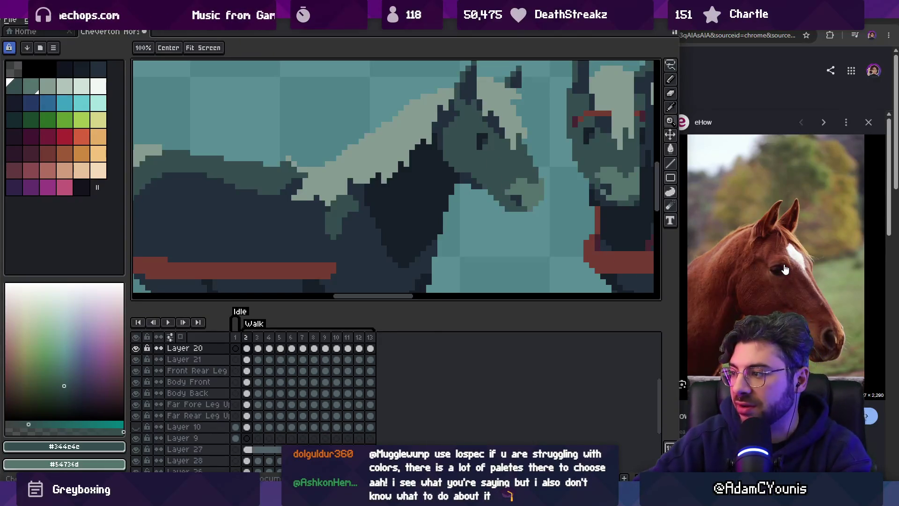
scroll(777, 262, down, 3)
scroll(771, 215, up, 2)
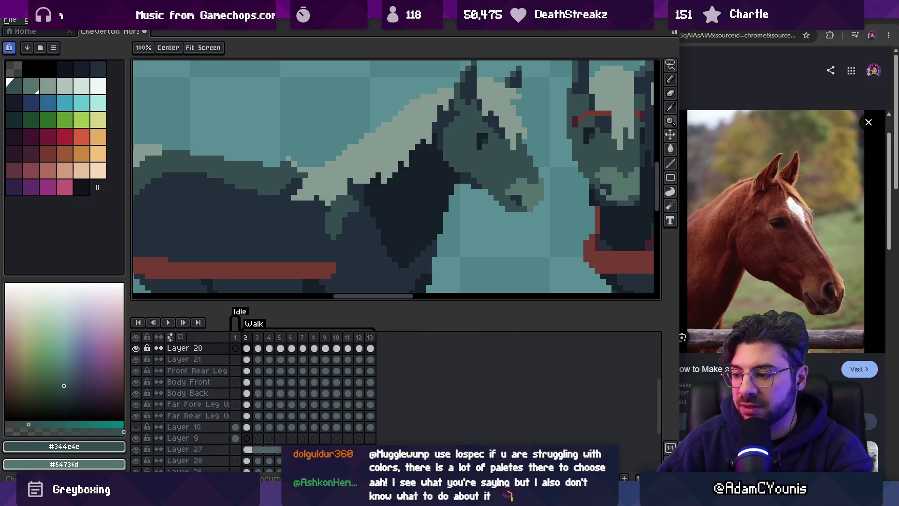
Launch Leonardo and sketch skull and muzzle circles joined by a face line.
key(super)
text(leonardo)
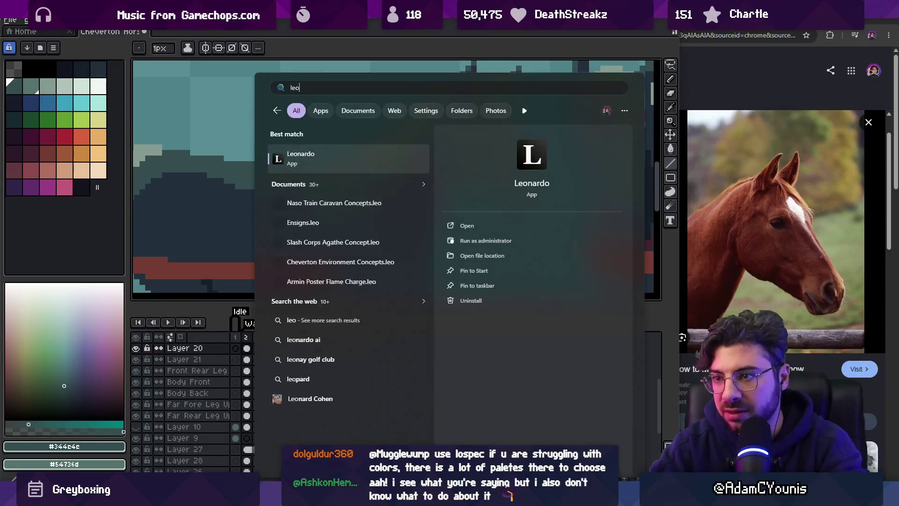
key(Return)
drag(266, 167, 271, 128)
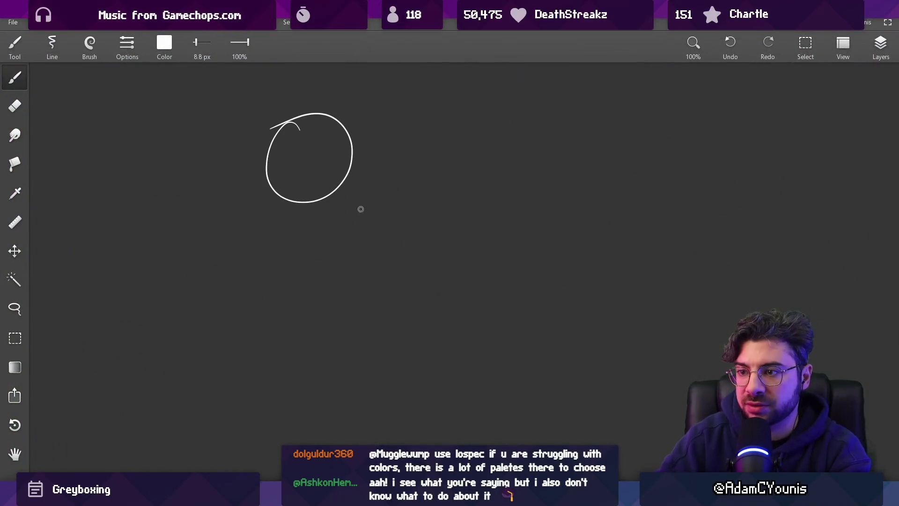
drag(381, 219, 385, 219)
drag(340, 124, 404, 216)
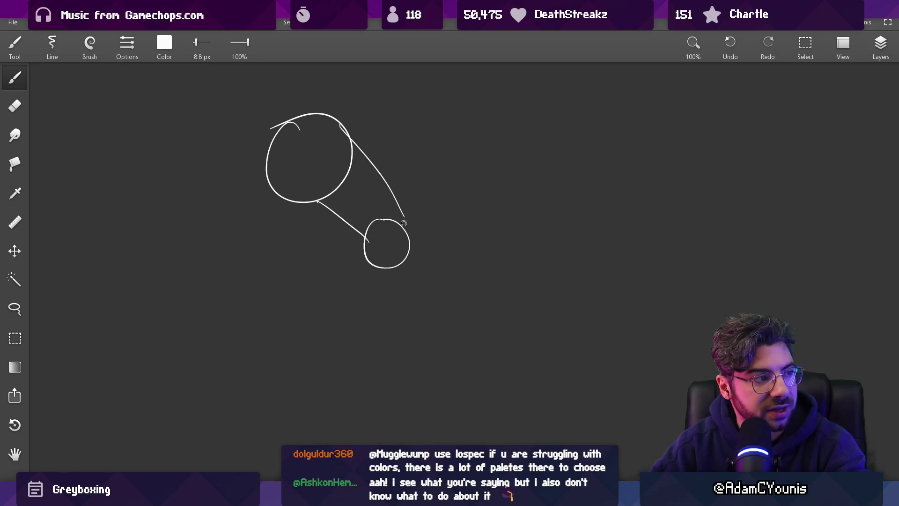
Draw the top arc and underside line of the neck.
scroll(403, 199, up, 2)
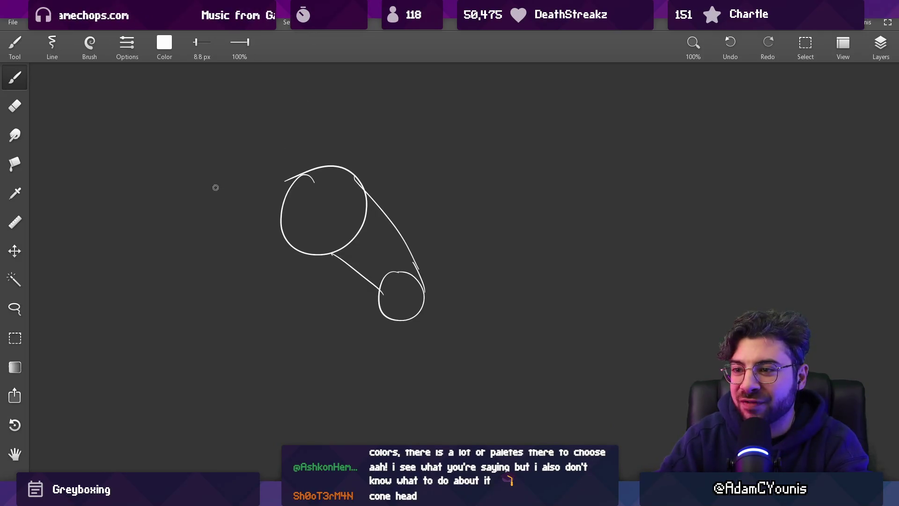
drag(200, 177, 269, 141)
drag(199, 192, 274, 243)
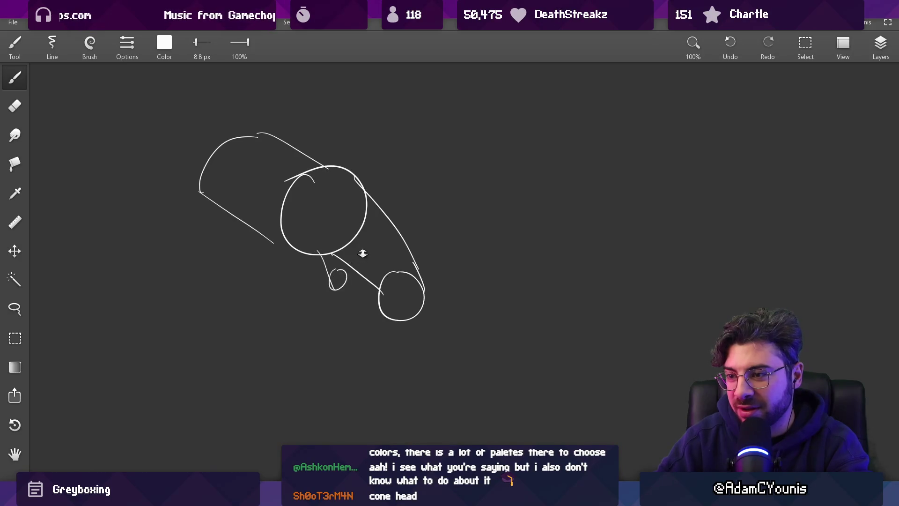
scroll(362, 255, down, 2)
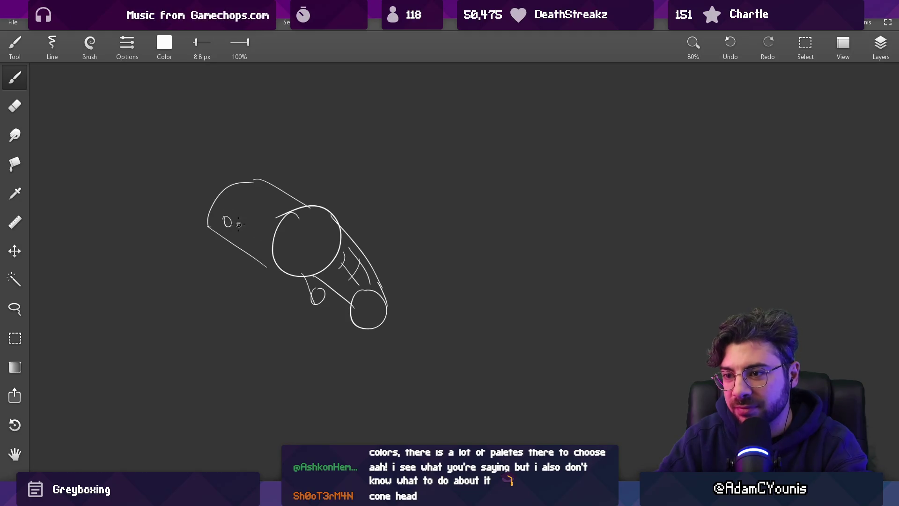
scroll(345, 255, down, 2)
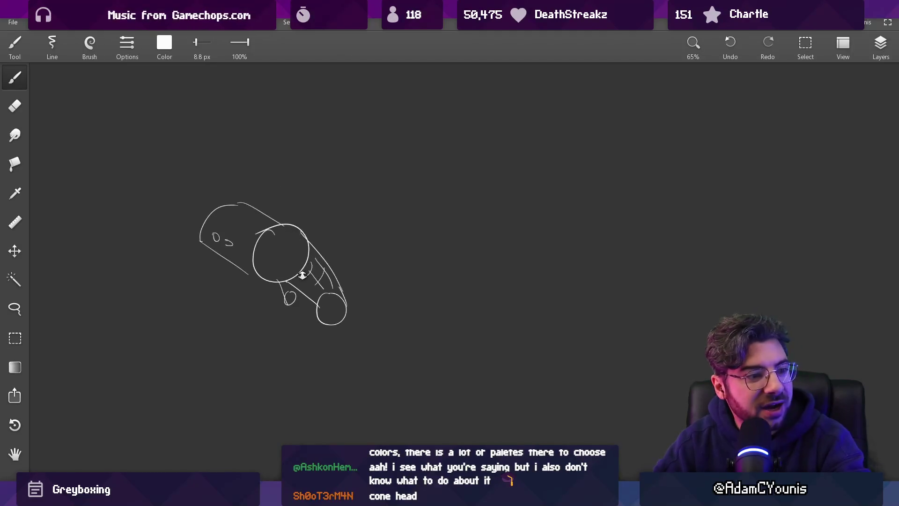
scroll(303, 275, up, 2)
Lasso the sketch's front end and commit a copy about 398 px to the right.
key(l)
drag(291, 199, 323, 379)
mouse_move(271, 295)
mouse_down()
mouse_move(458, 295)
mouse_move(464, 306)
mouse_up()
key(Return)
key(e)
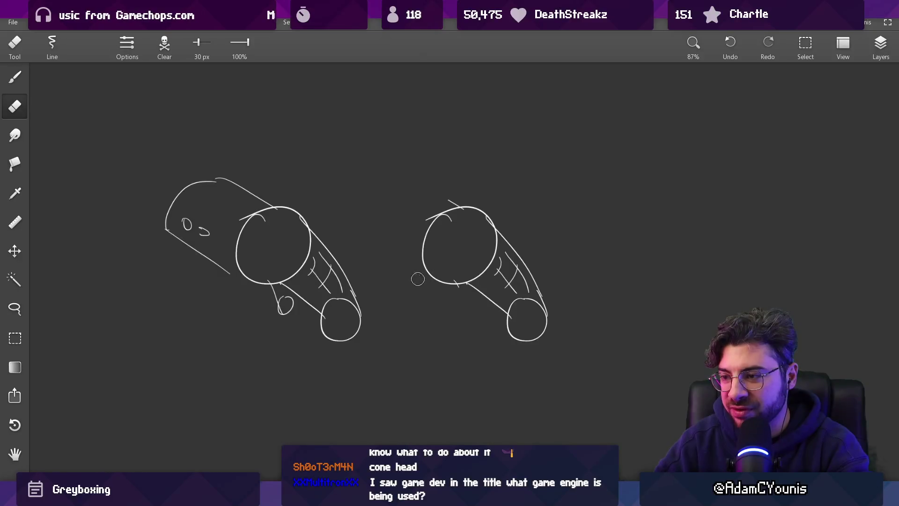
Erase the stray tick mark on the copied shape.
scroll(416, 279, right, 3)
mouse_move(430, 277)
mouse_down()
mouse_move(433, 263)
mouse_move(432, 275)
mouse_up()
scroll(436, 263, up, 2)
Draw two ears on the copied head with the brush enlarged to 11 px.
key(b)
key(bracketright)
mouse_move(336, 213)
mouse_down()
mouse_move(336, 204)
mouse_move(364, 196)
mouse_up()
drag(404, 265, 400, 252)
mouse_move(369, 184)
mouse_down()
mouse_move(400, 172)
mouse_move(388, 197)
mouse_up()
mouse_move(373, 240)
mouse_down()
mouse_move(368, 217)
mouse_move(370, 227)
mouse_up()
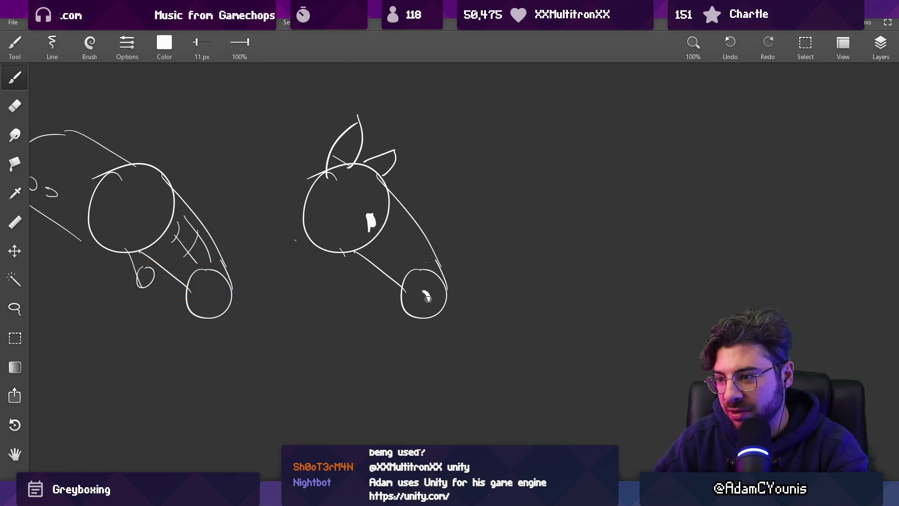
drag(405, 286, 384, 301)
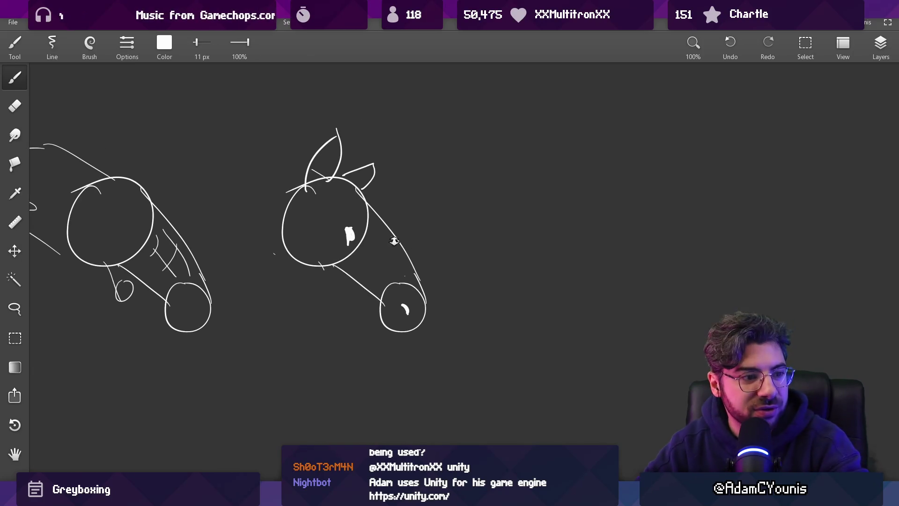
scroll(464, 280, down, 3)
scroll(417, 224, up, 2)
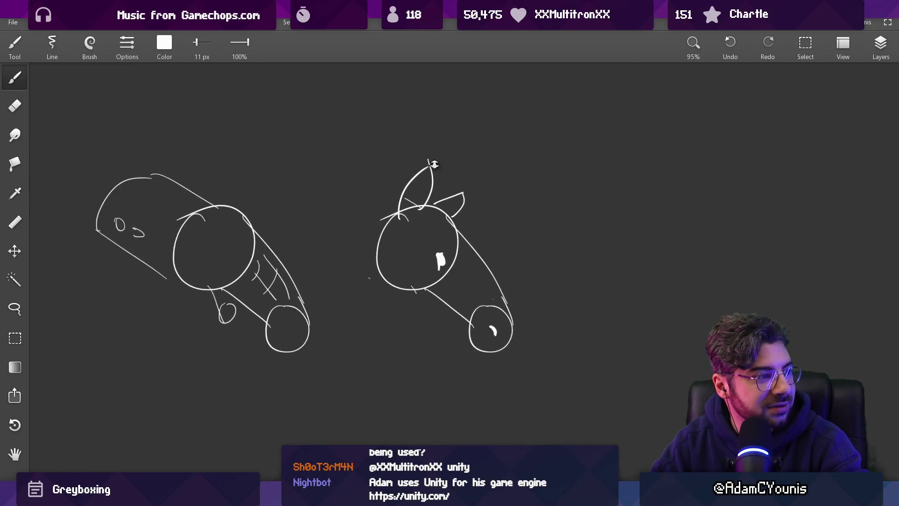
scroll(451, 243, up, 2)
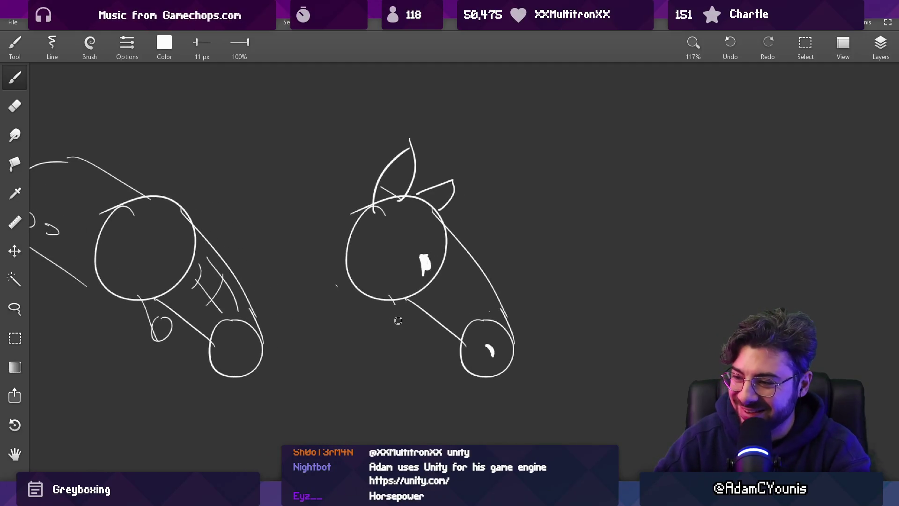
scroll(407, 307, down, 1)
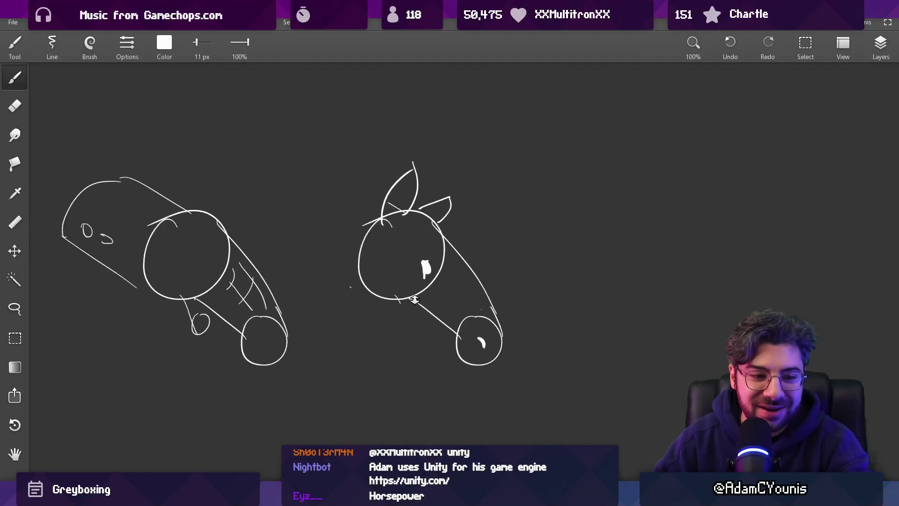
Close Leonardo, discarding the sketch with Don't Save.
key(e)
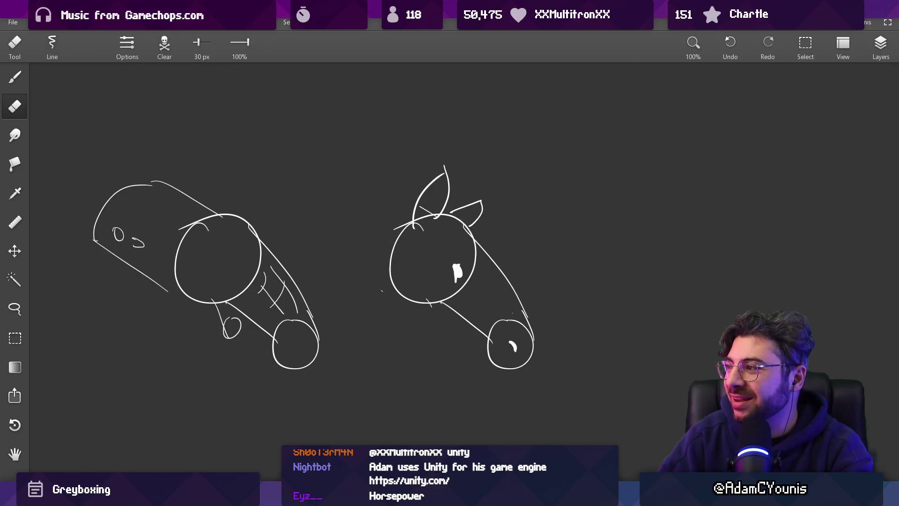
key(alt+F4)
click(462, 267)
scroll(472, 219, up, 3)
Zoom into the dark horse's head and sample its #344c4c teal for the pencil.
key(v)
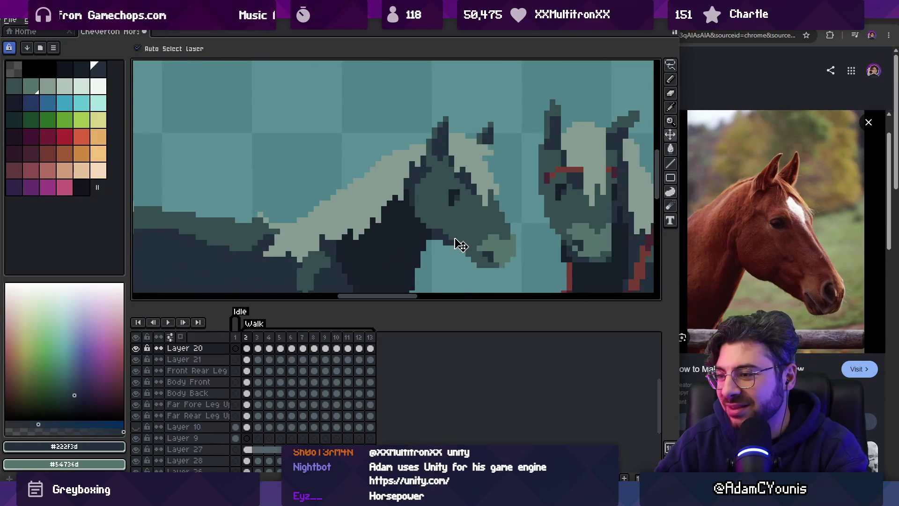
key(b)
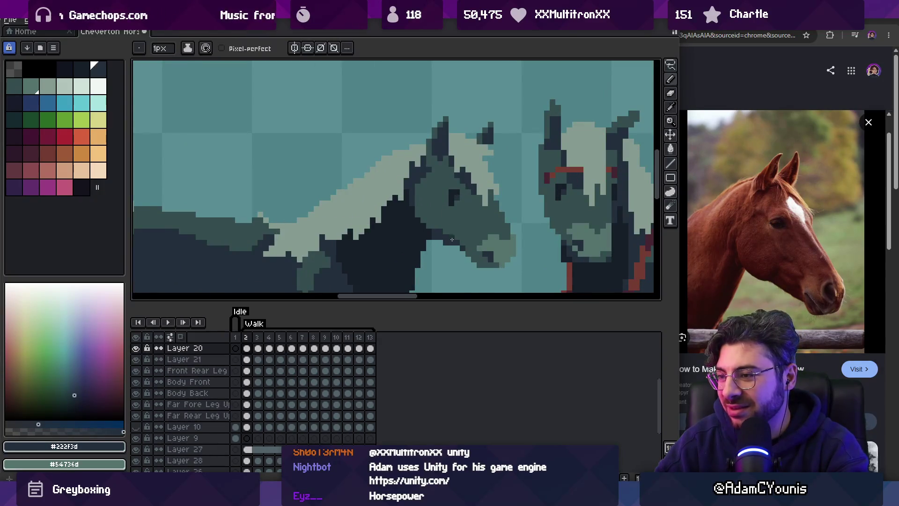
key(z)
scroll(489, 199, down, 3)
scroll(470, 208, up, 5)
scroll(469, 208, up, 2)
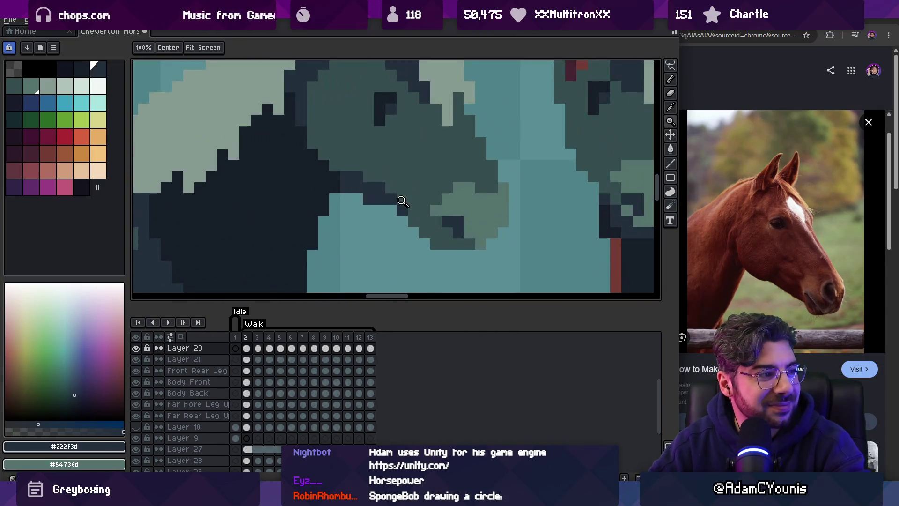
key(b)
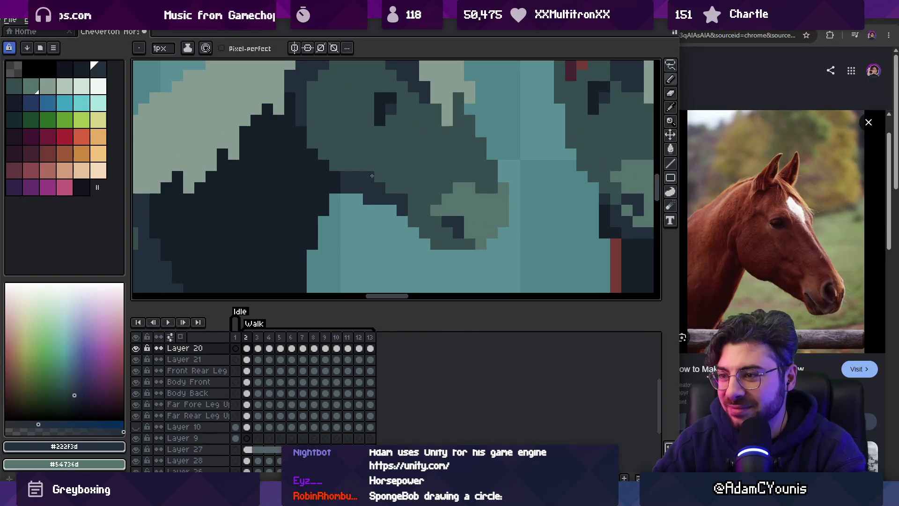
scroll(372, 176, down, 3)
scroll(420, 189, up, 3)
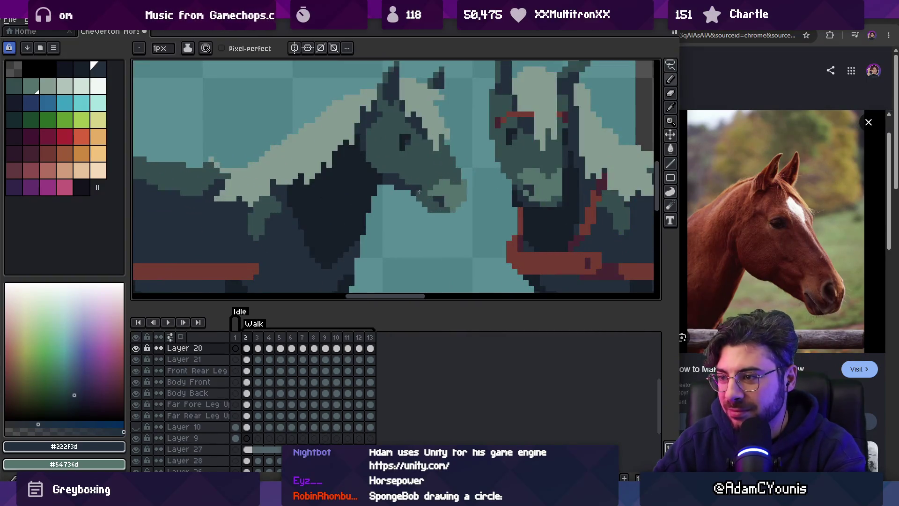
scroll(388, 172, down, 4)
scroll(449, 147, up, 4)
alt+click(398, 184)
key(b)
Retouch head and muzzle pixels with the #222f3d outline and #344c4c teal, then zoom out.
key(z)
scroll(407, 164, down, 4)
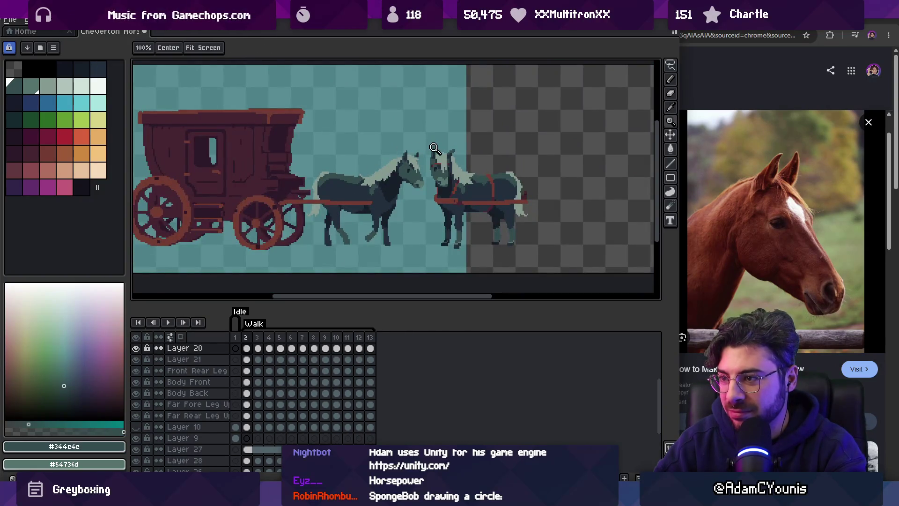
scroll(436, 148, up, 4)
key(v)
key(z)
scroll(421, 210, down, 4)
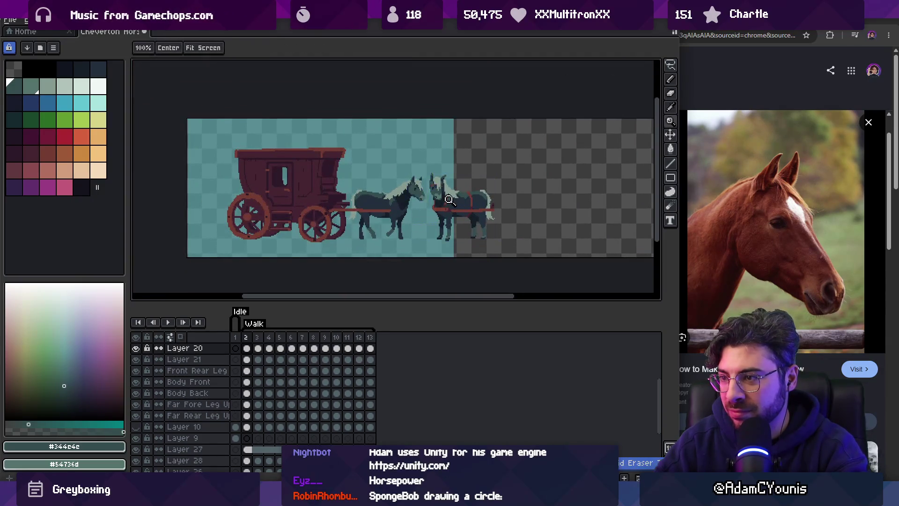
scroll(421, 194, up, 4)
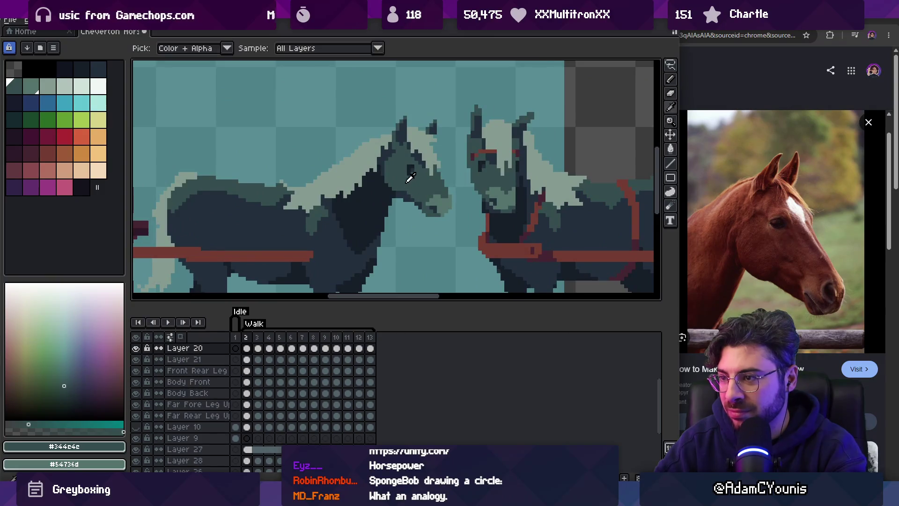
scroll(424, 174, down, 4)
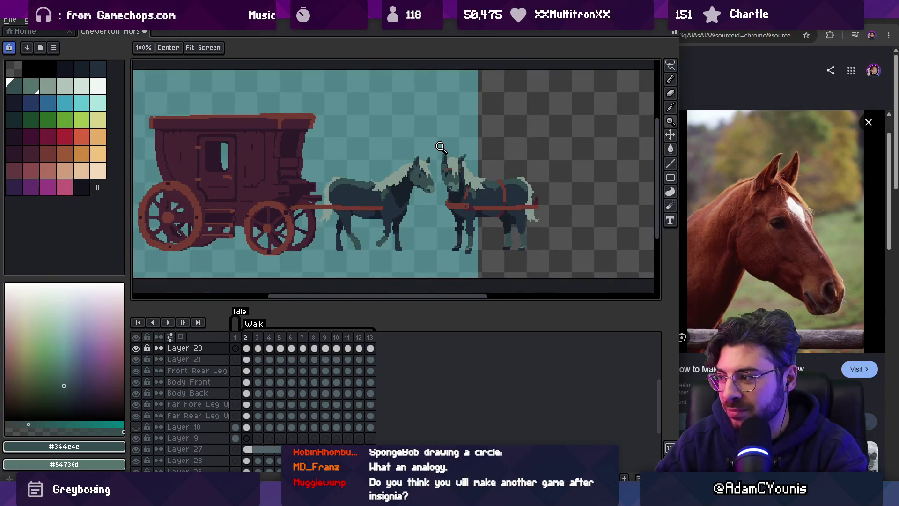
scroll(438, 192, up, 5)
alt+click(414, 206)
key(b)
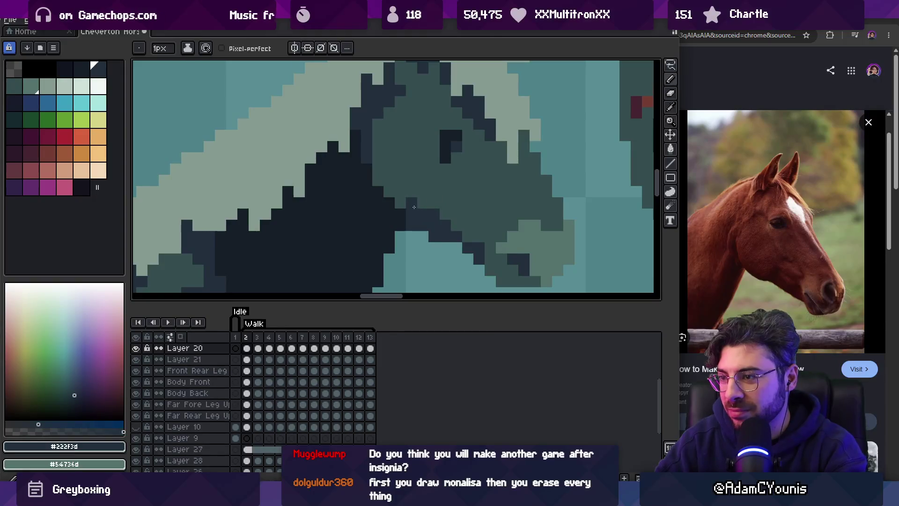
alt+click(400, 203)
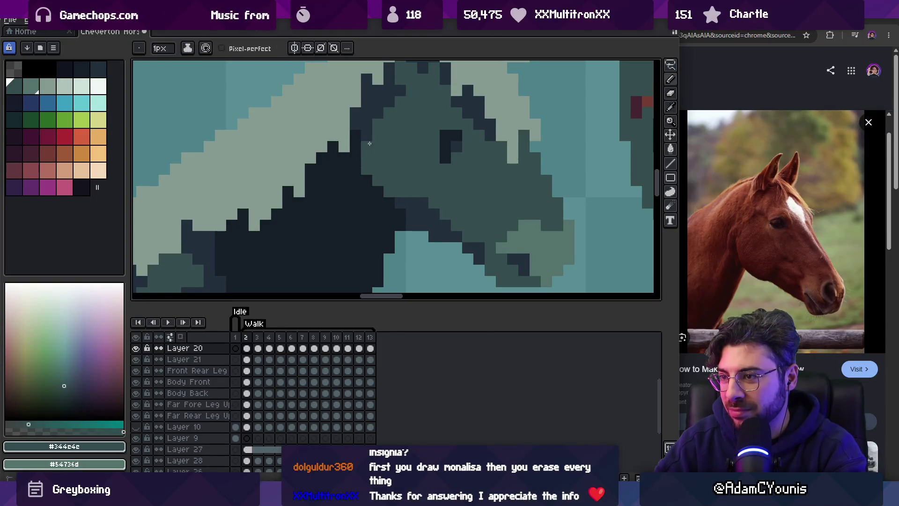
key(z)
scroll(423, 165, down, 5)
Zoom in on the two horses standing ahead of the carriage.
key(v)
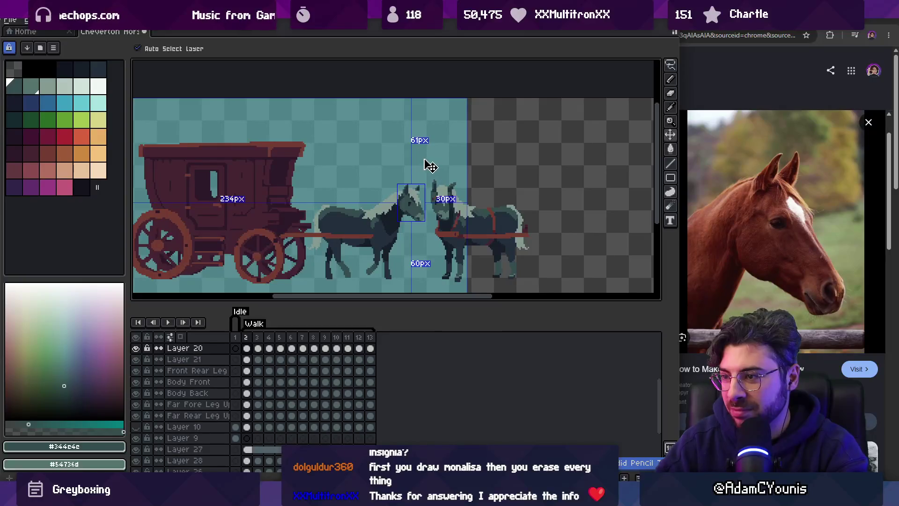
key(z)
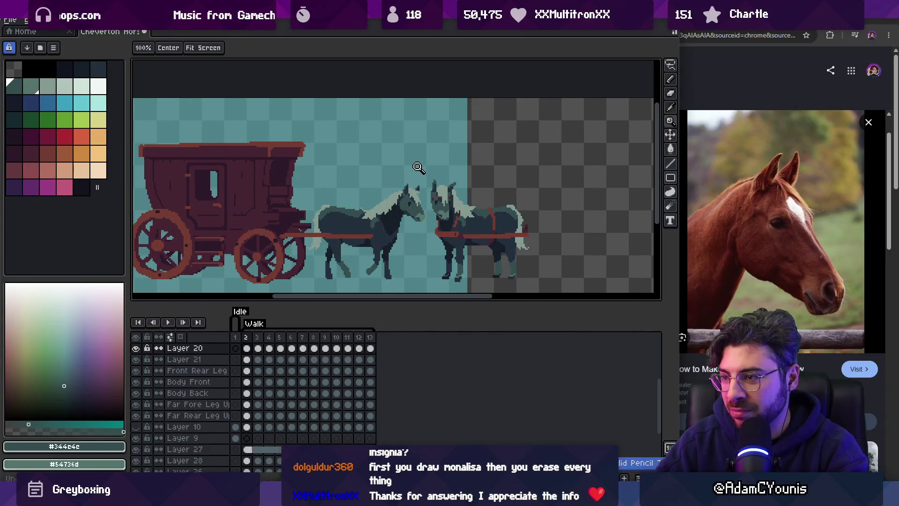
scroll(424, 197, down, 2)
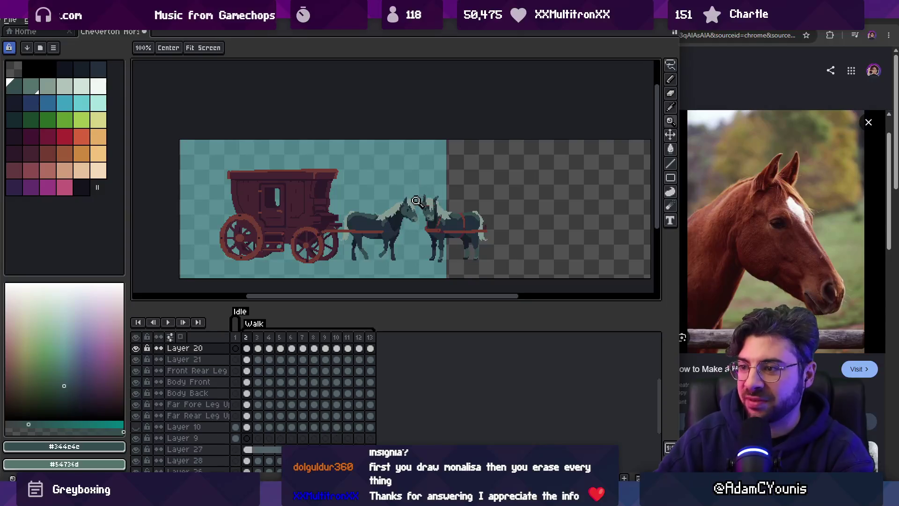
scroll(441, 199, up, 4)
scroll(443, 199, up, 3)
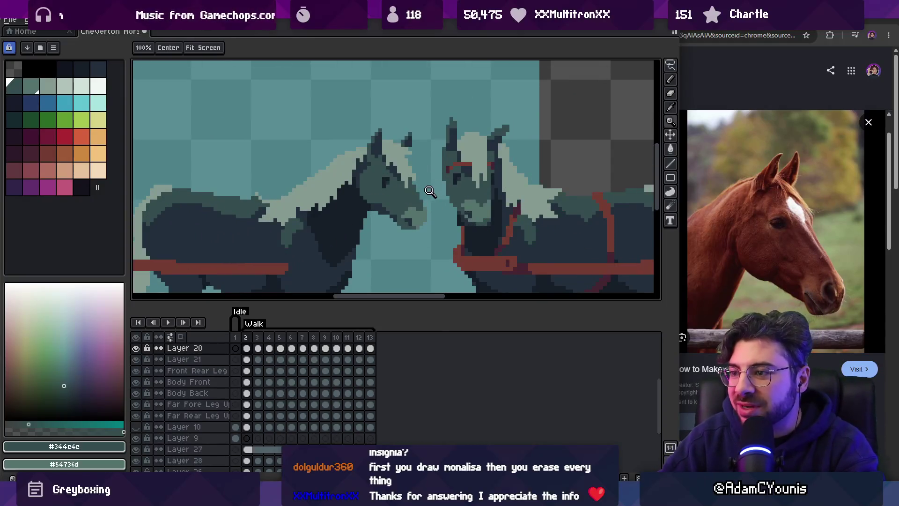
key(v)
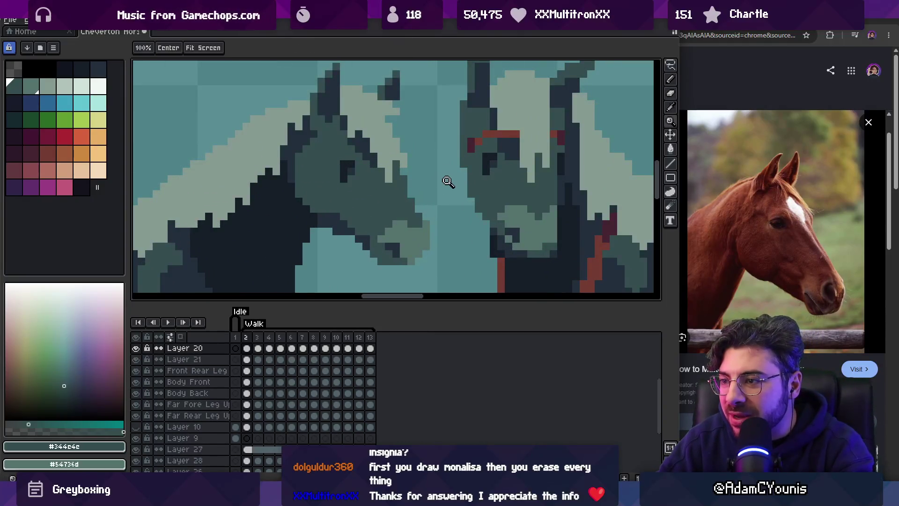
key(z)
scroll(417, 183, down, 5)
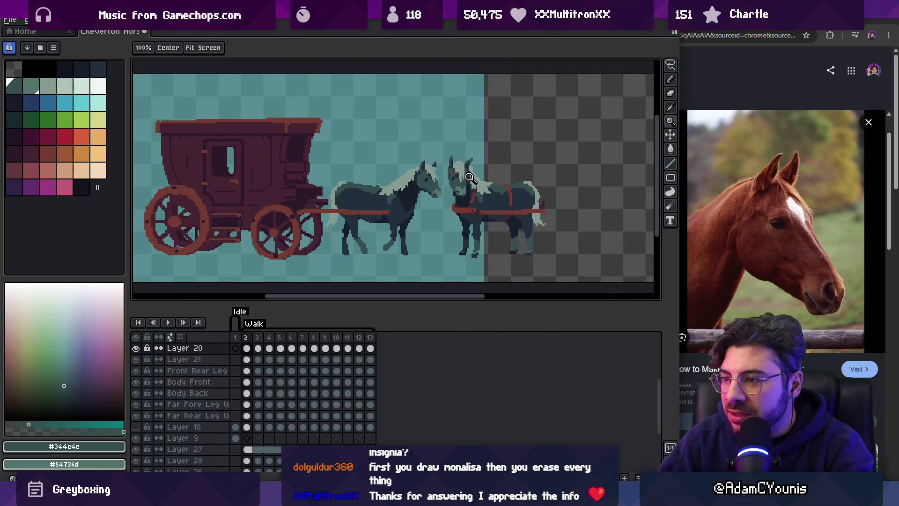
scroll(450, 178, up, 4)
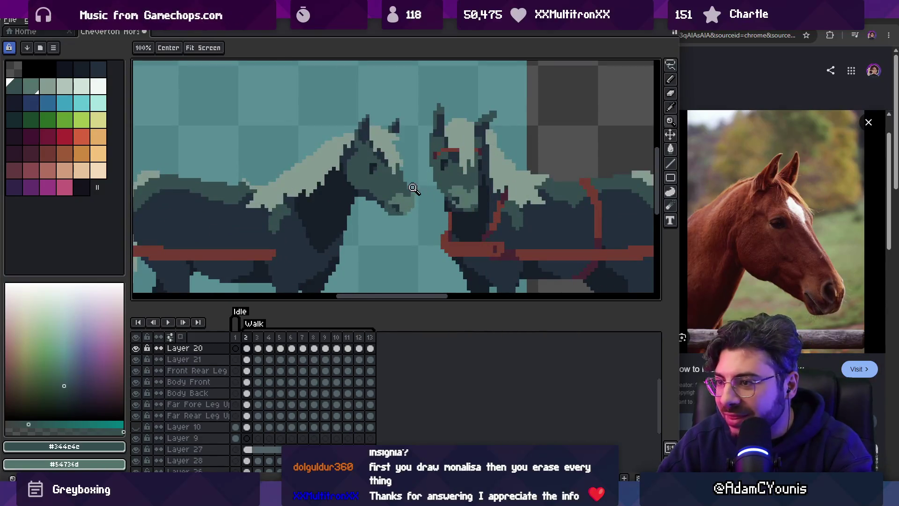
scroll(416, 187, down, 1)
scroll(434, 176, down, 3)
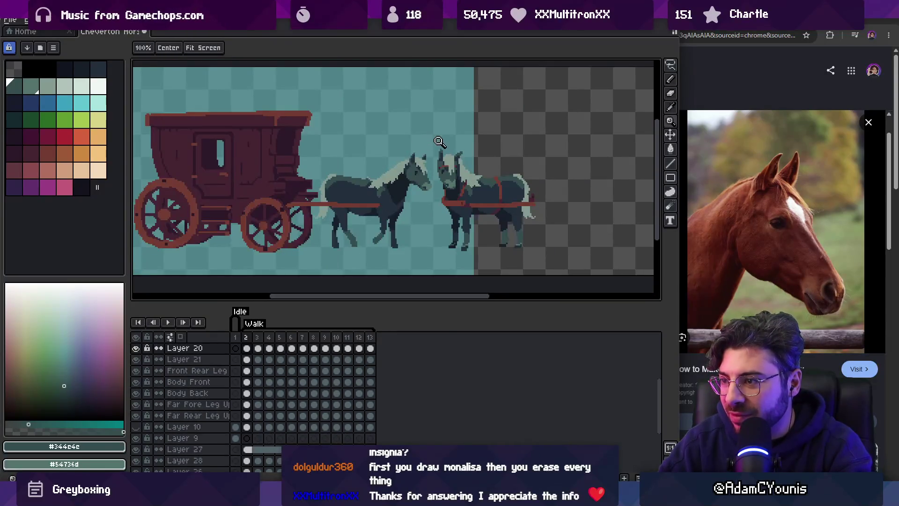
scroll(444, 177, up, 1)
scroll(183, 422, down, 3)
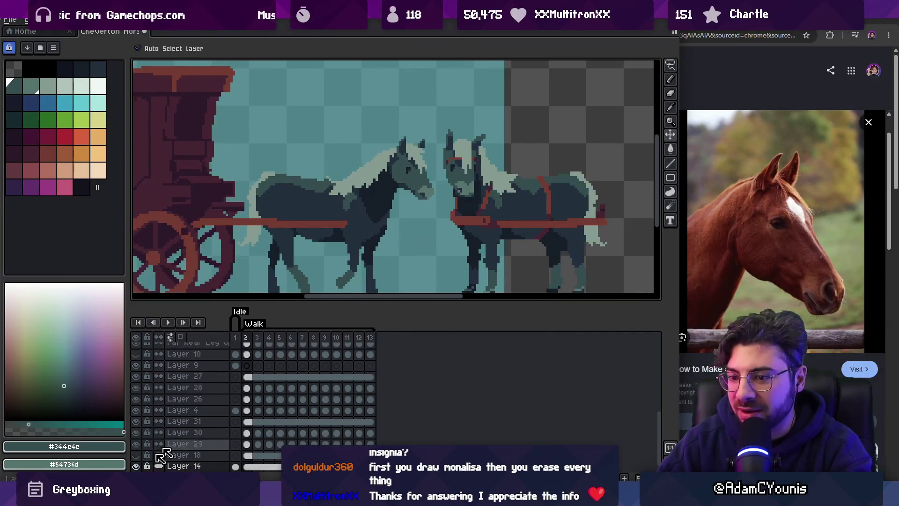
scroll(344, 210, down, 2)
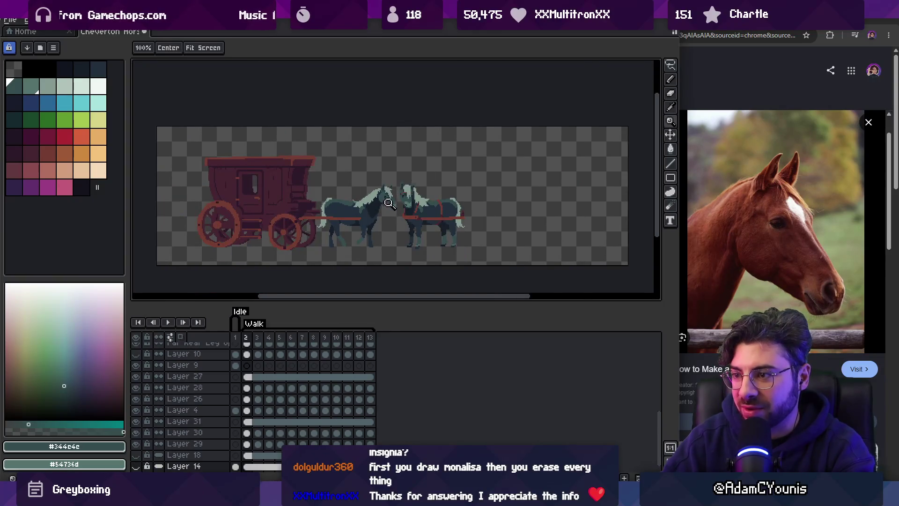
scroll(391, 200, up, 1)
ctrl+click(441, 195)
scroll(385, 205, up, 1)
Sample the teal head shade and the dark muzzle shade from the horse.
key(v)
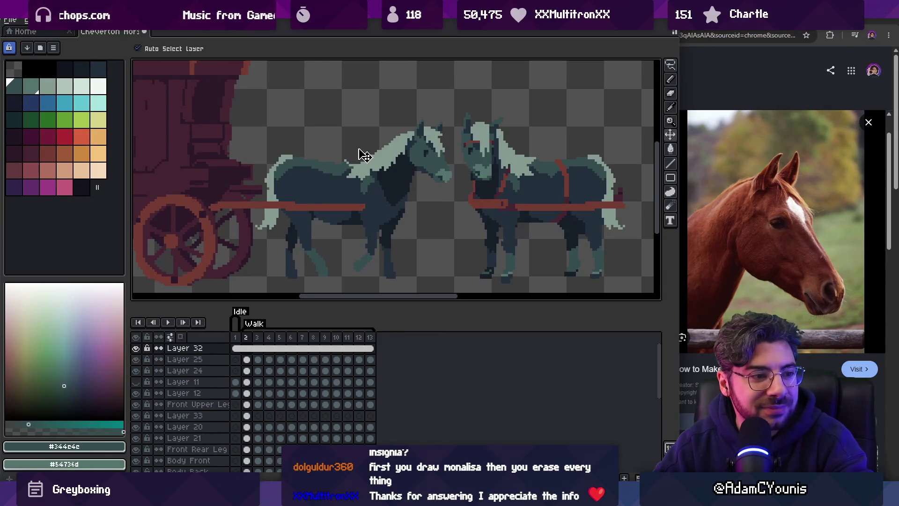
drag(415, 180, 404, 191)
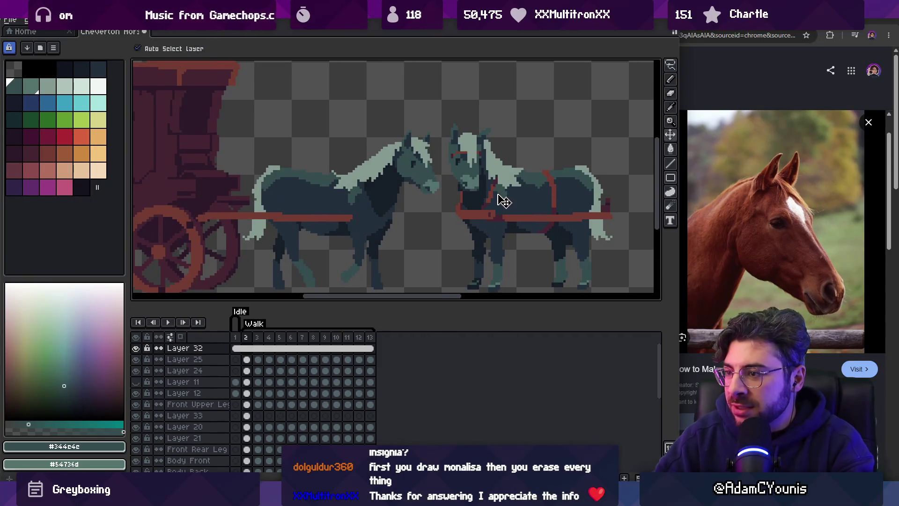
scroll(453, 180, up, 3)
key(b)
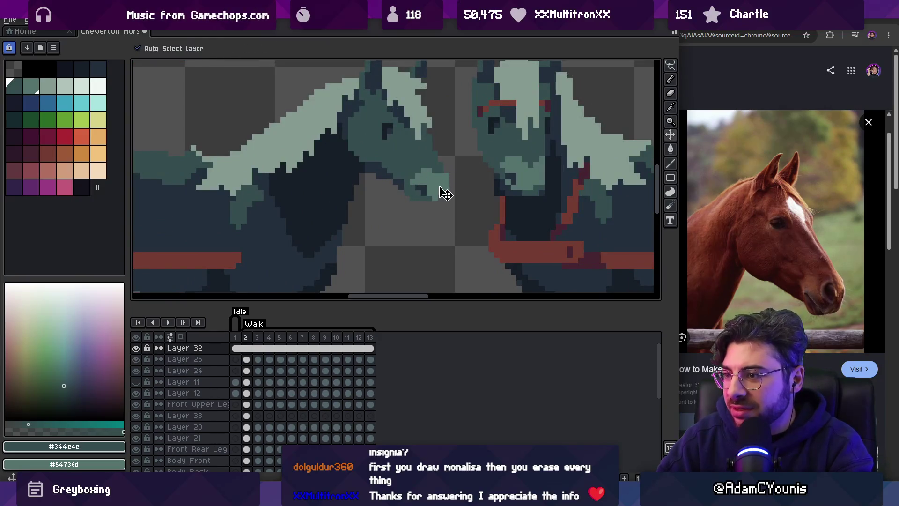
alt+click(445, 186)
key(z)
scroll(447, 168, down, 3)
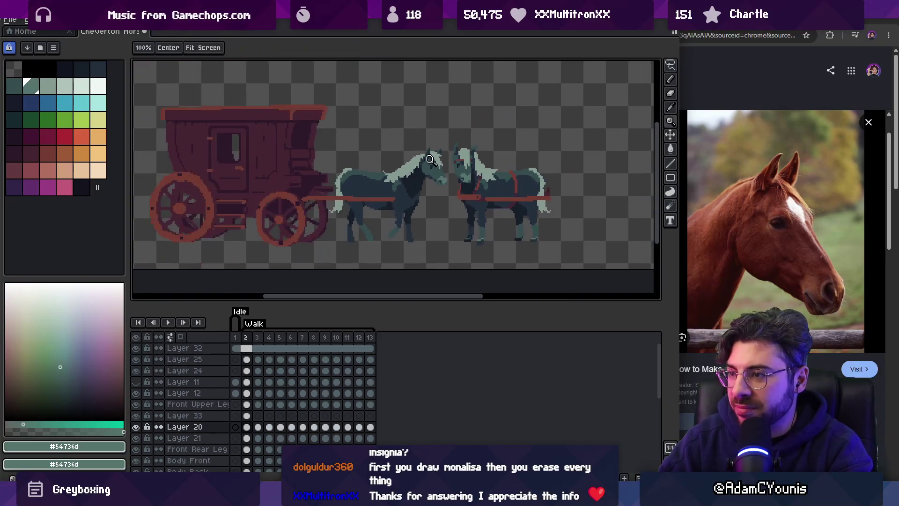
scroll(453, 155, up, 5)
key(v)
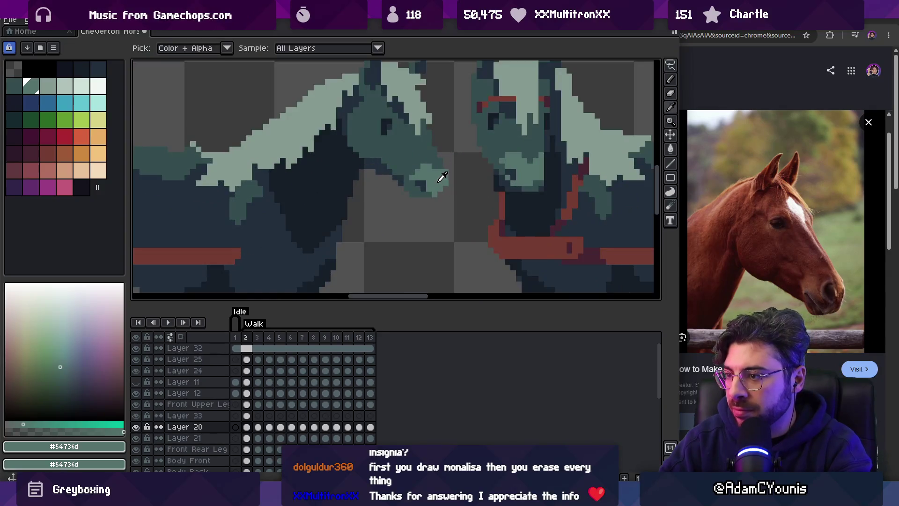
alt+click(435, 203)
key(z)
scroll(468, 160, down, 4)
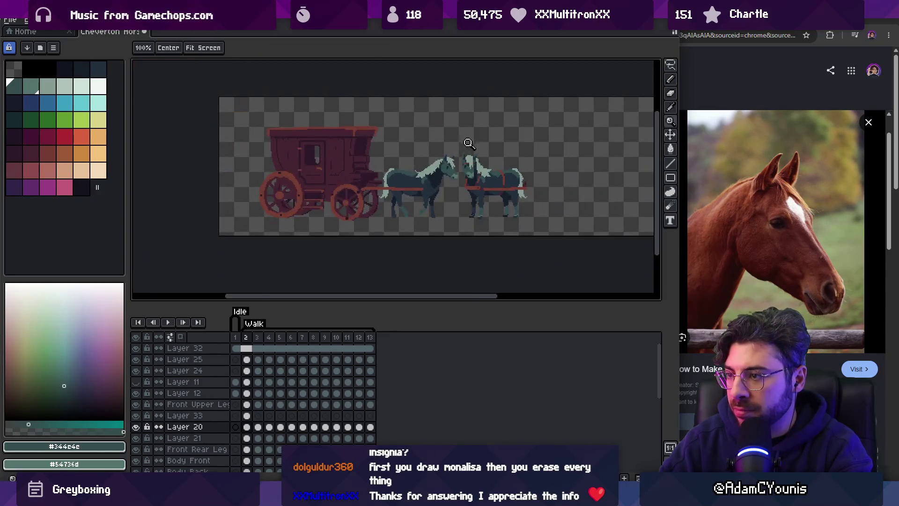
scroll(473, 161, up, 1)
Select the right-hand horse's Layer 32 and turn off its visibility.
key(v)
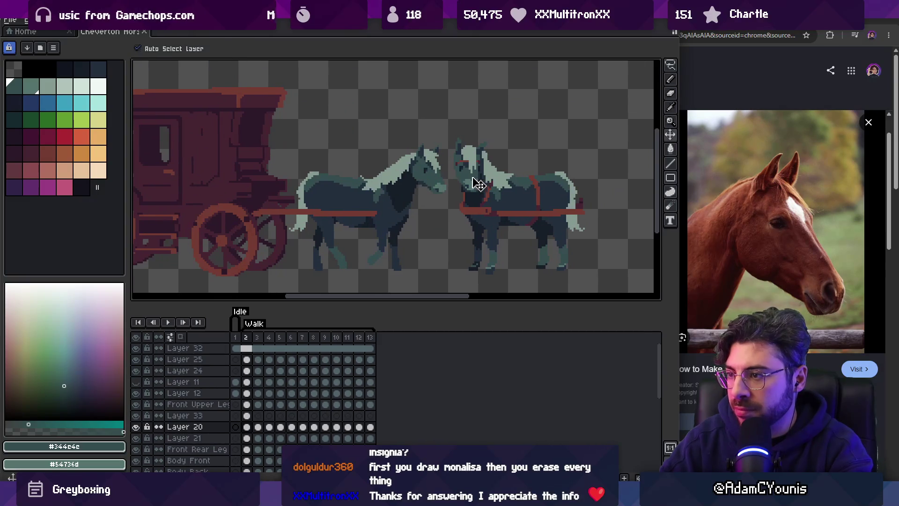
click(473, 181)
key(q)
mouse_move(457, 117)
mouse_down()
mouse_move(512, 281)
mouse_move(552, 123)
mouse_up()
scroll(506, 162, up, 2)
key(ctrl+d)
key(v)
click(136, 348)
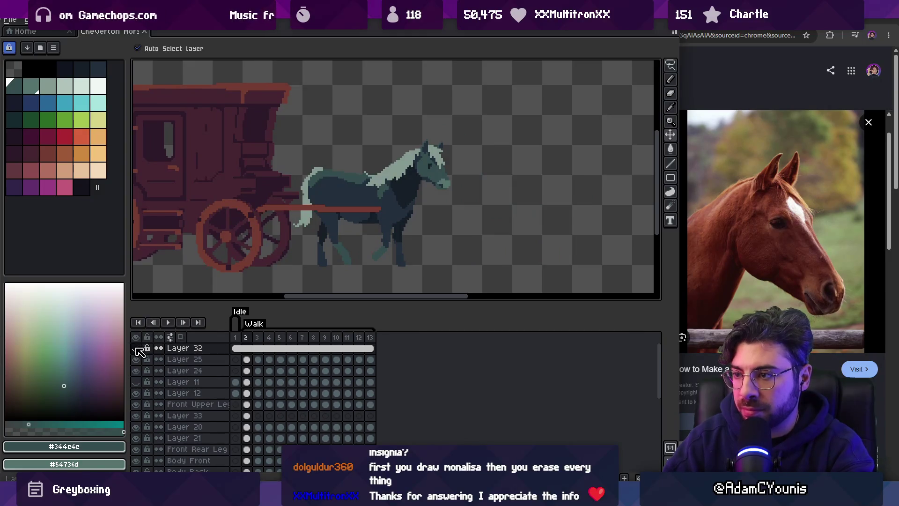
Try moving the horse's head to the right, then undo that move.
key(z)
scroll(435, 189, up, 2)
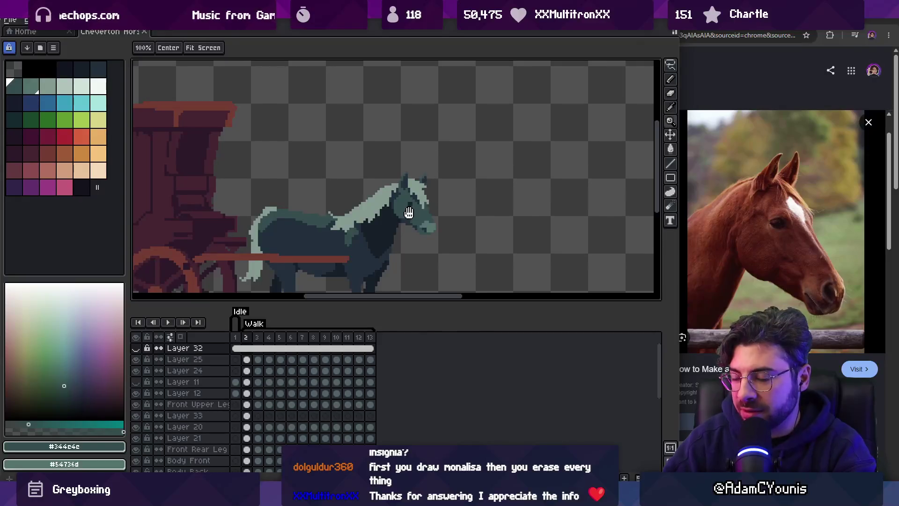
scroll(412, 211, down, 1)
key(v)
drag(442, 201, 515, 184)
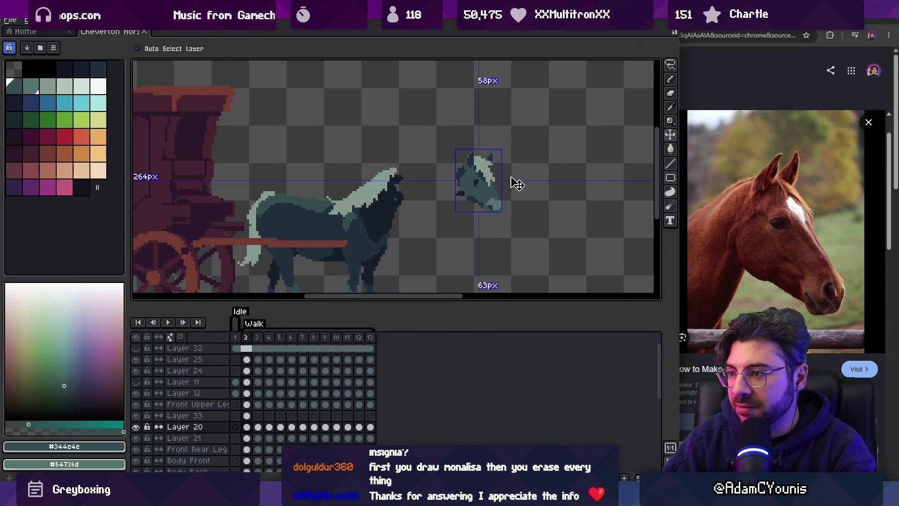
key(ctrl+z)
key(z)
scroll(441, 188, up, 2)
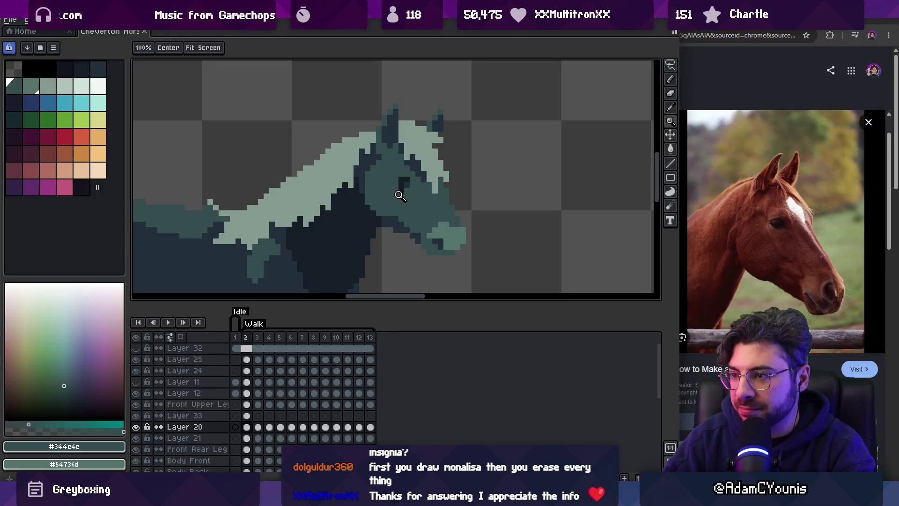
Attempt selecting the horse's head with the magic wand and freehand lasso.
key(w)
scroll(399, 195, right, 1)
click(396, 199)
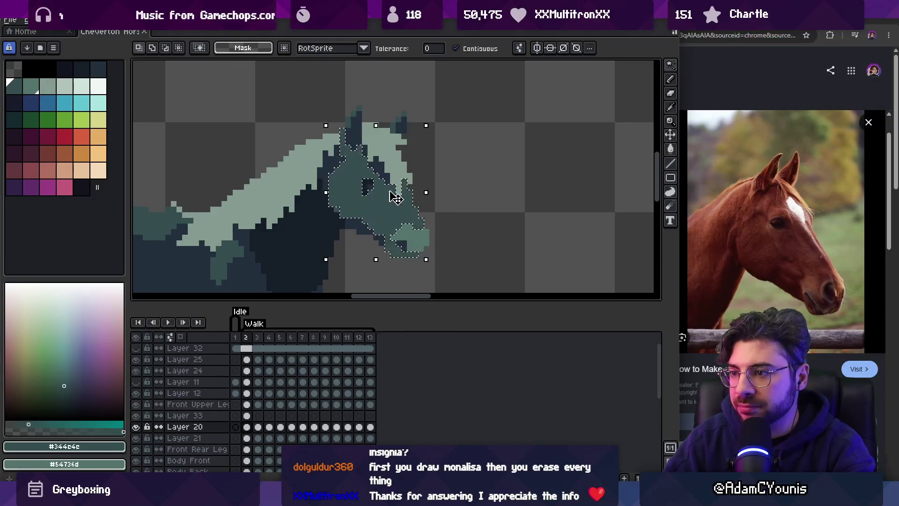
key(ctrl+d)
key(q)
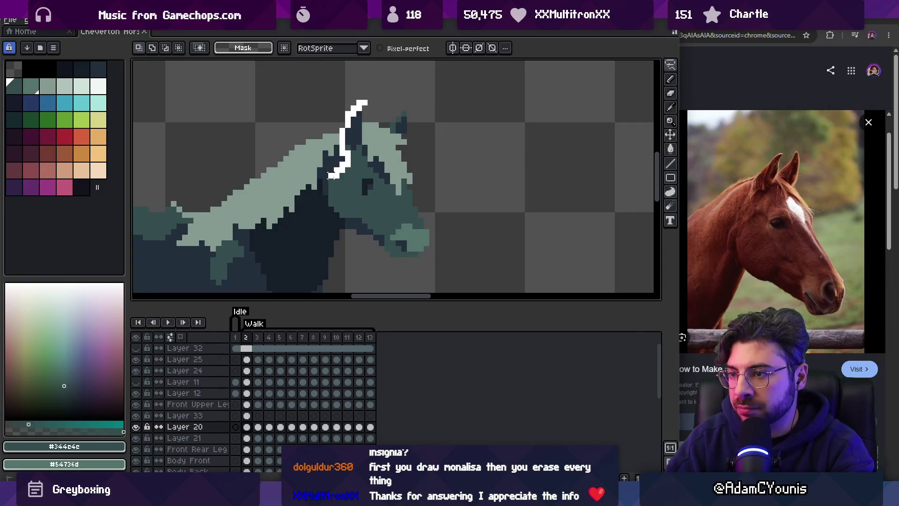
mouse_move(342, 240)
mouse_down()
mouse_move(429, 253)
mouse_move(411, 105)
mouse_up()
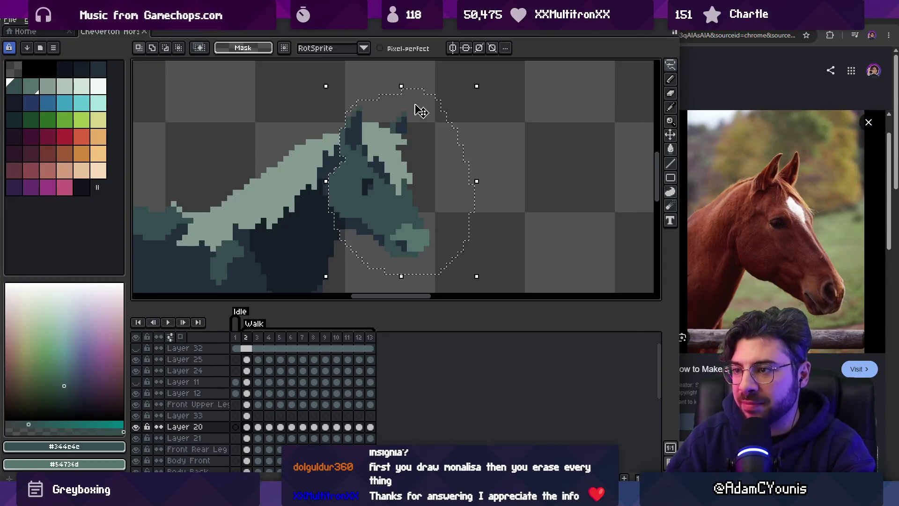
key(z)
scroll(391, 197, down, 2)
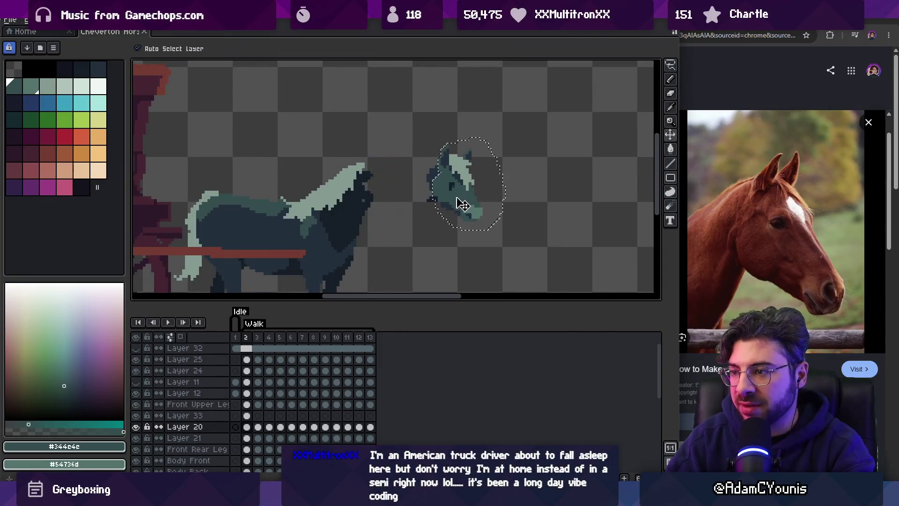
scroll(403, 194, up, 2)
key(w)
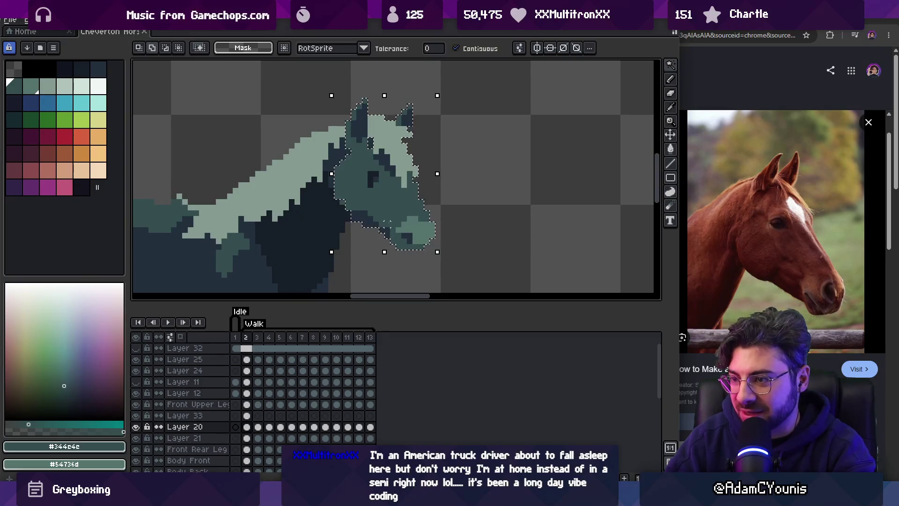
scroll(339, 195, down, 3)
scroll(339, 196, up, 5)
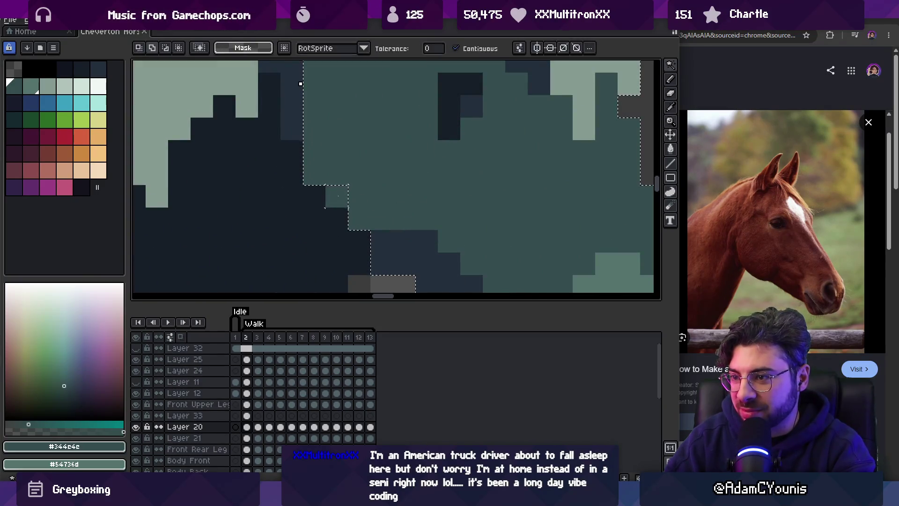
Find the layer holding the head pixels and make Layer 20 active.
key(v)
click(342, 205)
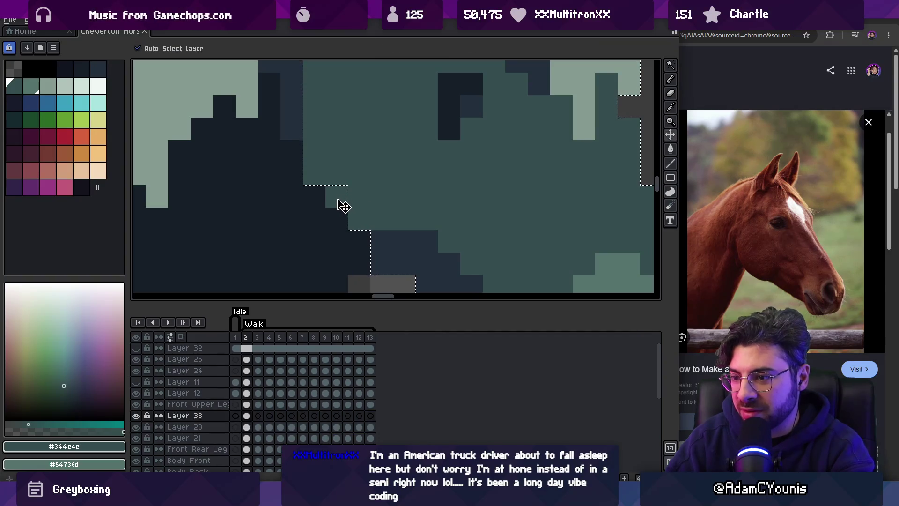
key(z)
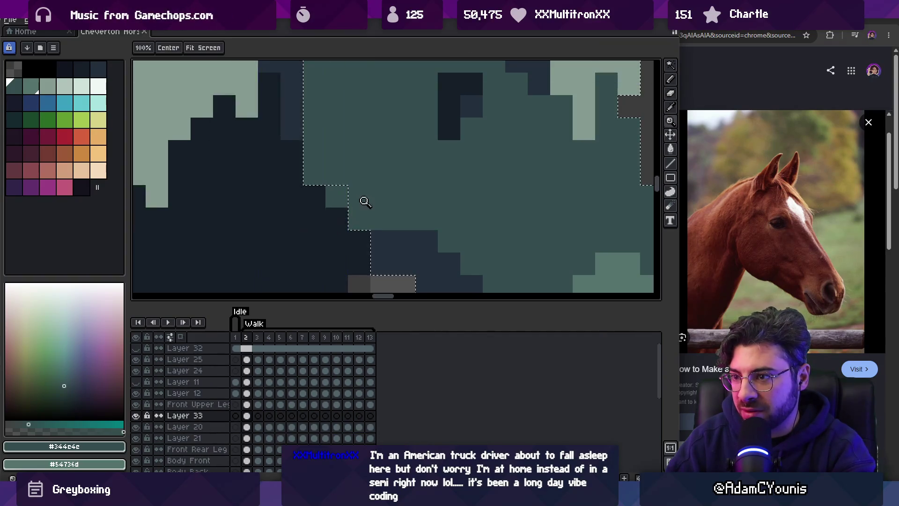
scroll(356, 201, down, 3)
scroll(365, 202, up, 4)
key(v)
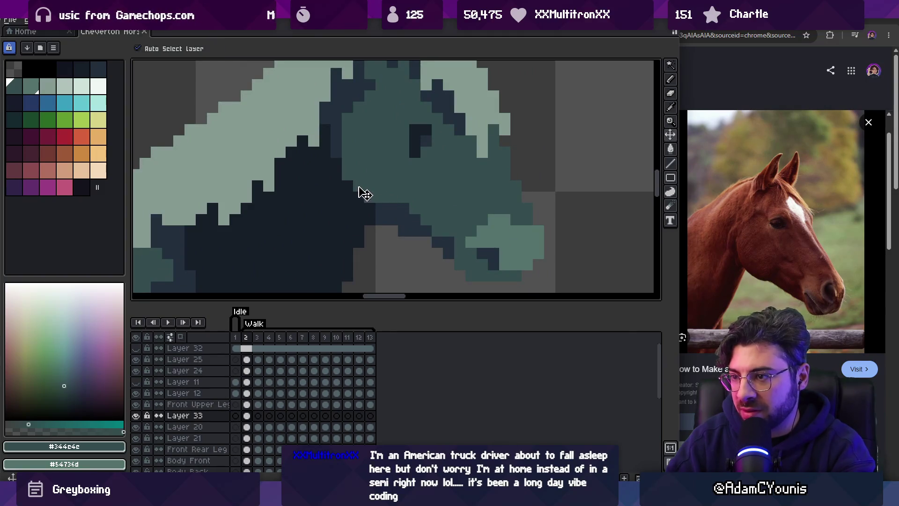
click(382, 173)
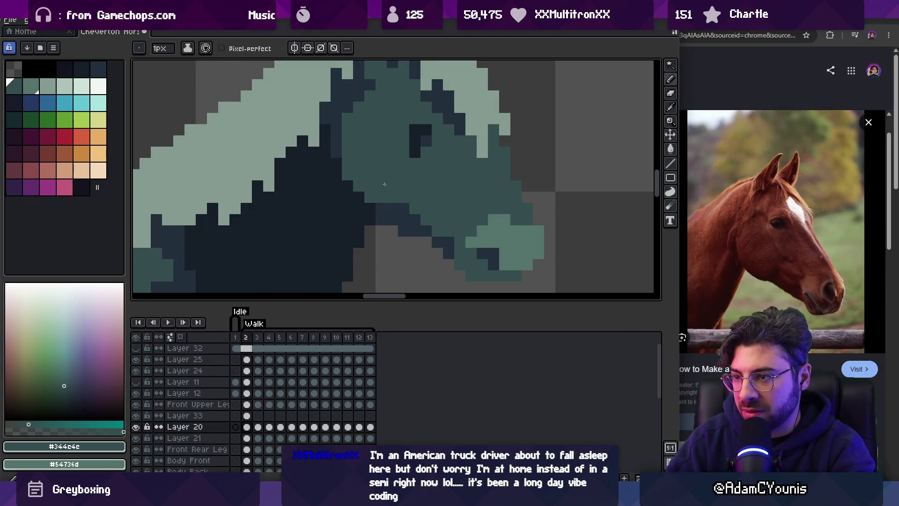
scroll(382, 174, down, 3)
scroll(431, 185, up, 3)
Lasso-select the horse's head on Layer 20 and shift it slightly up and forward.
key(w)
click(391, 120)
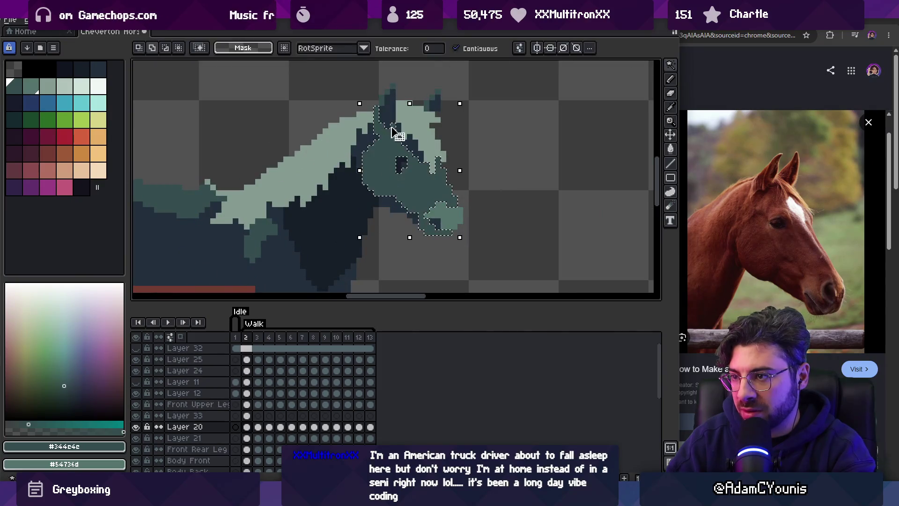
key(ctrl+d)
key(q)
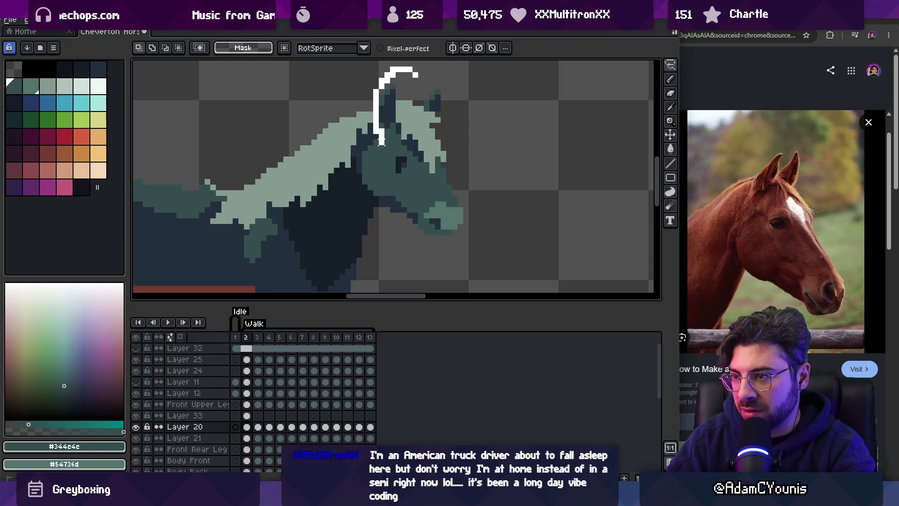
drag(376, 149, 365, 164)
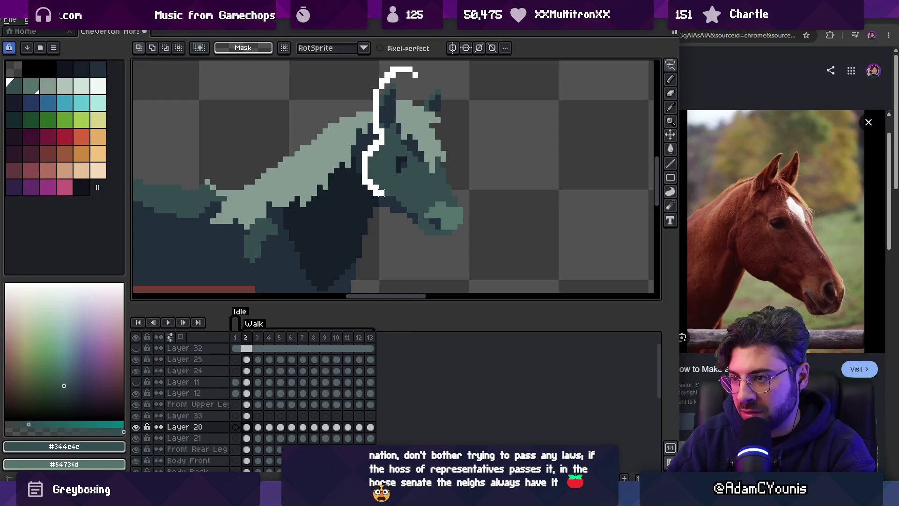
mouse_move(382, 198)
mouse_down()
mouse_move(524, 161)
mouse_move(475, 102)
mouse_up()
key(ctrl+x)
key(ctrl+z)
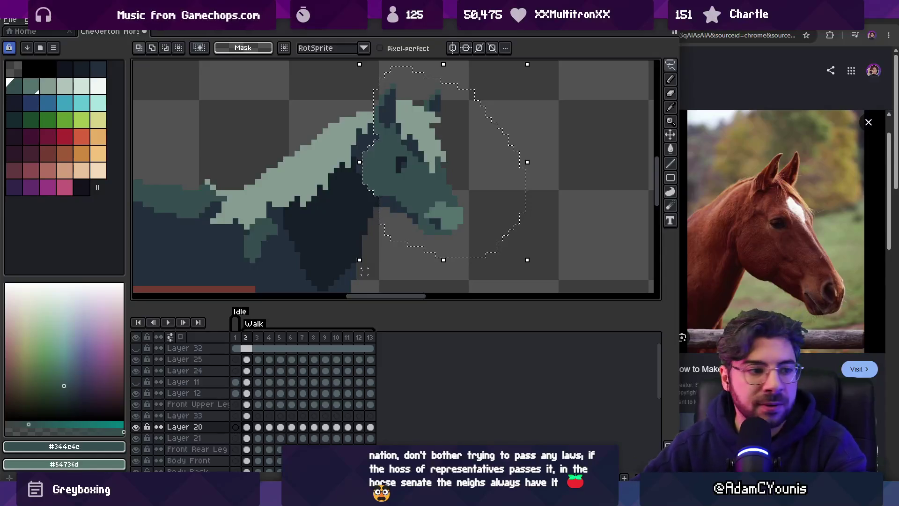
key(ctrl+d)
drag(426, 179, 431, 174)
Go to frame 3 of the walk animation.
key(z)
scroll(476, 160, down, 3)
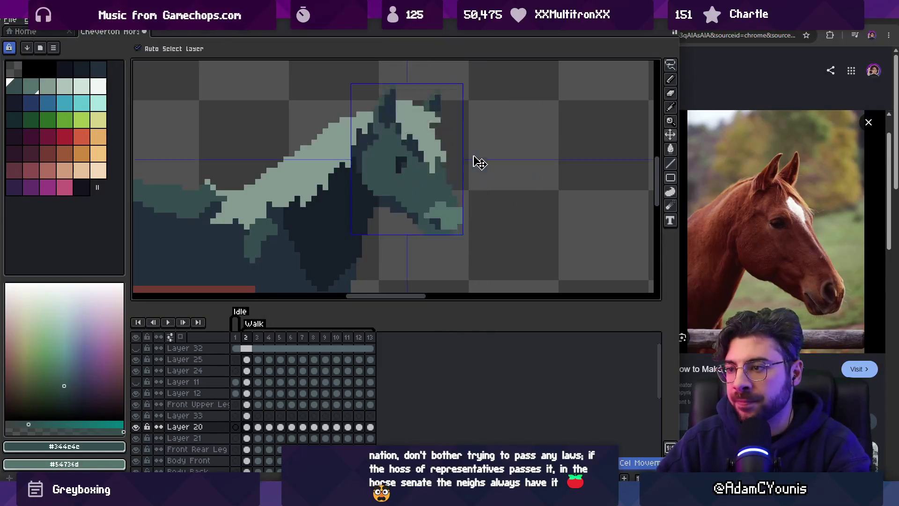
click(258, 347)
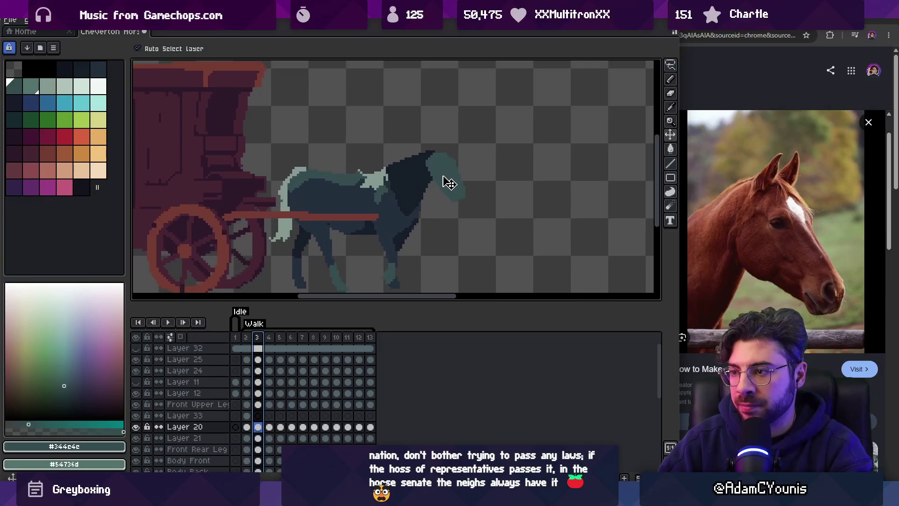
Return to walk frame 2, add a new empty layer above Layer 20, and check Layer 20's properties without changes.
scroll(431, 187, up, 2)
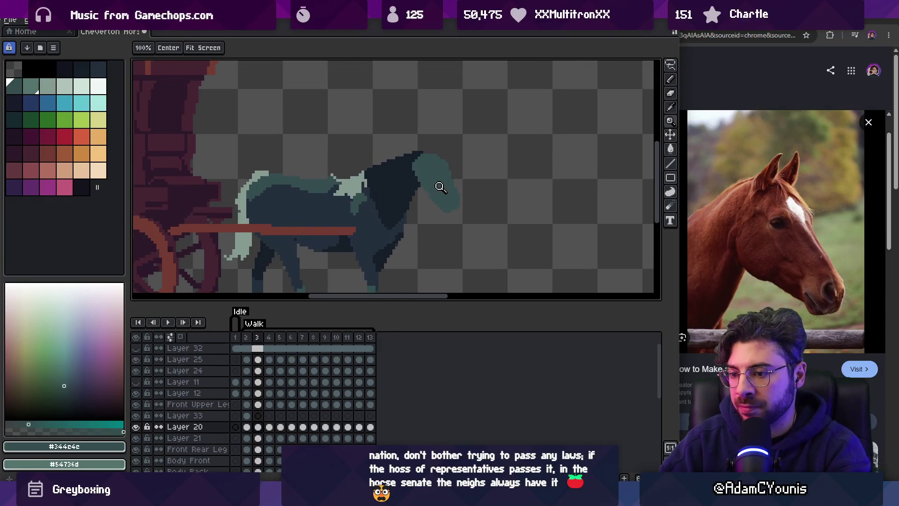
click(246, 427)
key(shift+n)
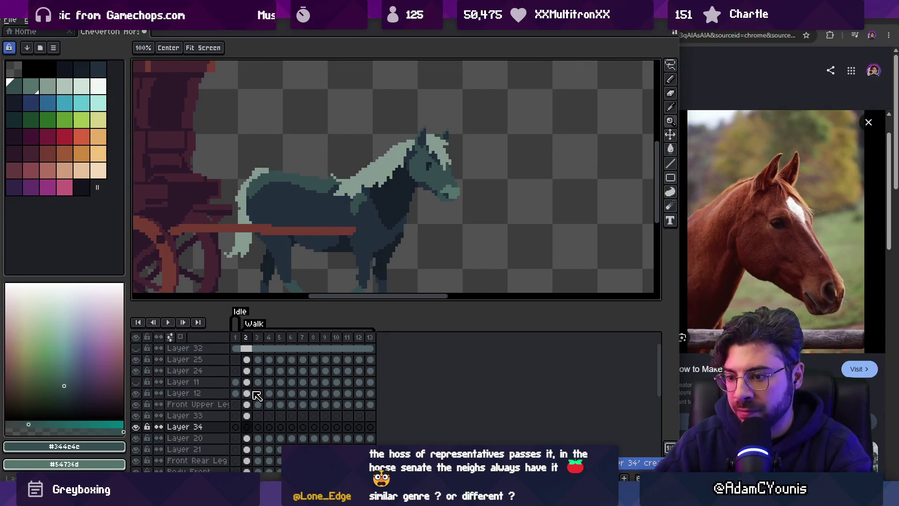
double_click(184, 438)
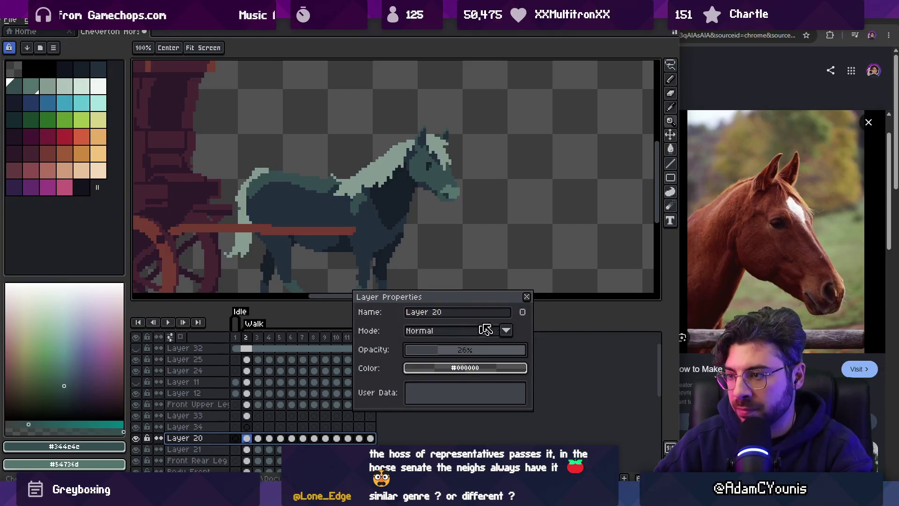
click(527, 297)
Try pasting the head on Layer 34's frame 3, cancel it, and play the walk animation.
key(Up)
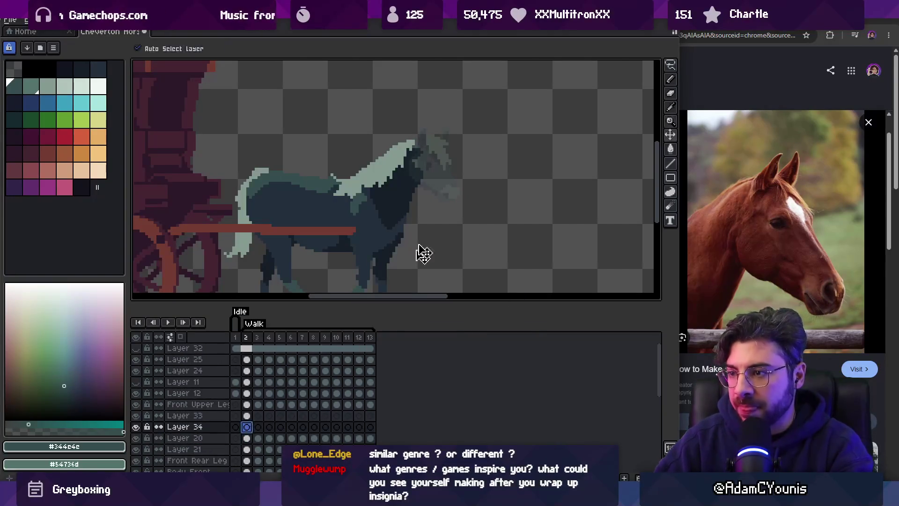
scroll(421, 194, up, 2)
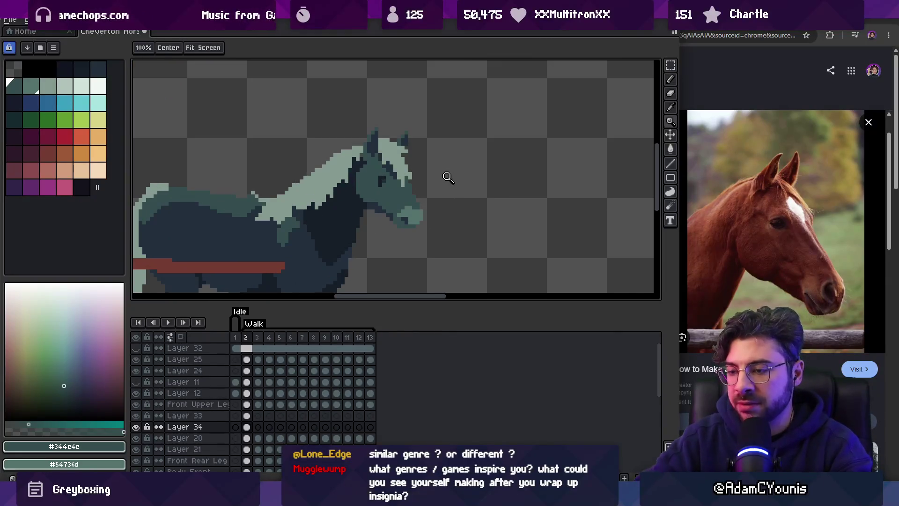
key(Right)
key(ctrl+v)
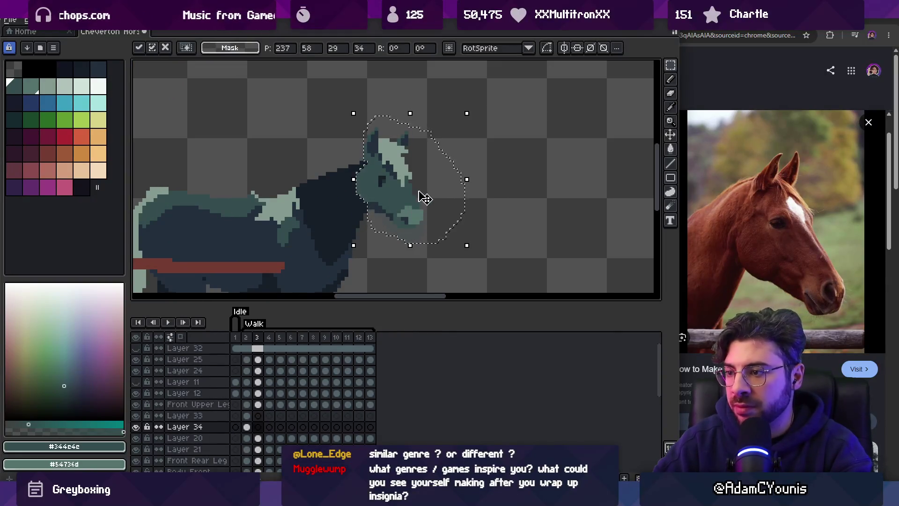
drag(415, 229, 416, 232)
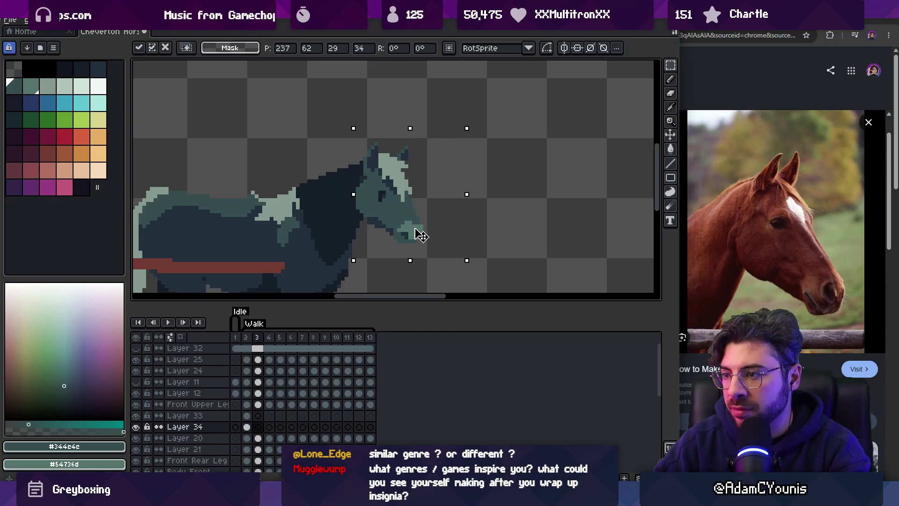
key(Escape)
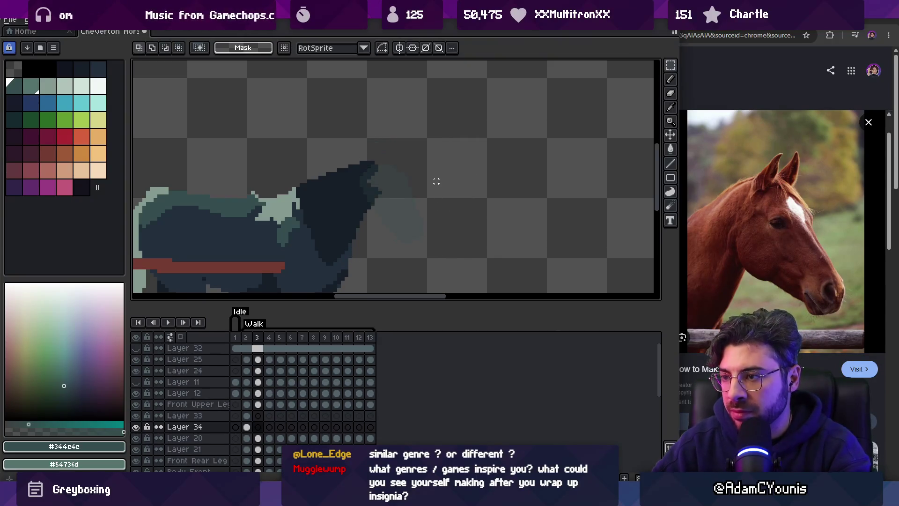
key(Return)
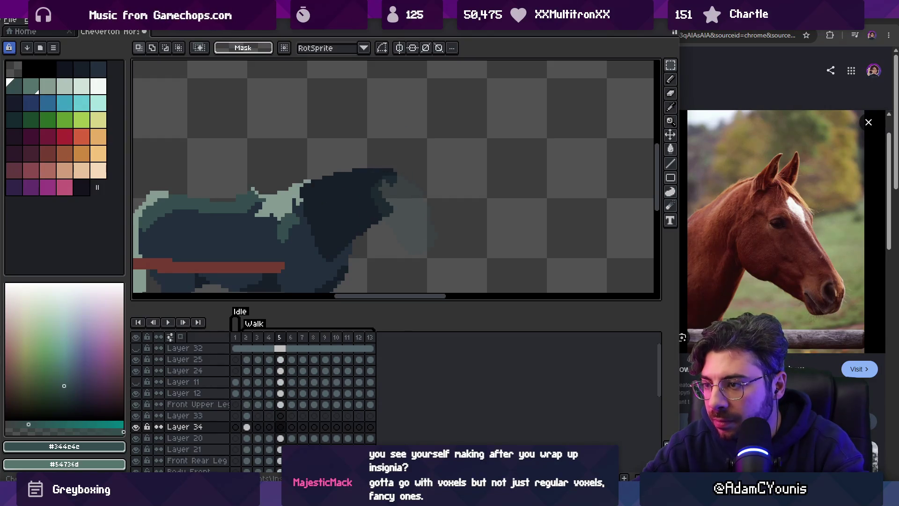
Paste the head on frame 6, lowered onto the neck and nudged one pixel right.
key(space)
key(ctrl+t)
drag(401, 185, 405, 205)
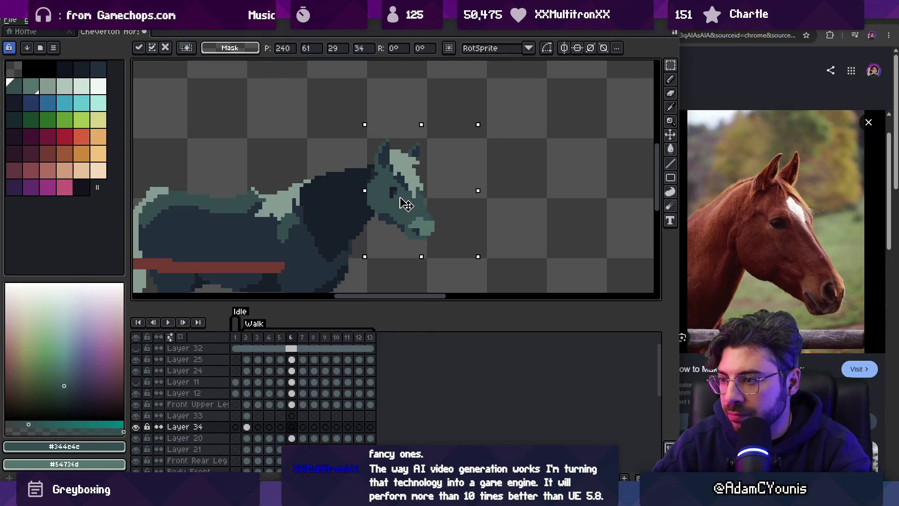
key(Right)
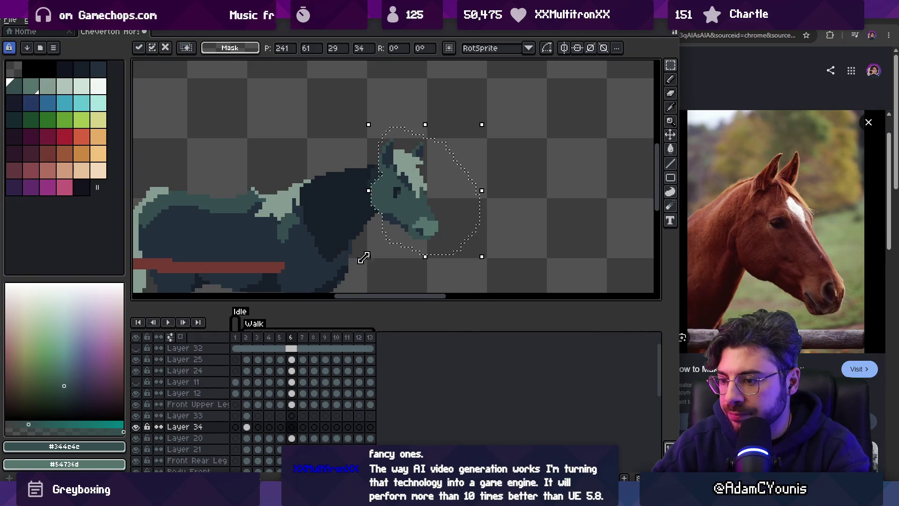
key(Return)
click(201, 440)
double_click(201, 439)
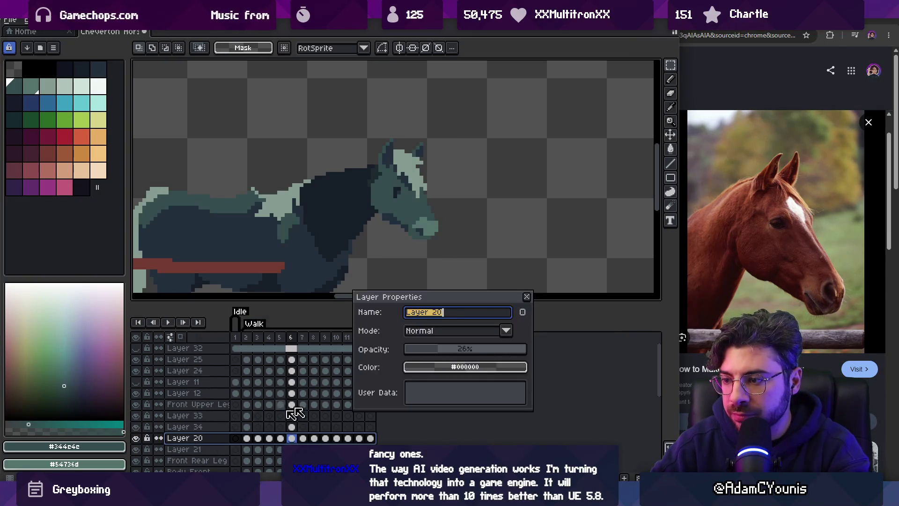
Enter 4 as Layer 20's opacity and close its properties.
click(469, 350)
text(4)
click(528, 297)
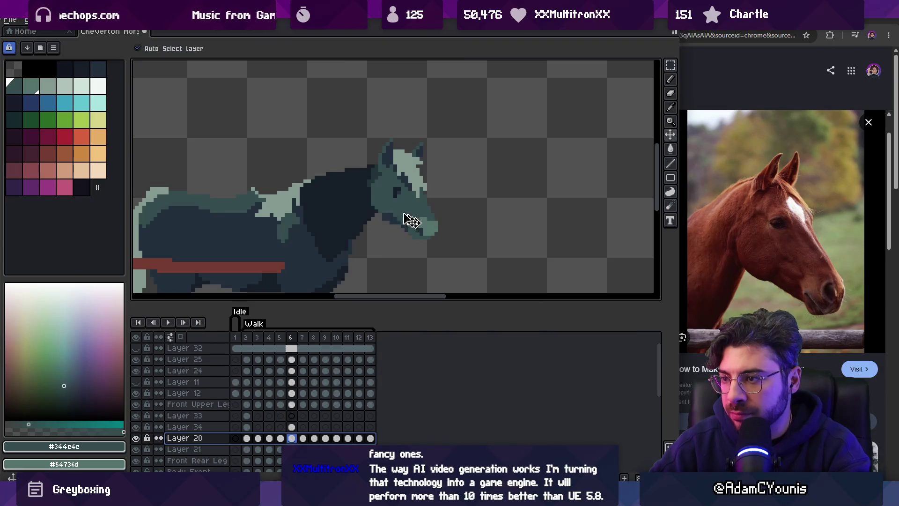
click(381, 185)
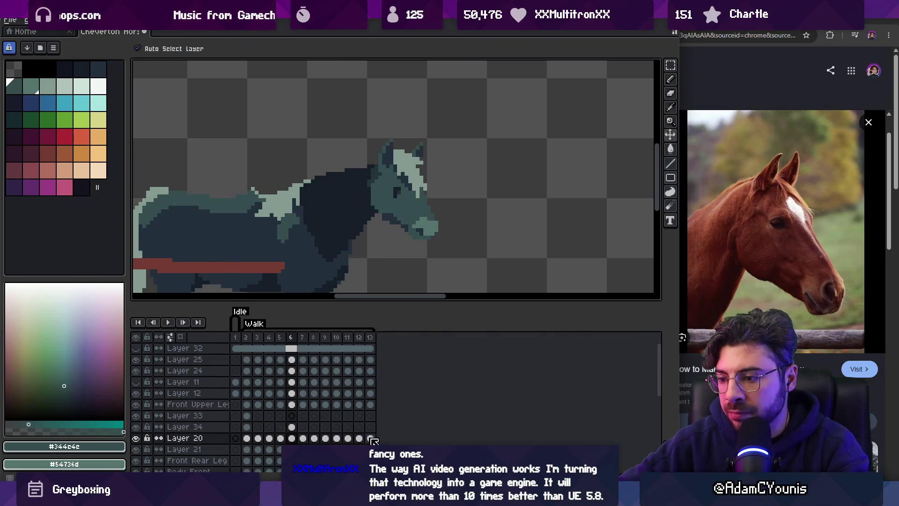
Replace #344e4e with light grey across Layer 20's cels through frame 13.
click(236, 438)
key(ctrl+i)
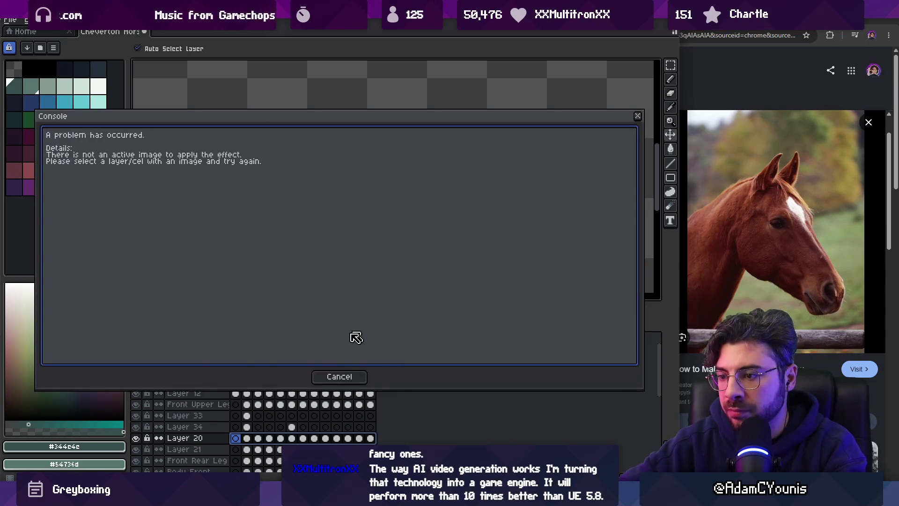
key(Escape)
key(Right)
key(Right)
key(Right)
key(shift+r)
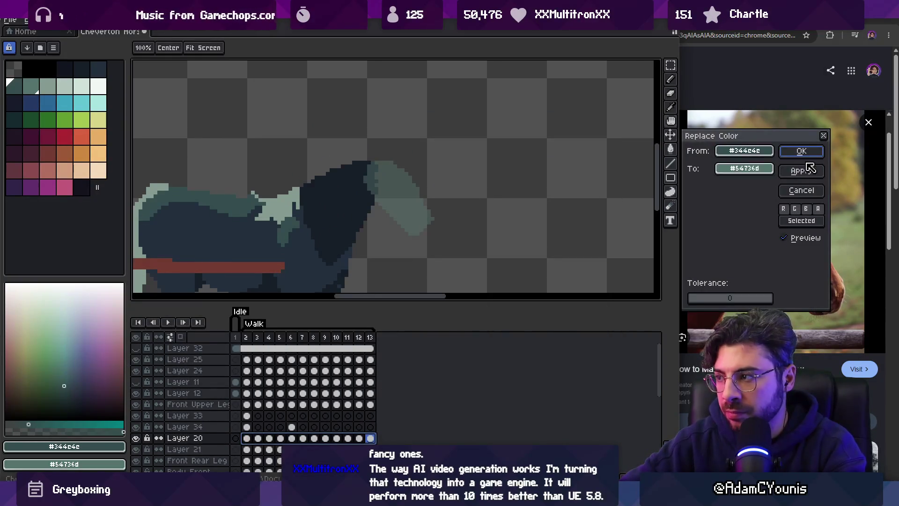
scroll(745, 169, down, 2)
click(804, 152)
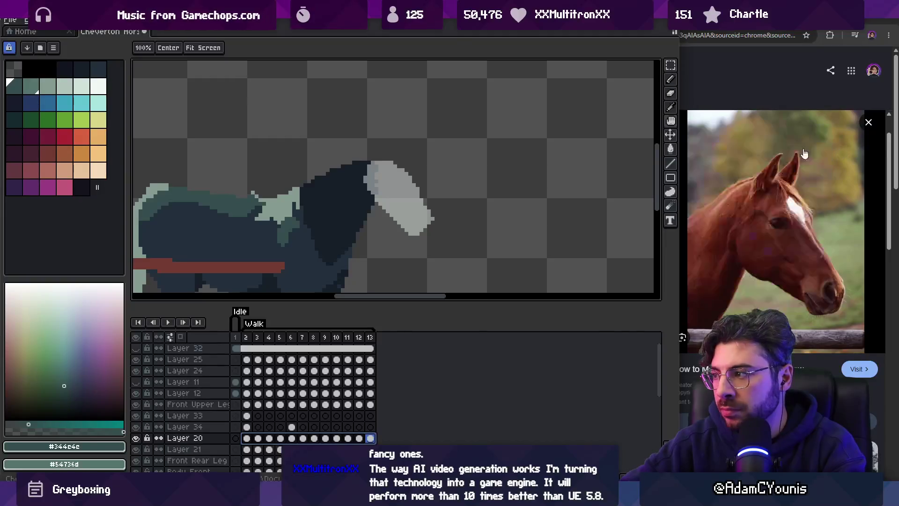
click(246, 338)
mouse_move(247, 338)
mouse_down()
mouse_move(374, 332)
mouse_move(285, 342)
mouse_move(370, 334)
mouse_move(295, 345)
mouse_up()
Fit the head to the neck on frame 7, extend it across frames 8–12, and reposition it.
click(291, 427)
click(303, 427)
mouse_move(417, 234)
mouse_down()
mouse_move(406, 204)
mouse_move(419, 222)
mouse_move(414, 207)
mouse_move(420, 212)
mouse_up()
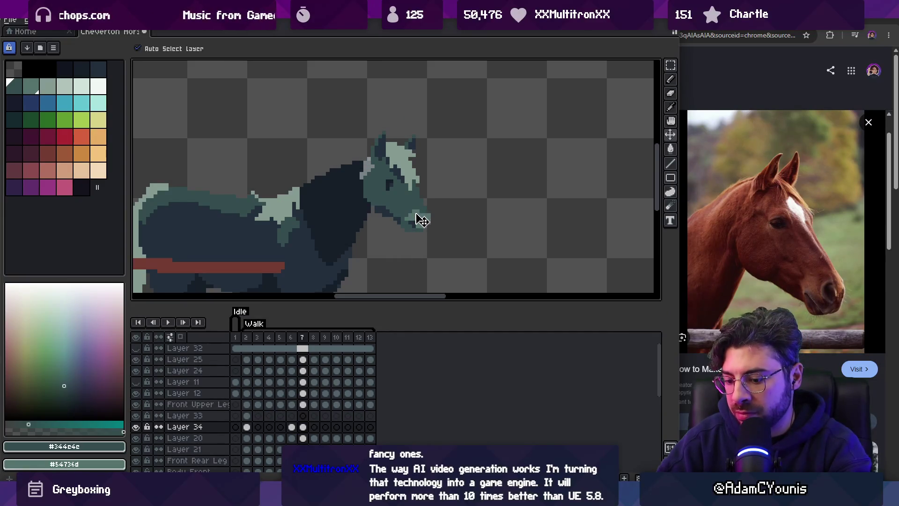
key(Right)
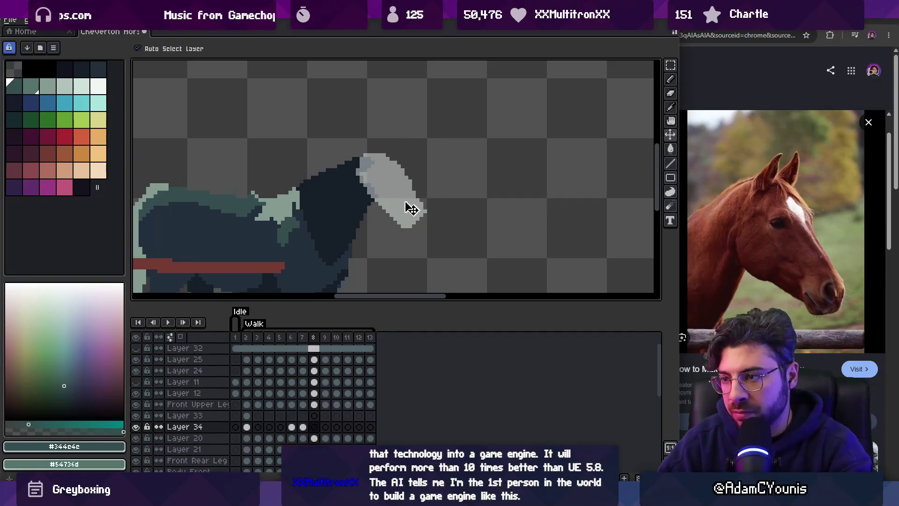
mouse_move(305, 427)
mouse_down()
mouse_move(370, 428)
mouse_move(257, 428)
mouse_move(281, 428)
mouse_up()
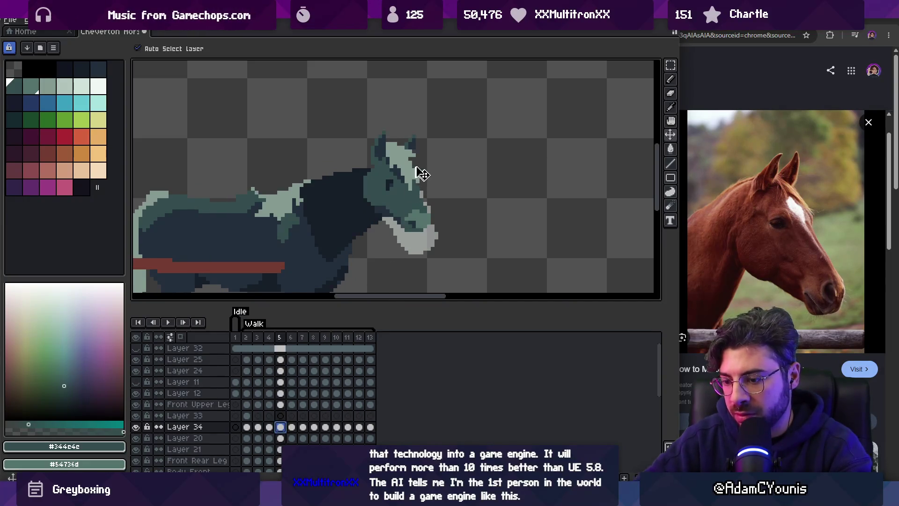
drag(414, 207, 416, 224)
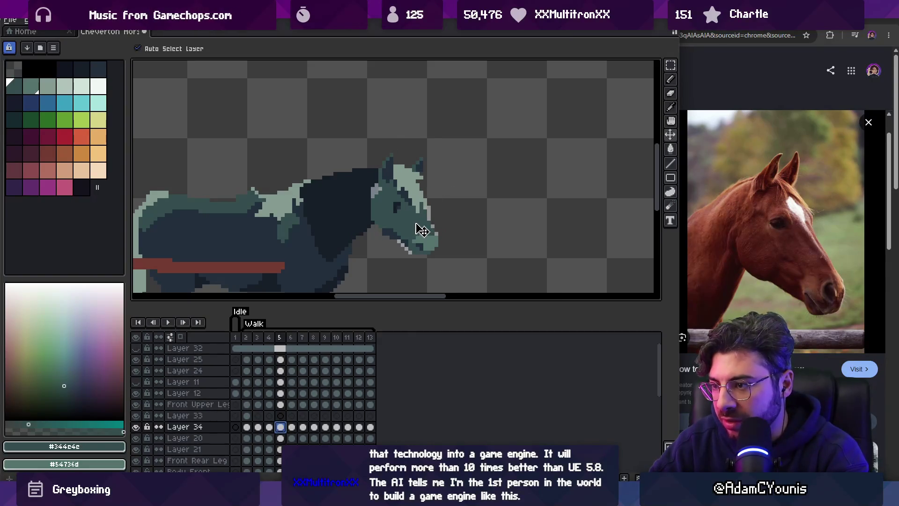
Step through frames 9 to 13 checking the head, then play the walk animation.
key(Right)
key(Right)
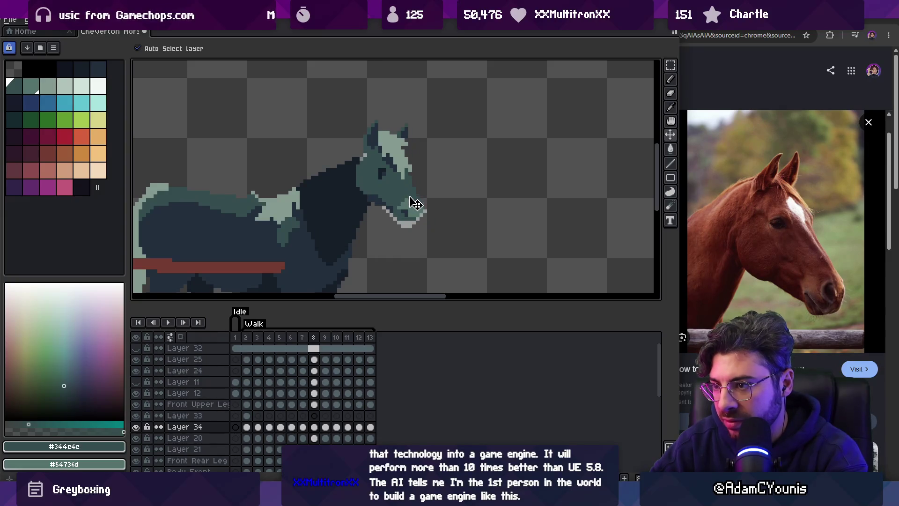
key(Right)
key(Right)
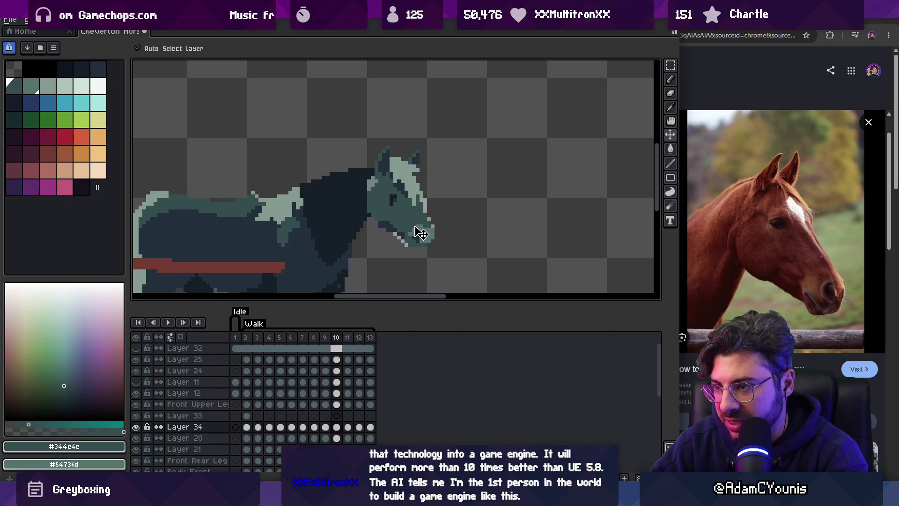
key(Right)
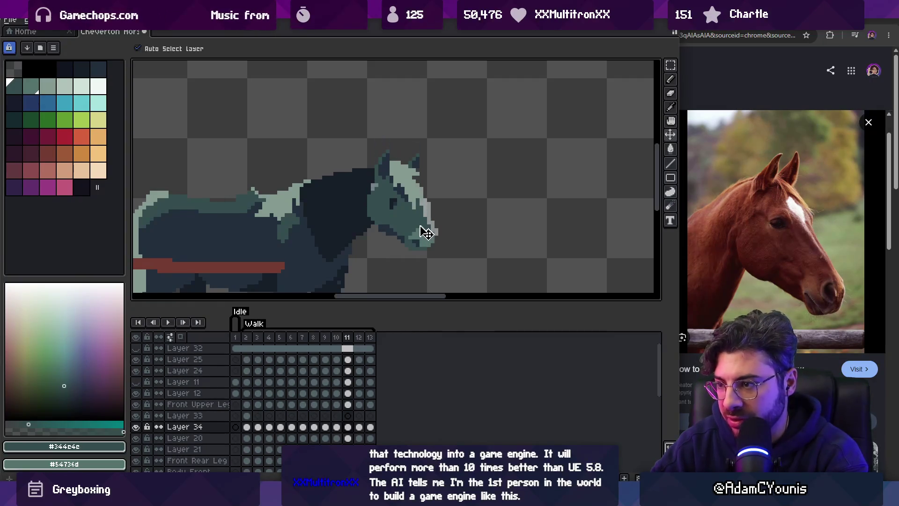
key(Right)
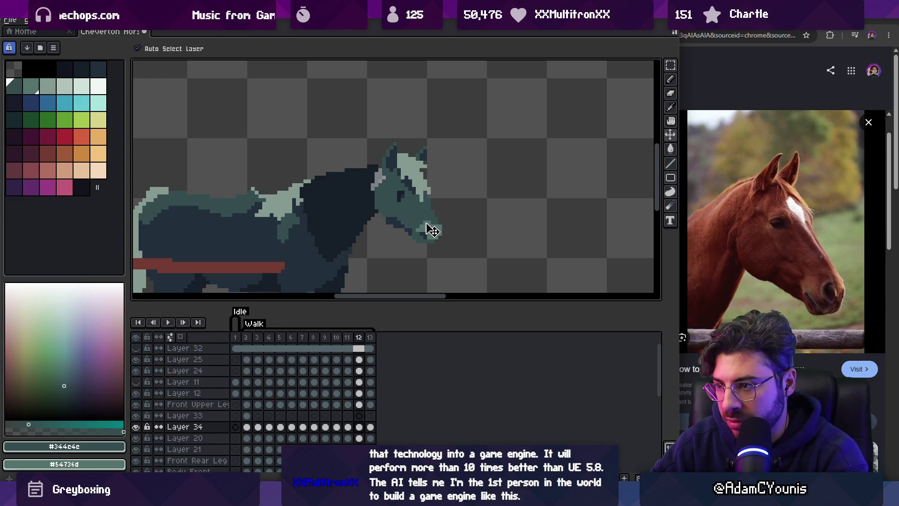
key(Right)
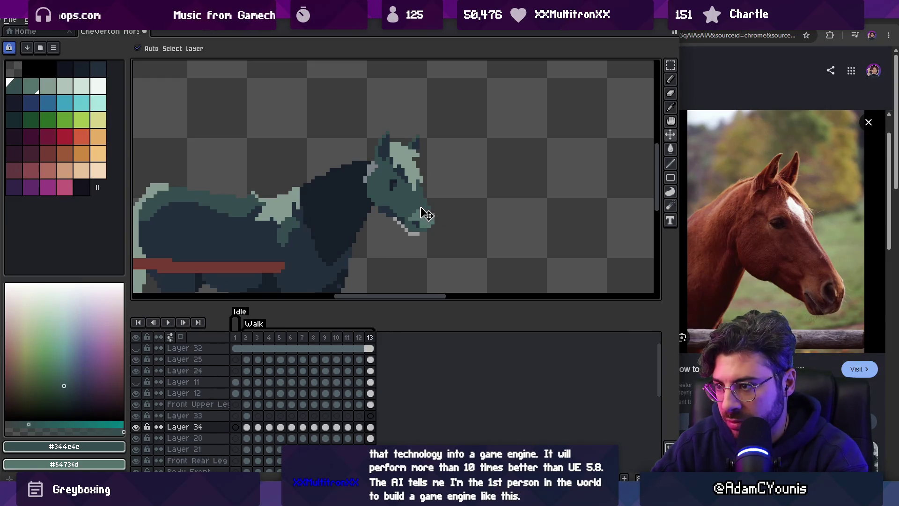
key(Return)
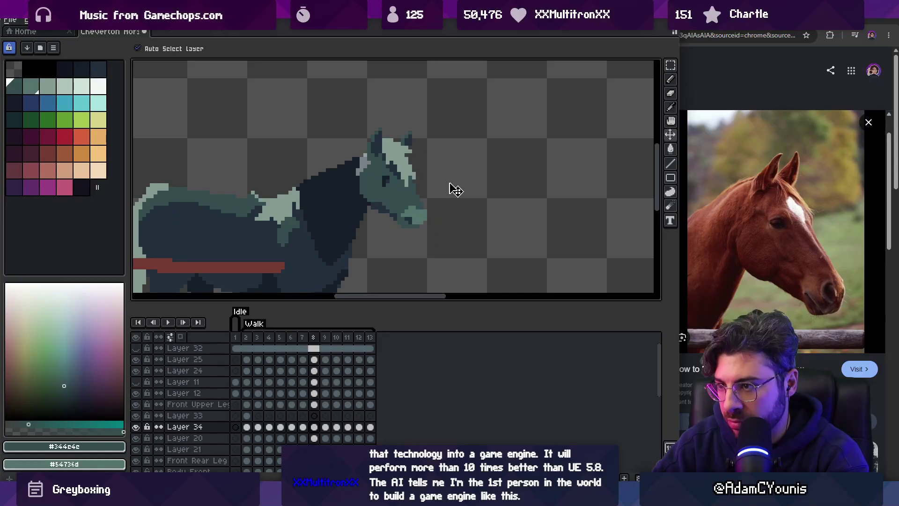
key(z)
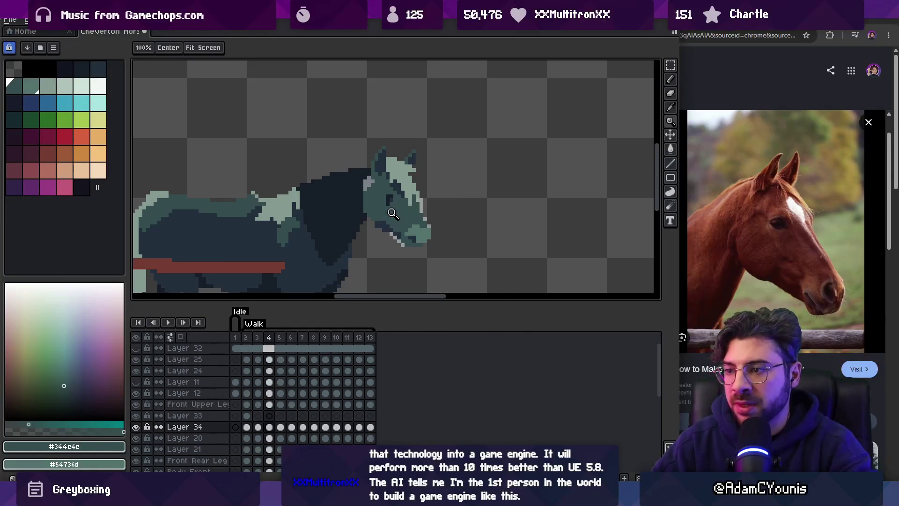
scroll(392, 207, down, 2)
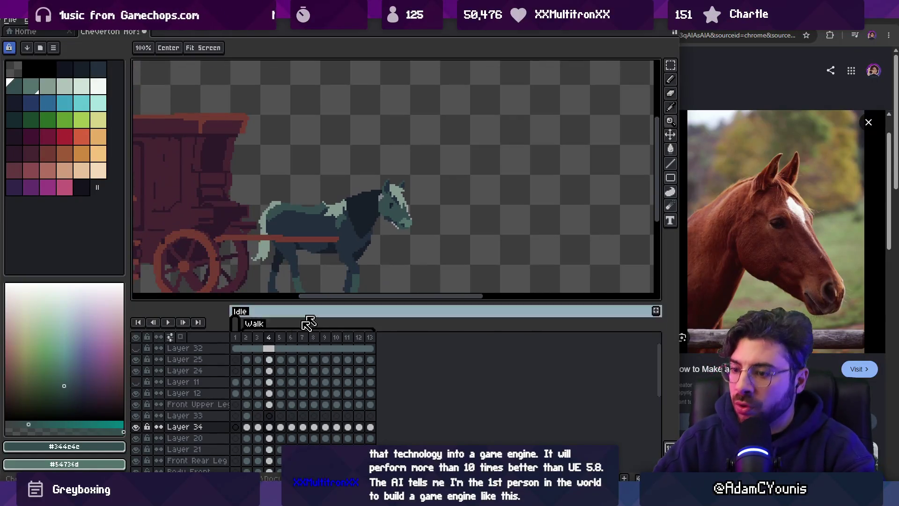
click(135, 438)
scroll(286, 256, down, 2)
scroll(286, 255, down, 2)
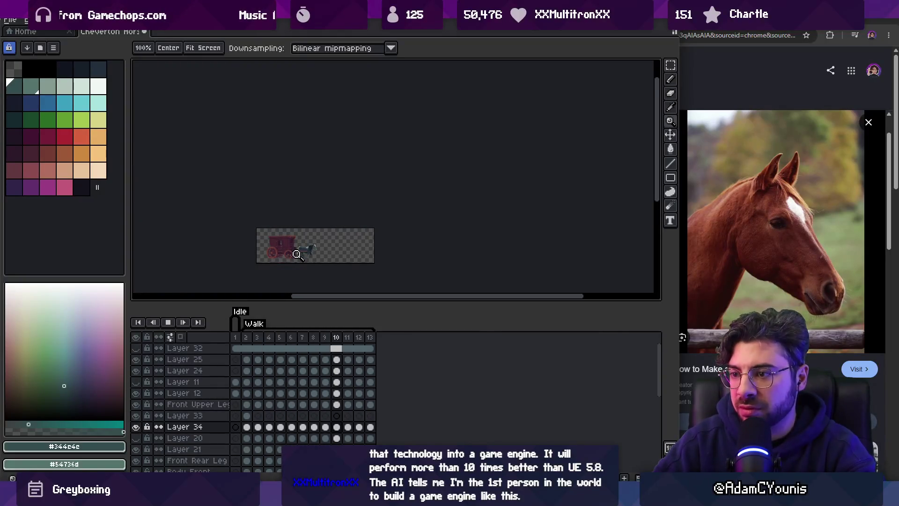
scroll(310, 246, up, 3)
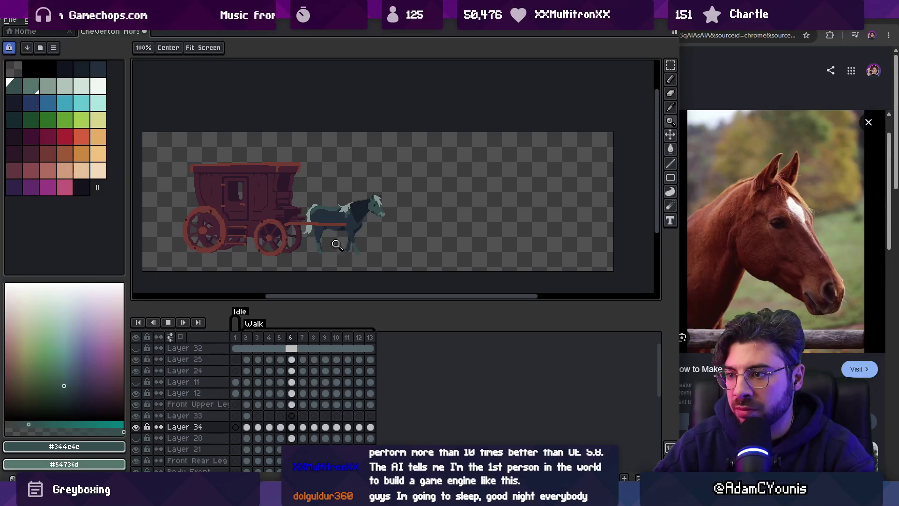
scroll(327, 249, up, 3)
key(Up)
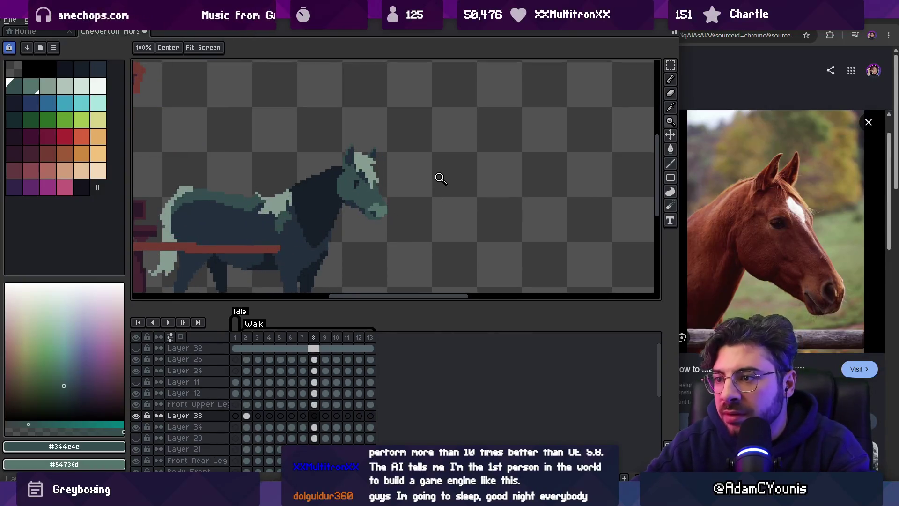
key(Return)
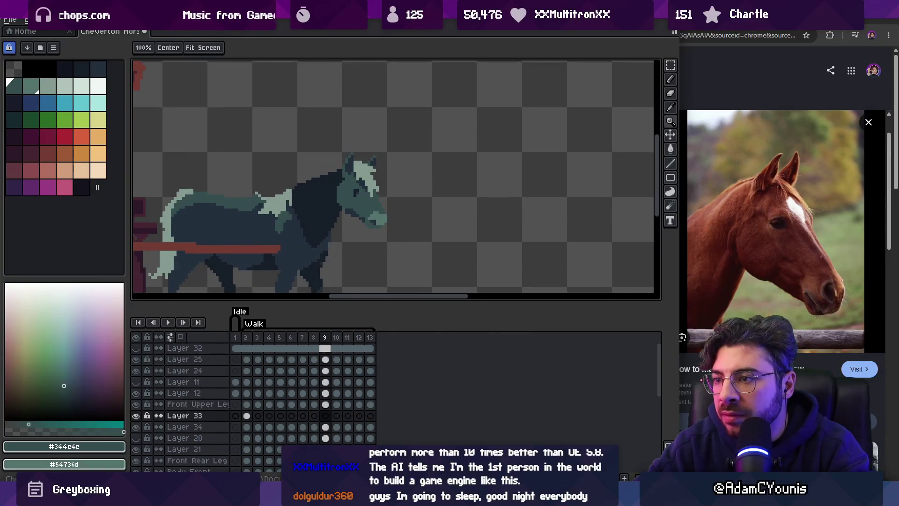
scroll(371, 192, up, 2)
key(v)
click(373, 198)
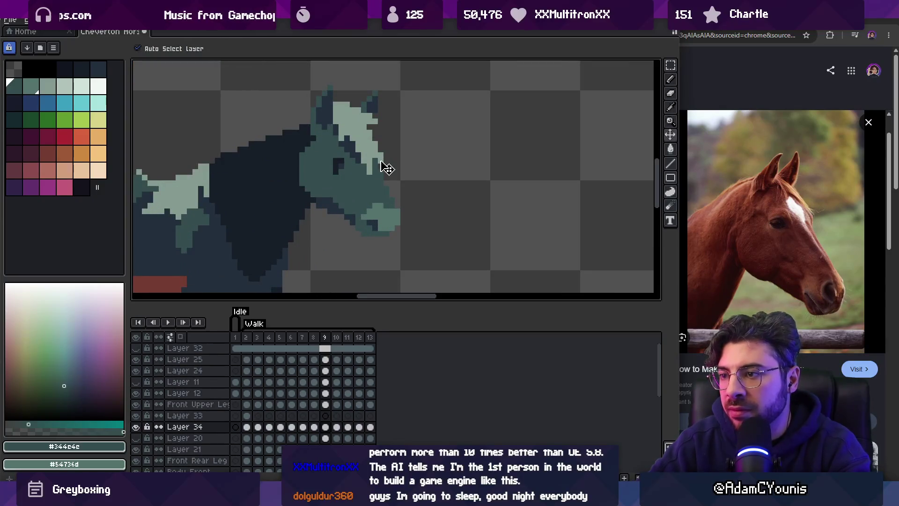
key(Return)
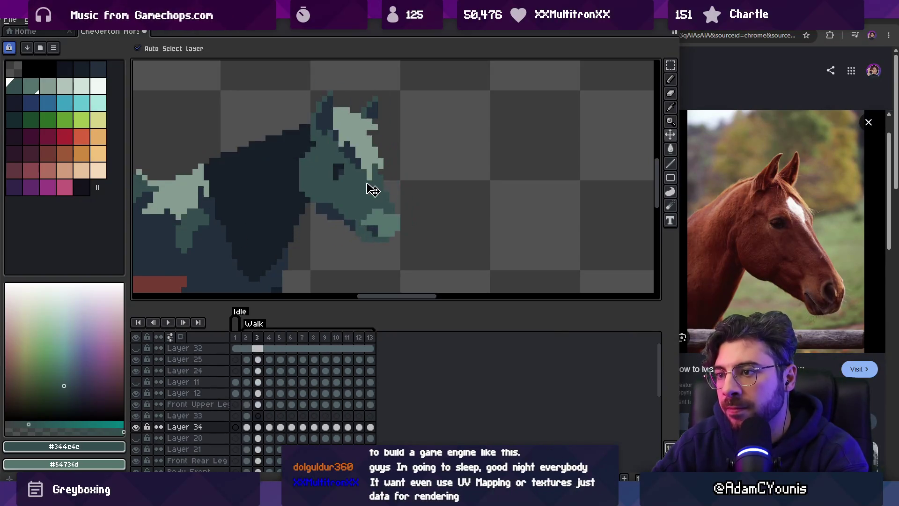
key(z)
scroll(388, 203, down, 3)
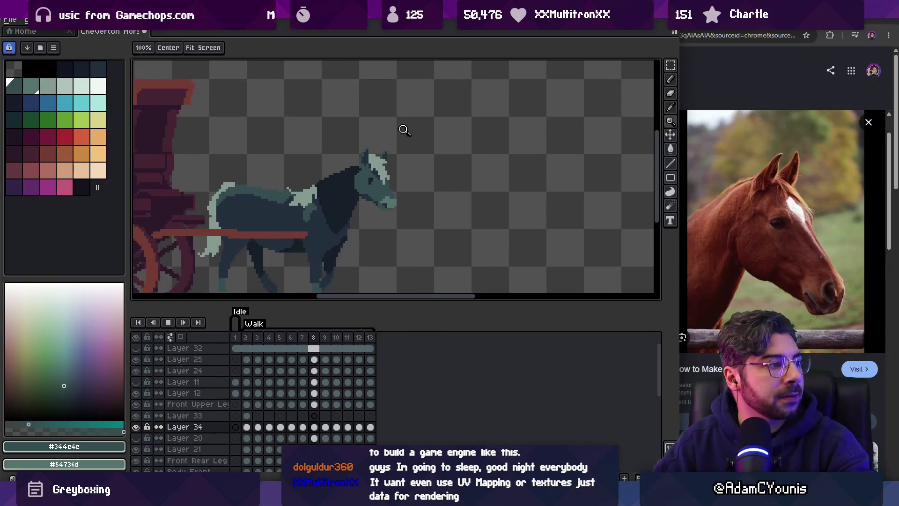
scroll(399, 180, down, 2)
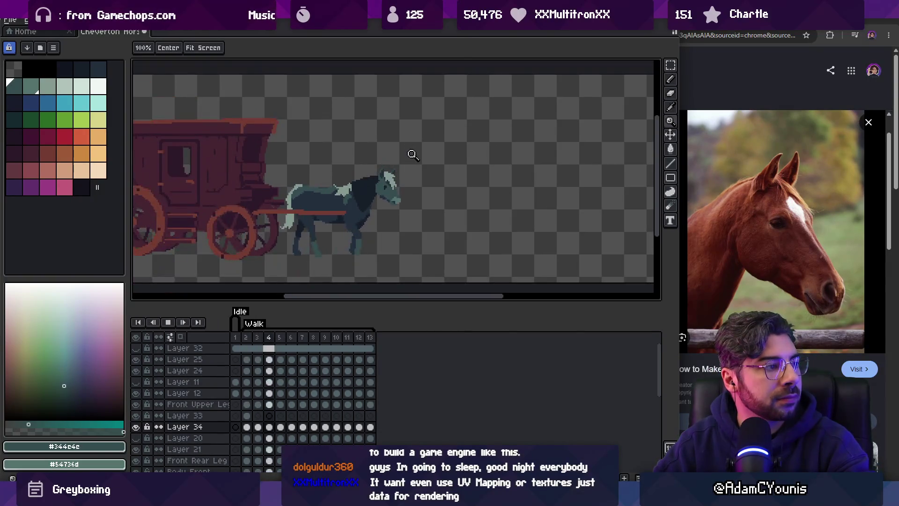
scroll(402, 184, up, 3)
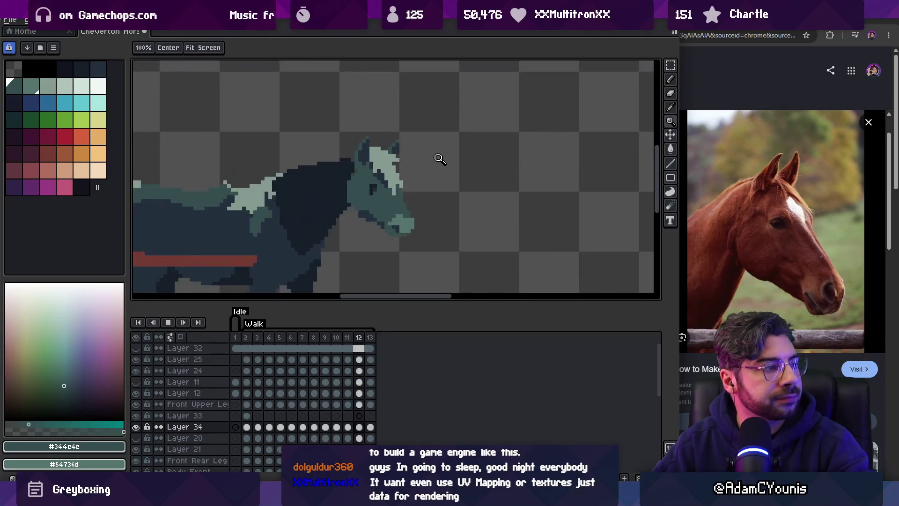
key(space)
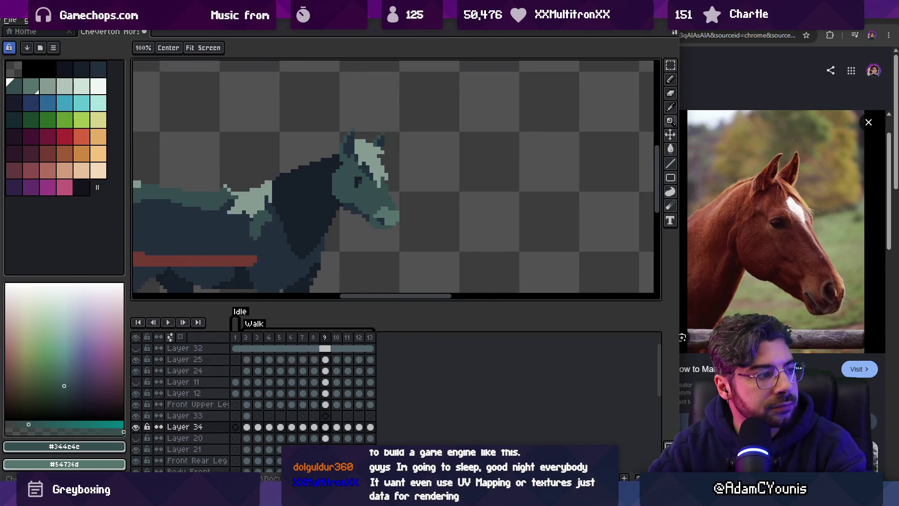
scroll(381, 185, up, 2)
key(v)
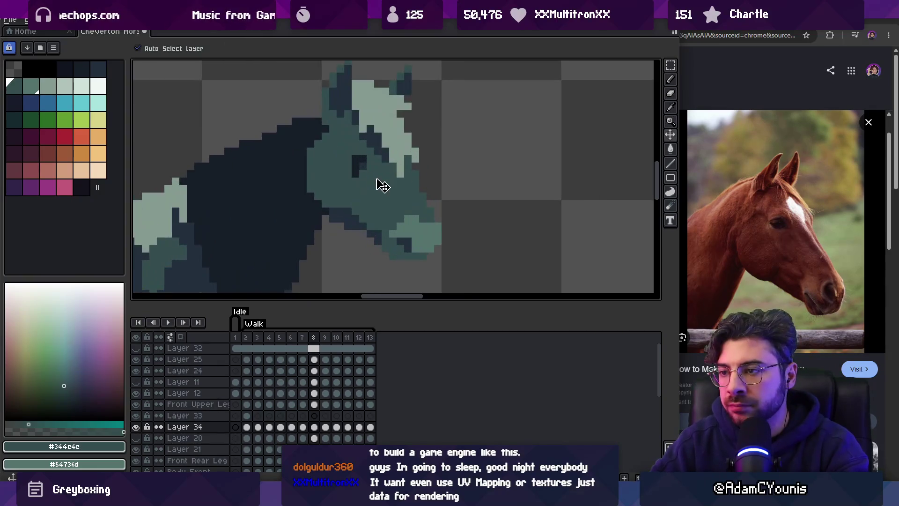
key(Left)
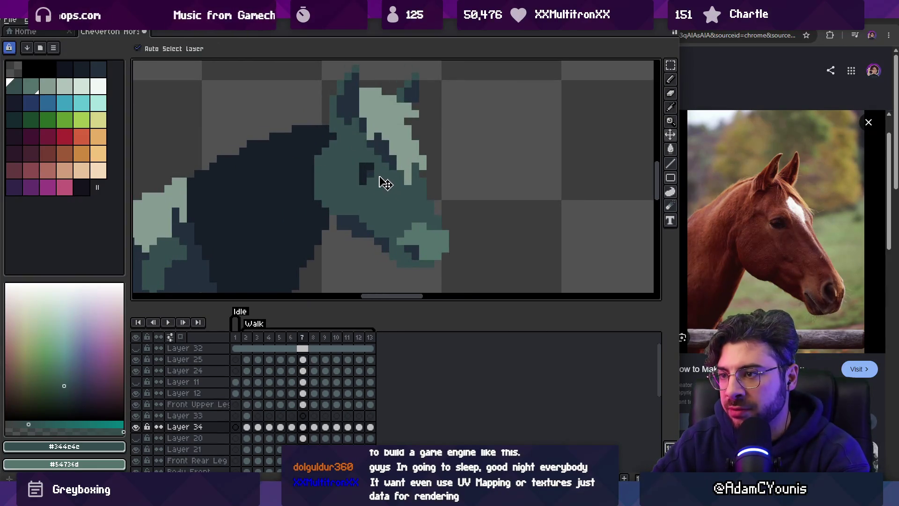
key(Left)
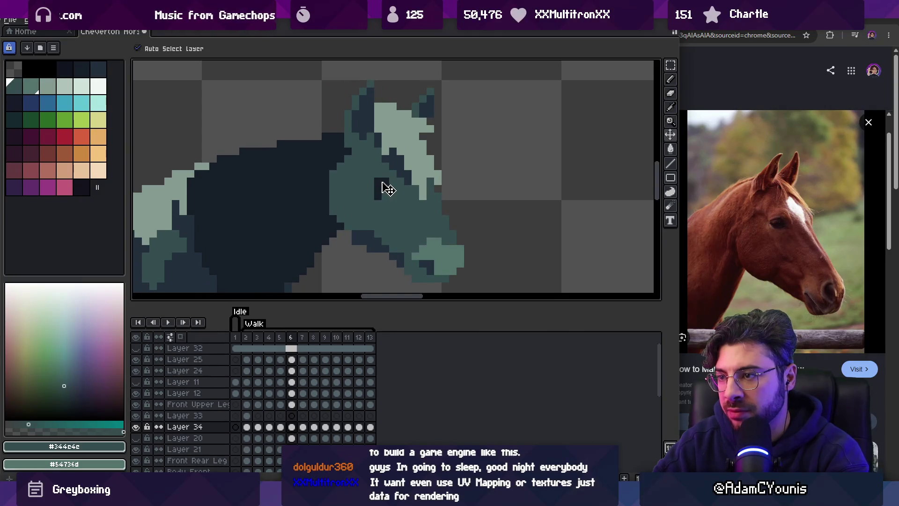
key(Right)
key(Right)
key(Right)
key(Return)
key(z)
scroll(370, 159, down, 5)
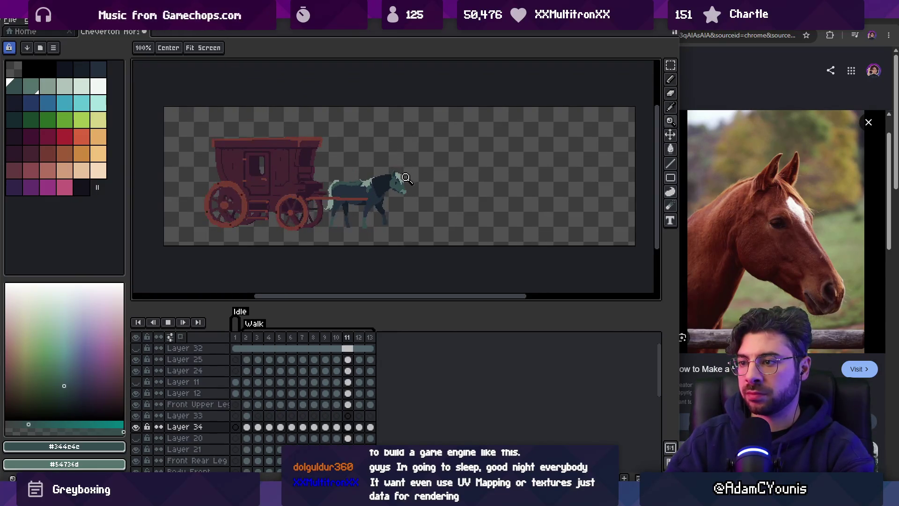
scroll(407, 177, up, 4)
key(Return)
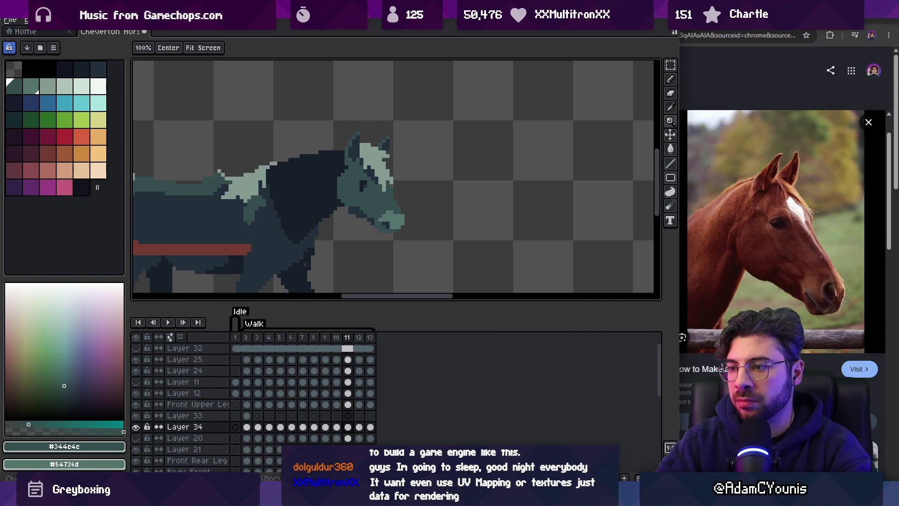
click(136, 427)
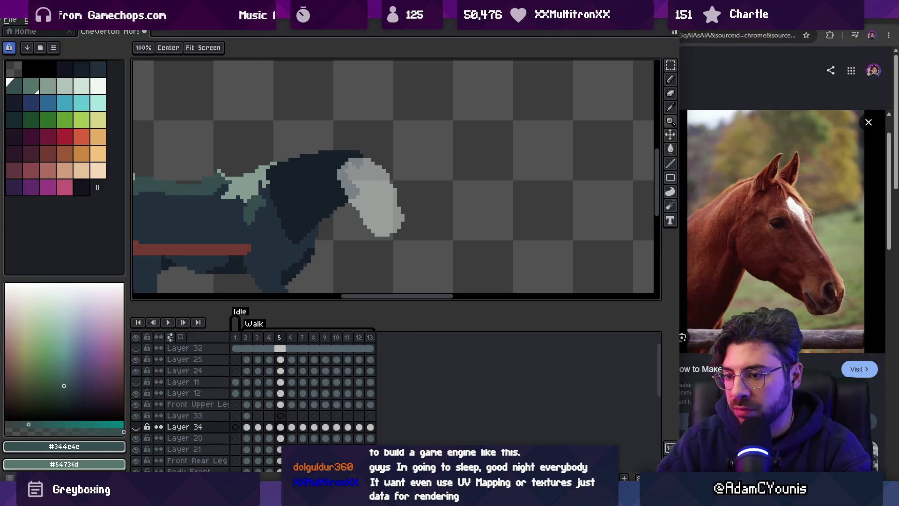
Show Layer 34 again and lasso-select the horse's nose on walk frame 5.
click(135, 427)
click(388, 223)
key(v)
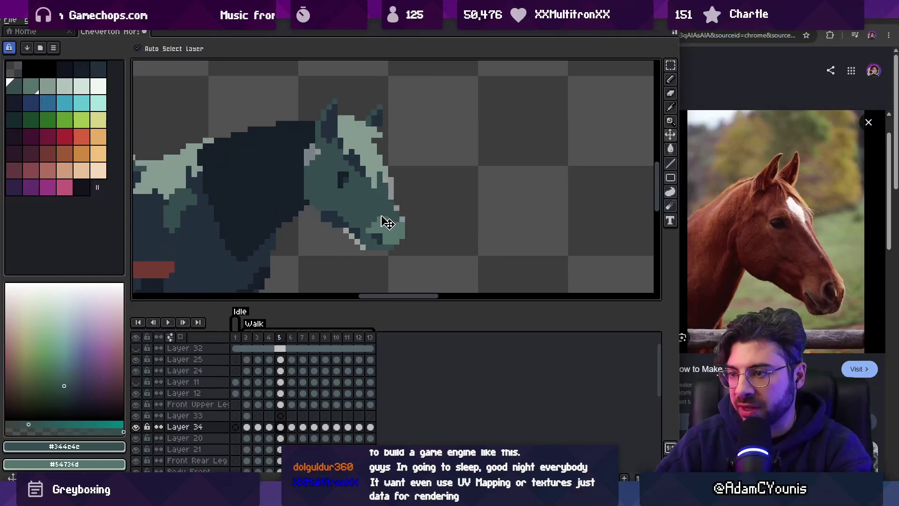
key(q)
mouse_move(366, 224)
mouse_down()
mouse_move(394, 208)
mouse_move(365, 255)
mouse_move(382, 252)
mouse_up()
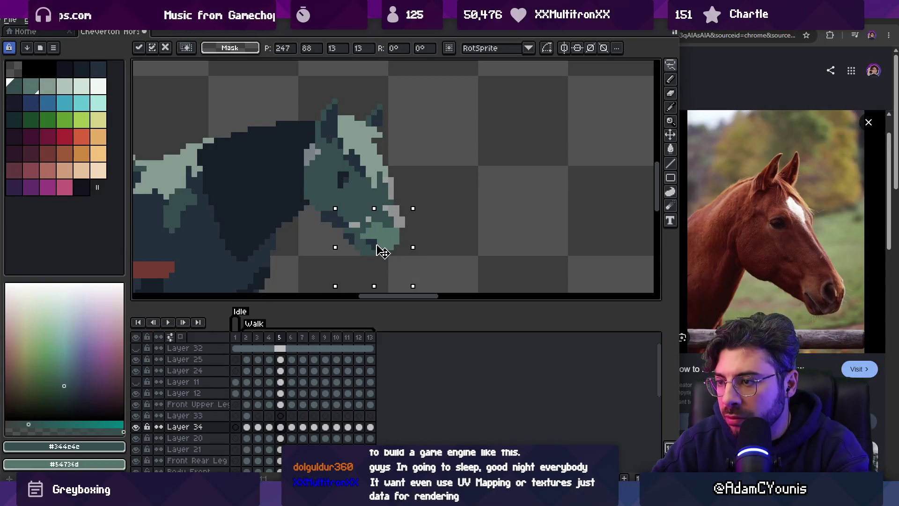
Redraw the face-edge pixels with Pencil and Eraser, adding a light outline along the front.
key(b)
key(e)
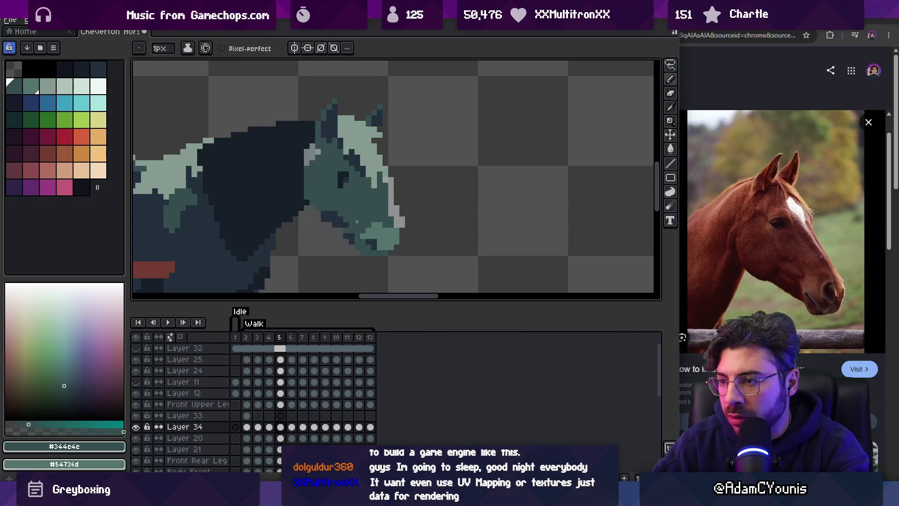
key(b)
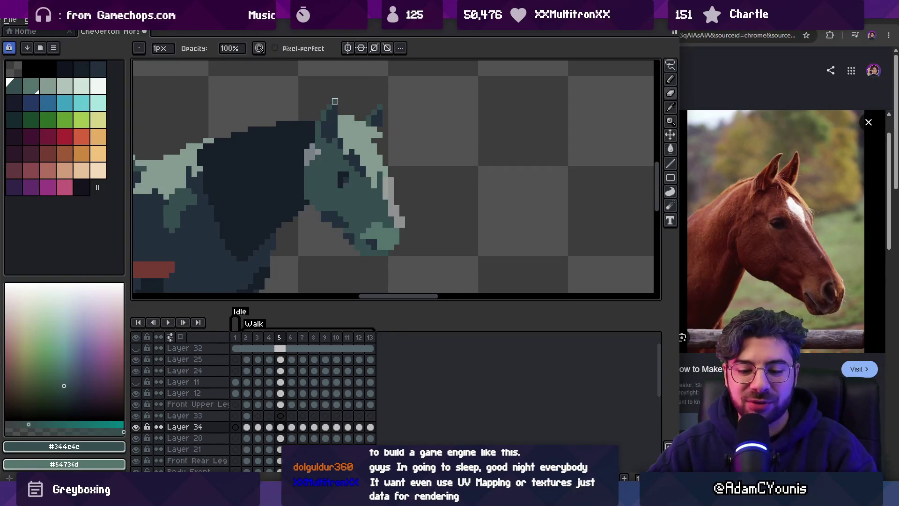
key(m)
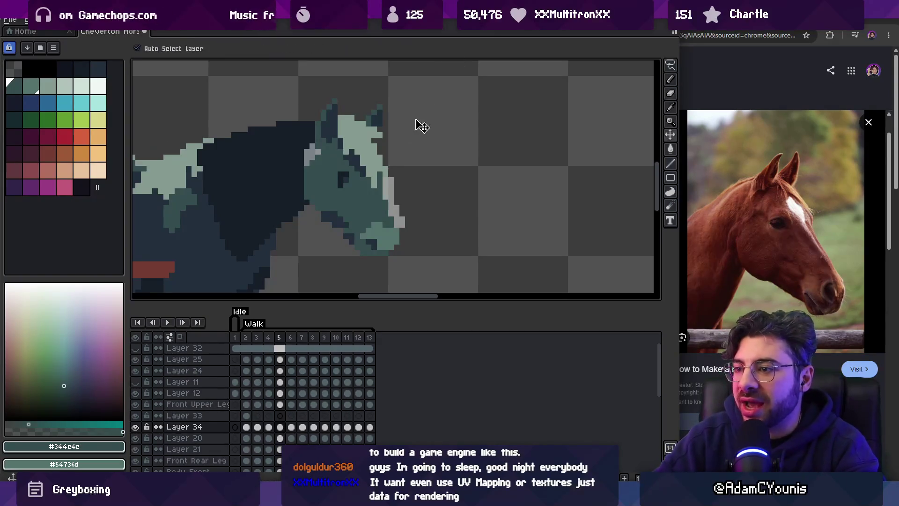
key(z)
scroll(407, 181, down, 2)
scroll(408, 181, up, 2)
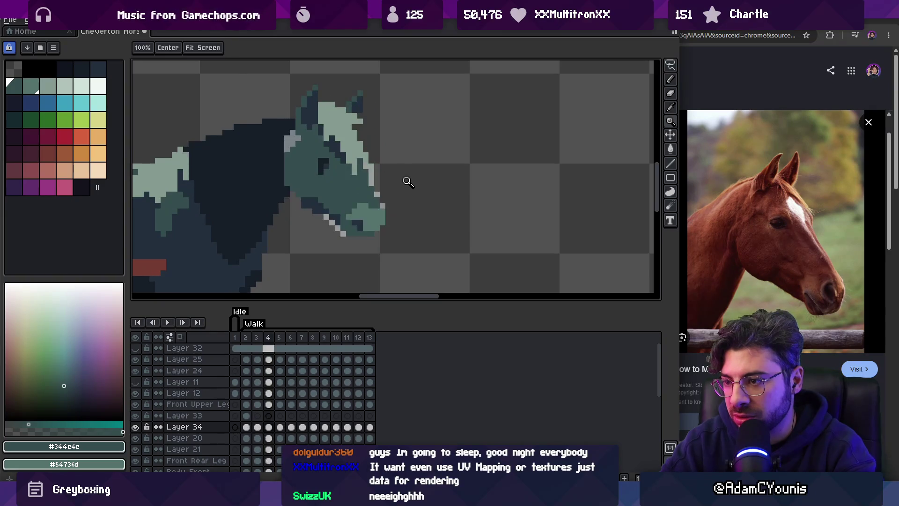
Move the selected muzzle pixels and touch up around them with Eraser and Pencil.
key(v)
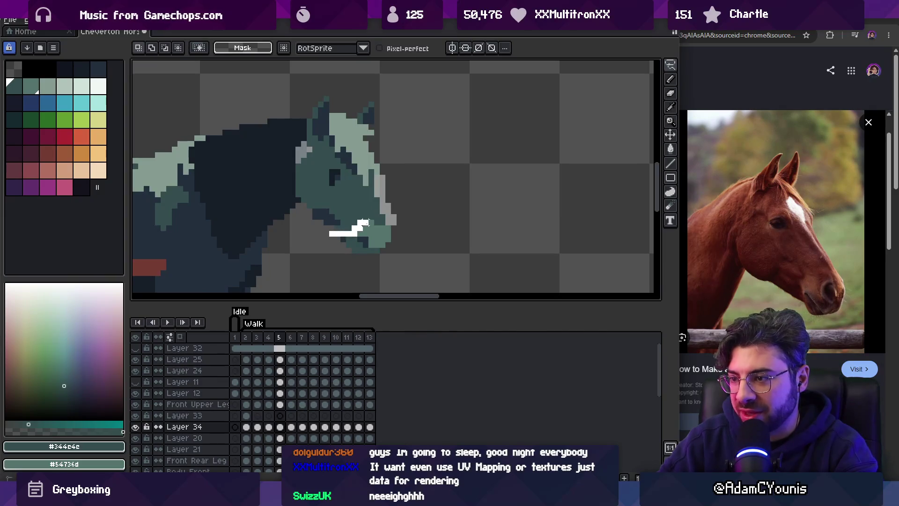
click(383, 260)
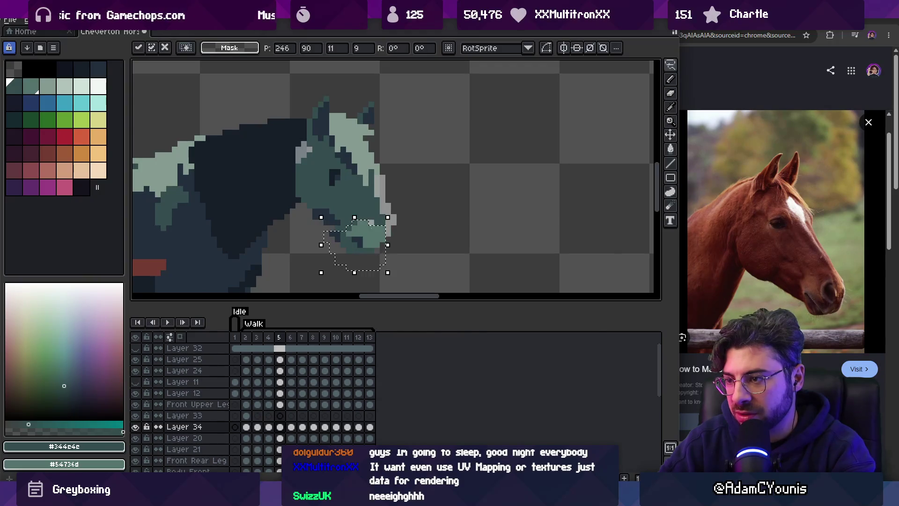
key(b)
key(e)
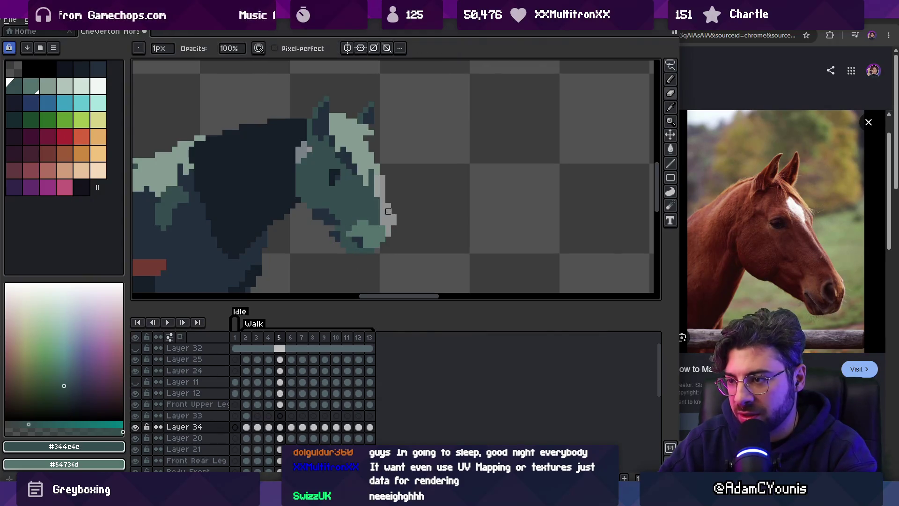
key(b)
scroll(402, 171, down, 2)
scroll(404, 171, up, 2)
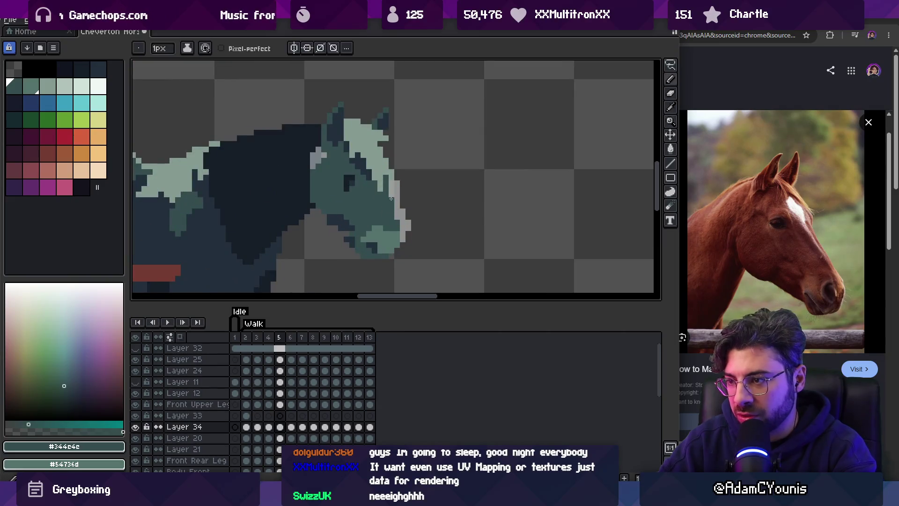
key(z)
scroll(380, 183, down, 3)
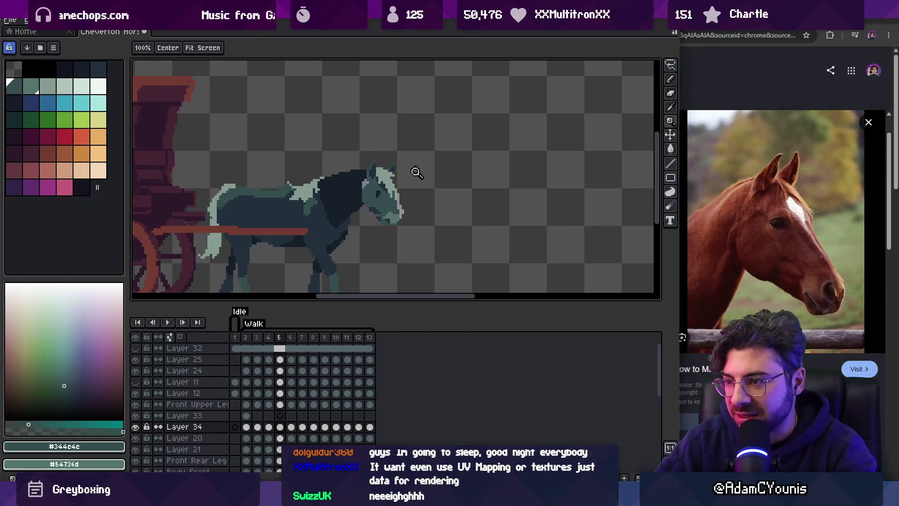
scroll(370, 164, up, 4)
key(b)
Sample the dark #222f3d from the horse and pick Layer 20 from the drawing.
alt+click(385, 250)
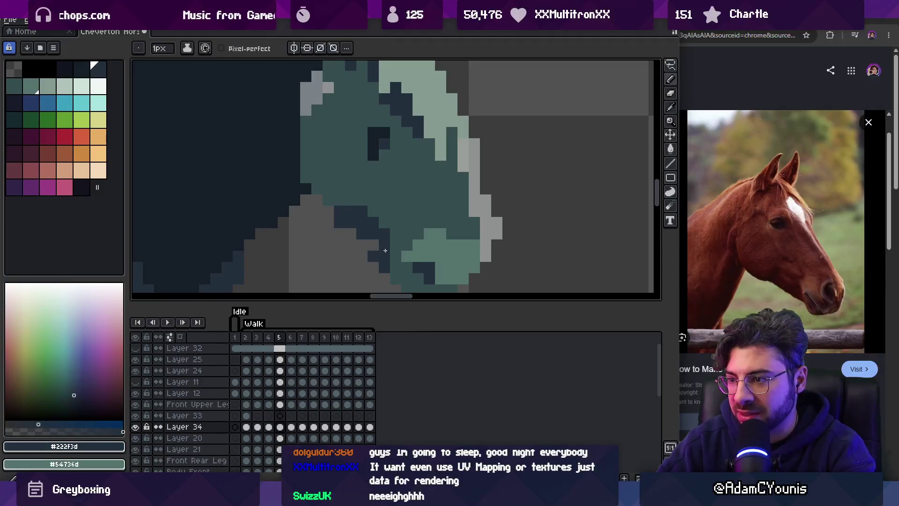
scroll(384, 249, down, 3)
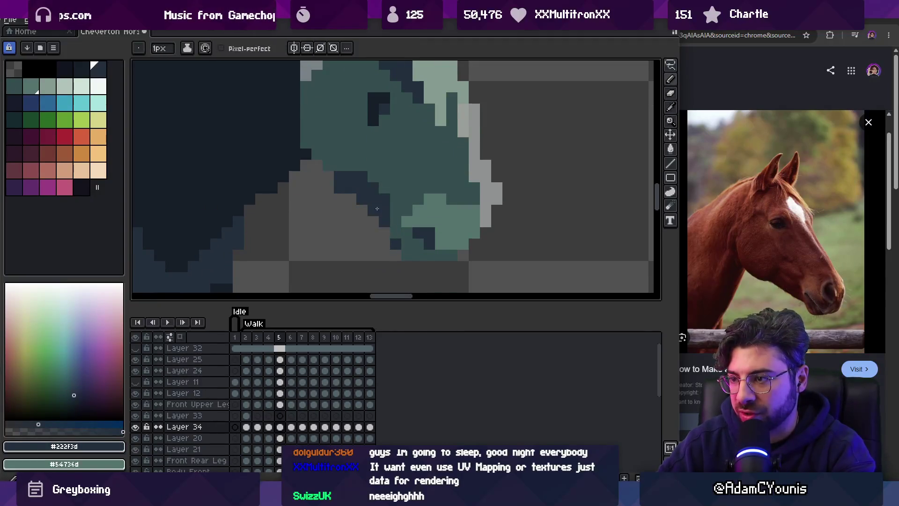
scroll(373, 211, down, 3)
scroll(428, 187, up, 3)
ctrl+click(417, 206)
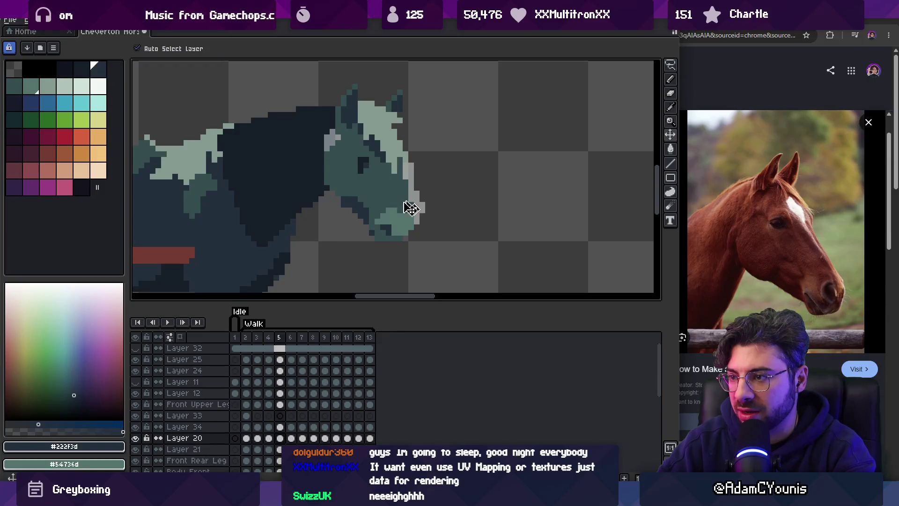
key(z)
scroll(417, 187, down, 3)
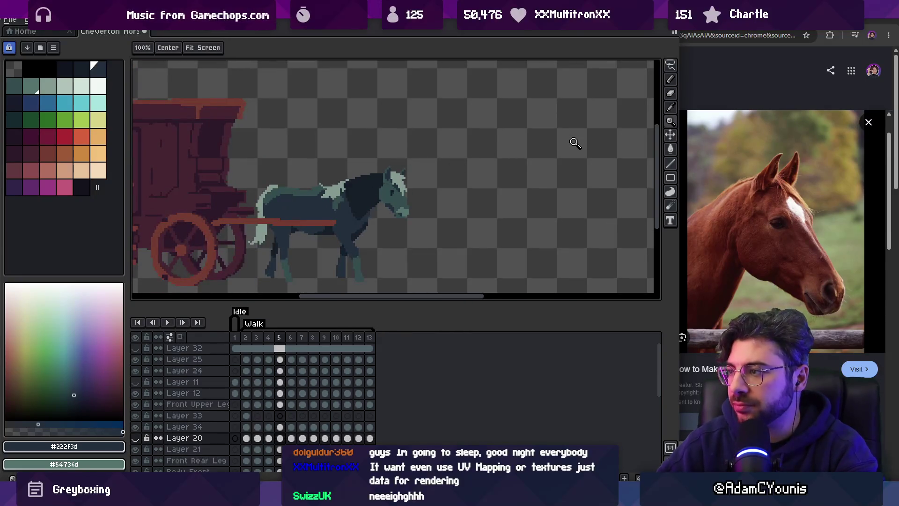
Check the carriage reference video in Chrome, then return to the pixel art zoomed on the horse.
key(alt+Tab)
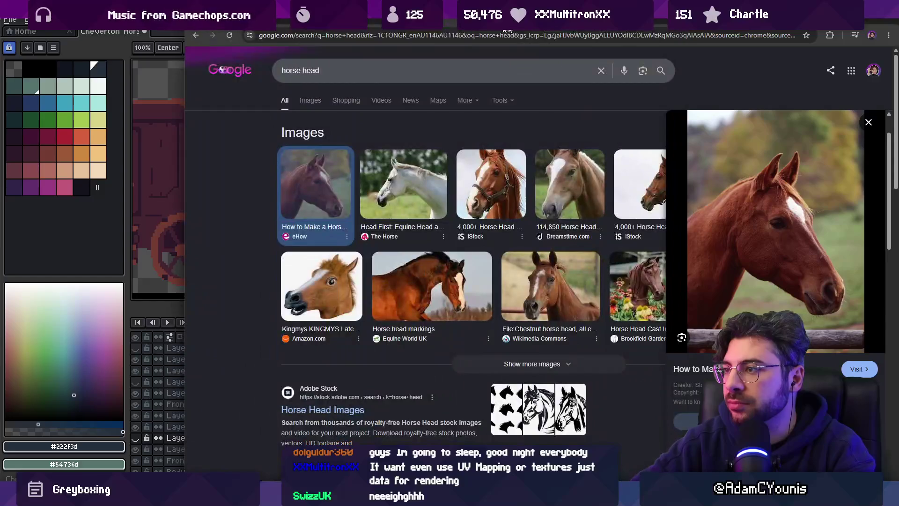
click(196, 35)
key(space)
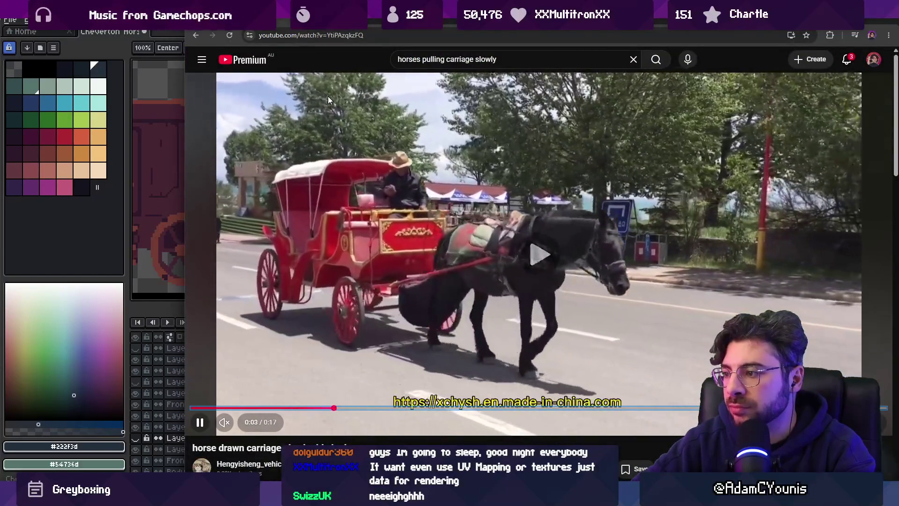
key(space)
key(alt+Tab)
click(476, 217)
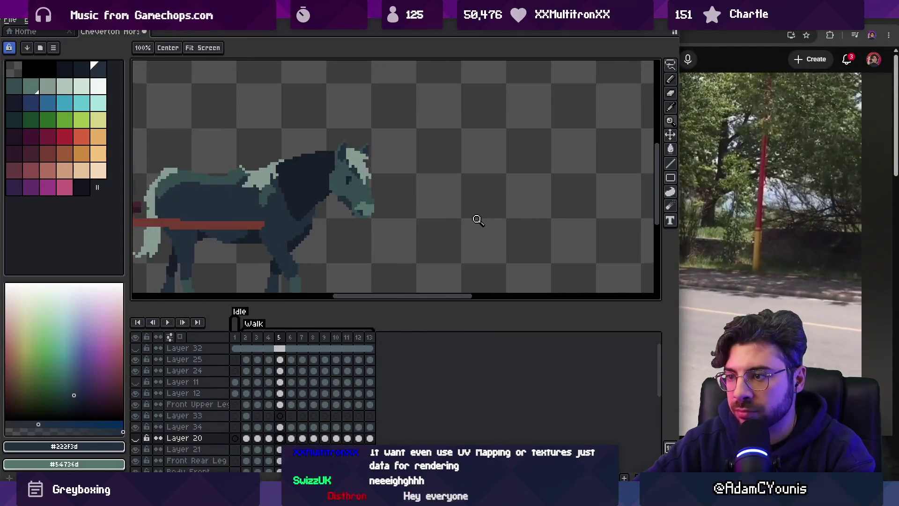
Lasso the muzzle on Layer 34 in frame 5 and nudge it slightly up and left.
click(477, 220)
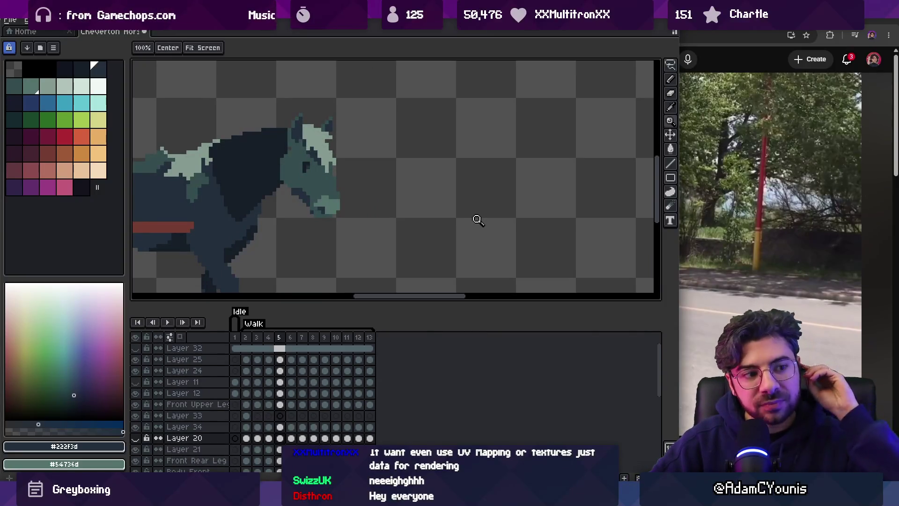
key(Right)
key(Left)
scroll(363, 168, up, 3)
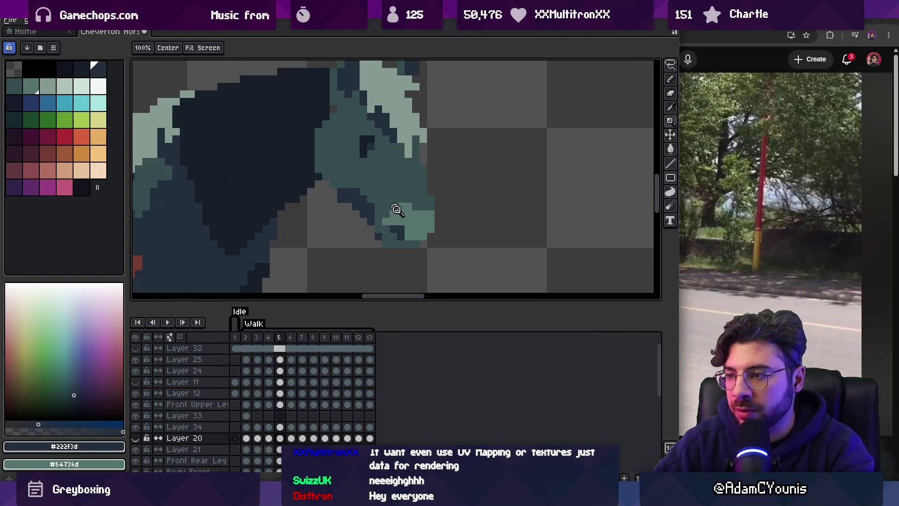
key(Up)
key(q)
mouse_move(363, 229)
mouse_down()
mouse_move(445, 213)
mouse_move(375, 248)
mouse_up()
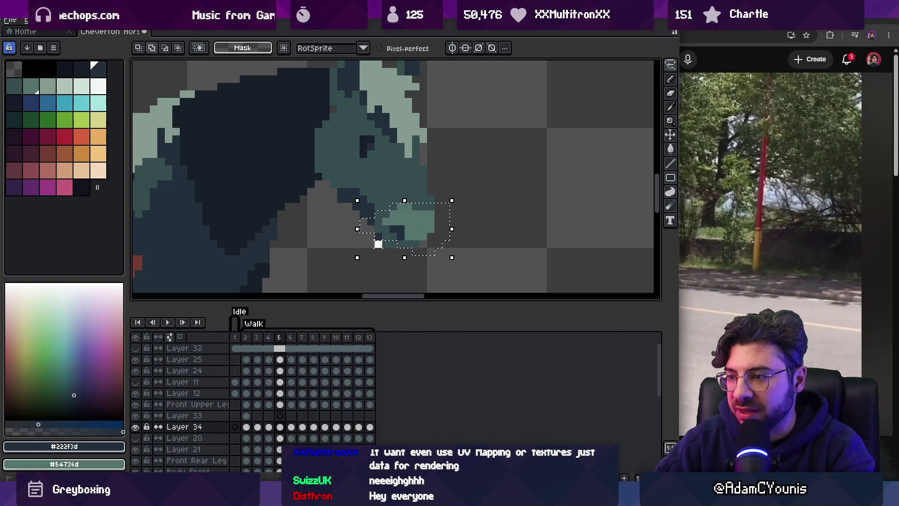
drag(426, 231, 419, 233)
Retouch the jawline, alternating the teal head colour and the dark shadow colour.
key(z)
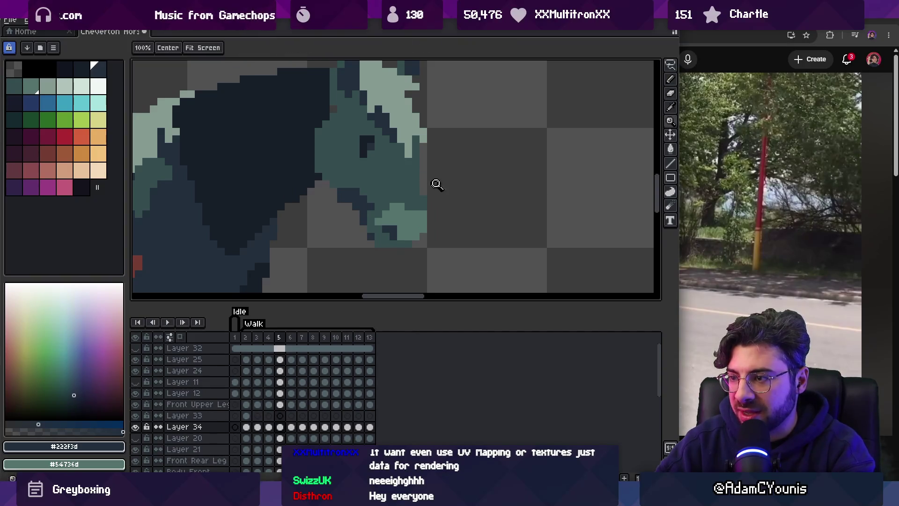
scroll(427, 183, down, 3)
scroll(437, 175, up, 3)
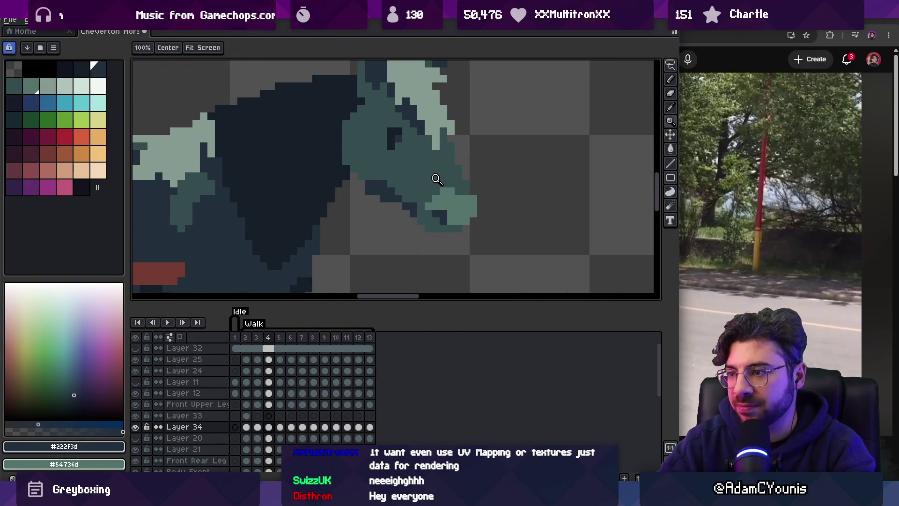
alt+click(409, 192)
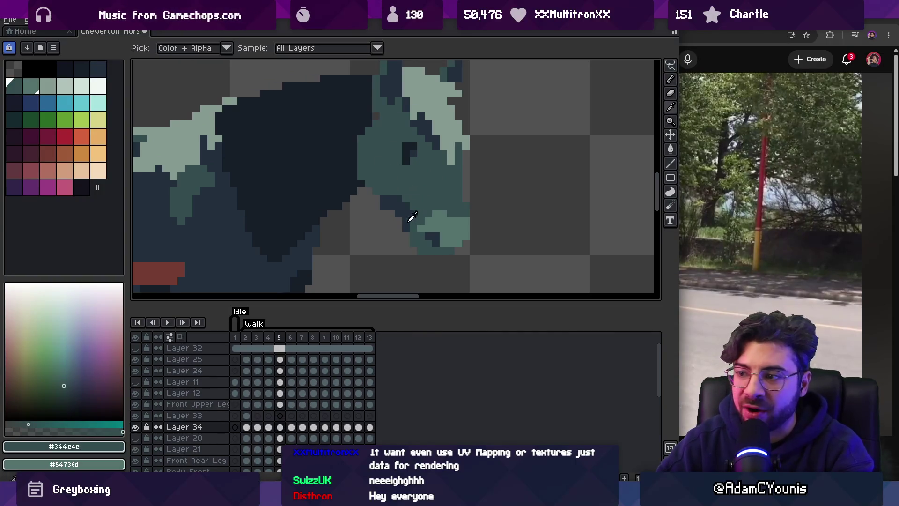
alt+click(406, 224)
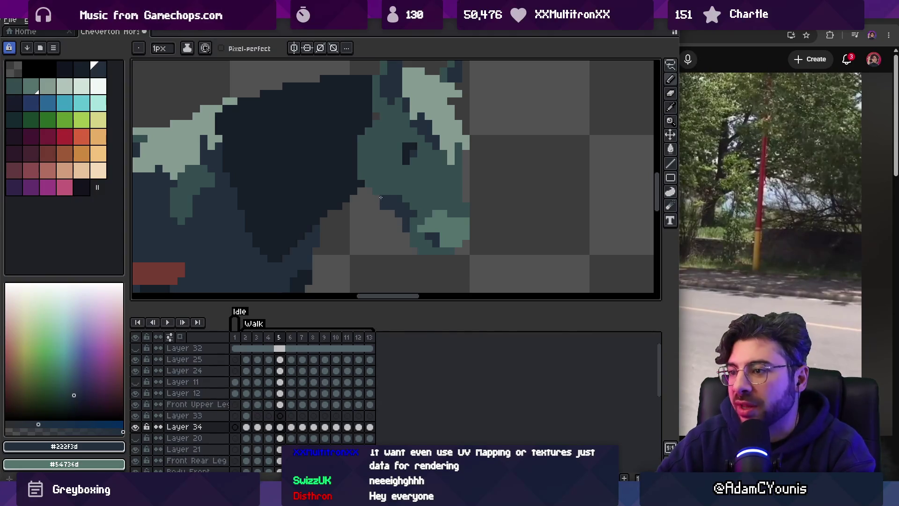
alt+click(398, 187)
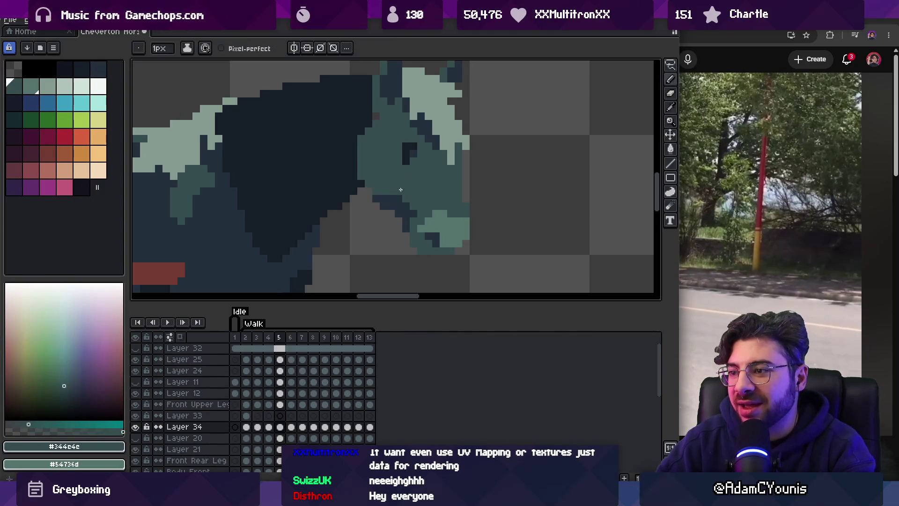
alt+click(406, 217)
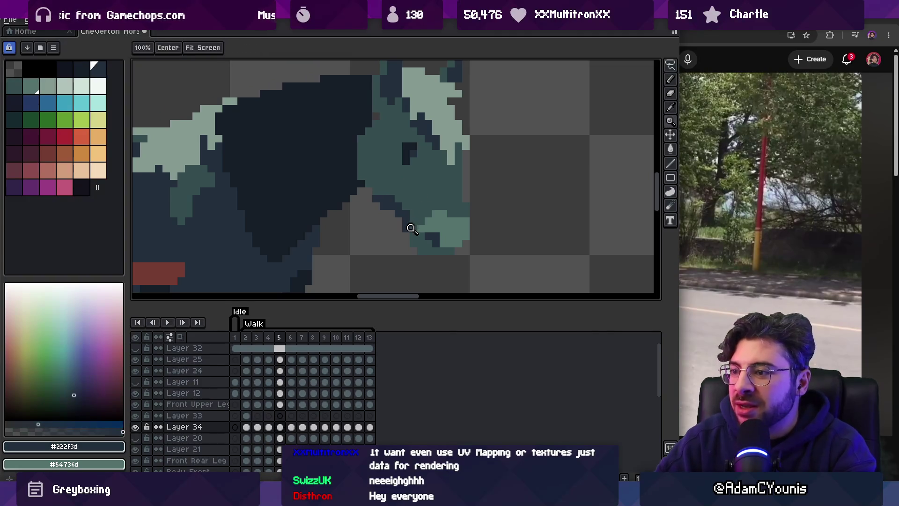
key(z)
scroll(418, 202, down, 3)
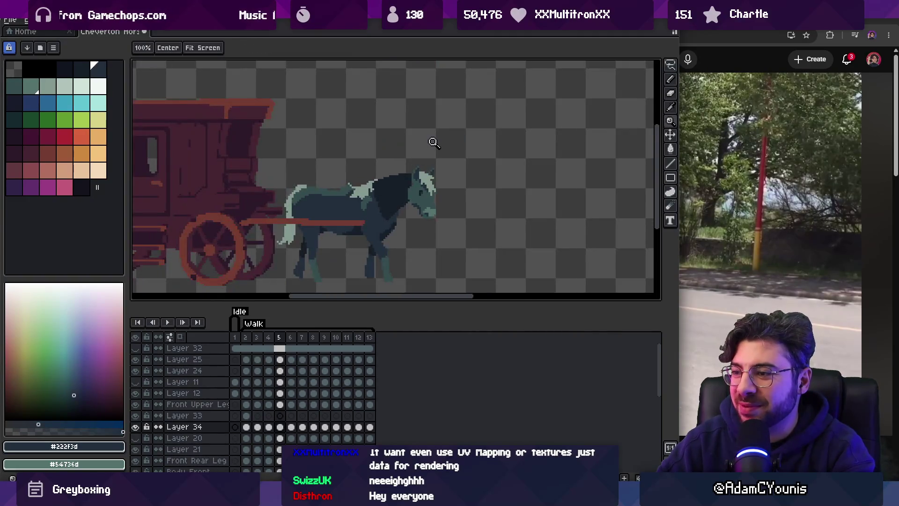
Redraw jaw pixels on frame 5 in teal #344c4c and dark shadow #222f3d.
scroll(435, 208, up, 3)
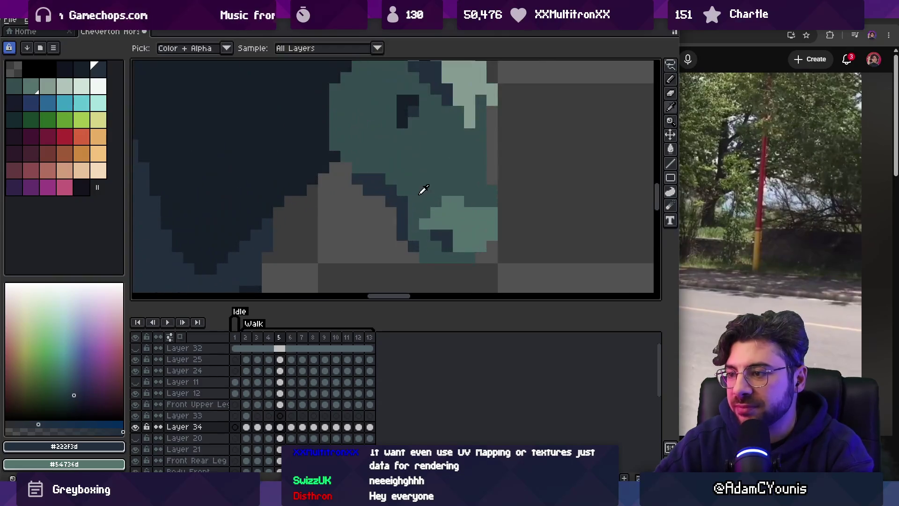
alt+click(422, 190)
key(b)
key(z)
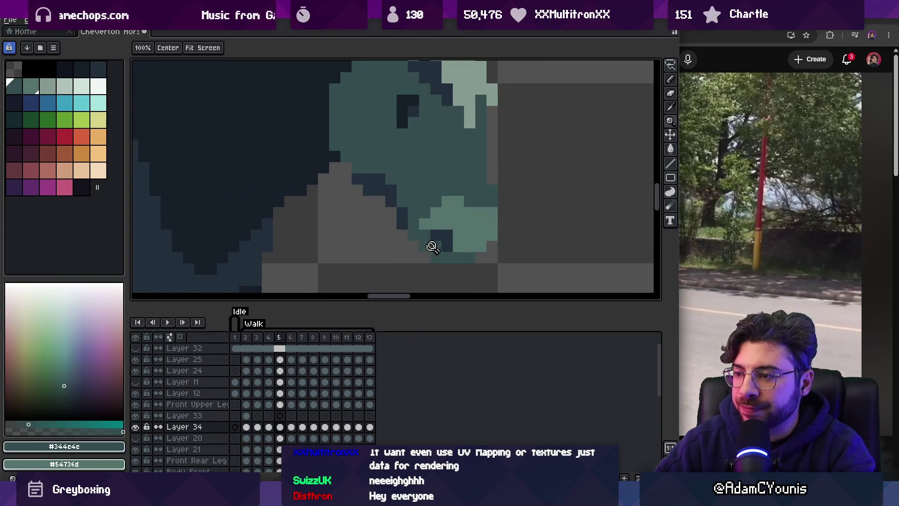
scroll(412, 187, down, 3)
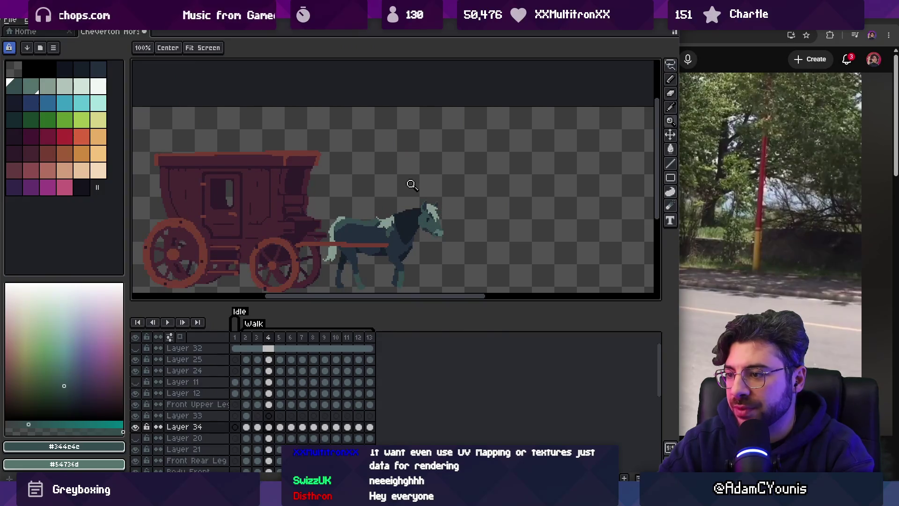
scroll(427, 223, up, 3)
alt+click(421, 224)
key(b)
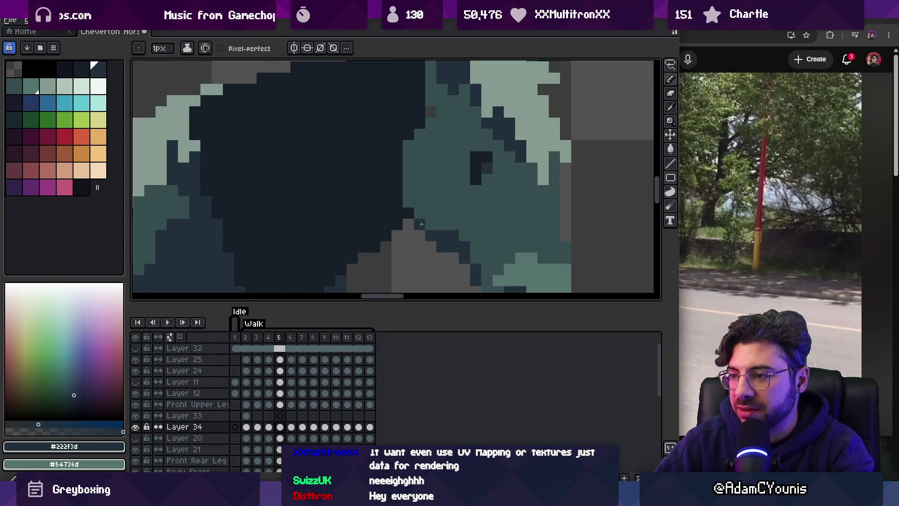
key(z)
scroll(402, 143, down, 3)
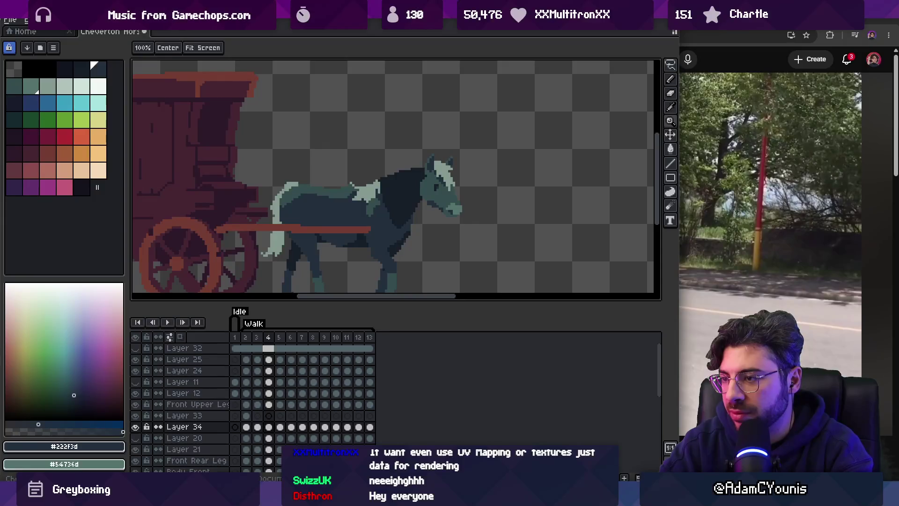
scroll(492, 200, up, 5)
Add lighter #54736d pixels to the horse's muzzle.
alt+click(492, 201)
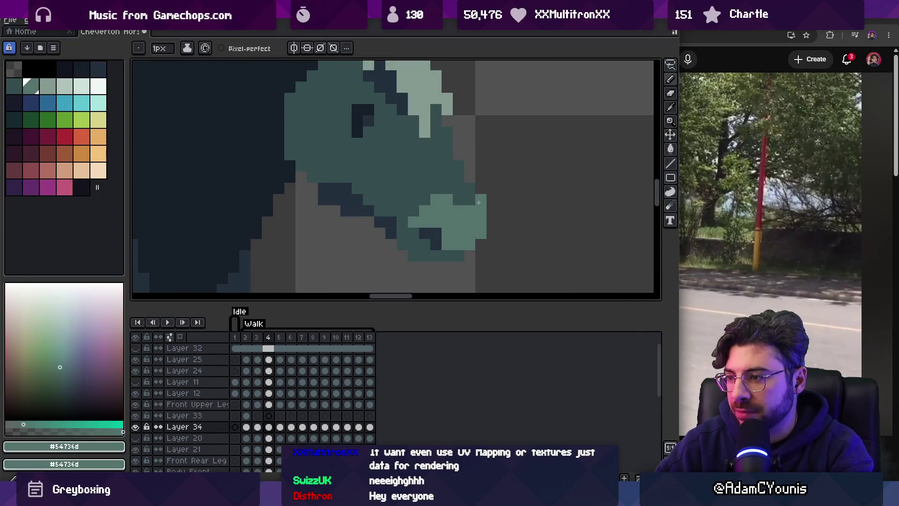
scroll(452, 184, down, 4)
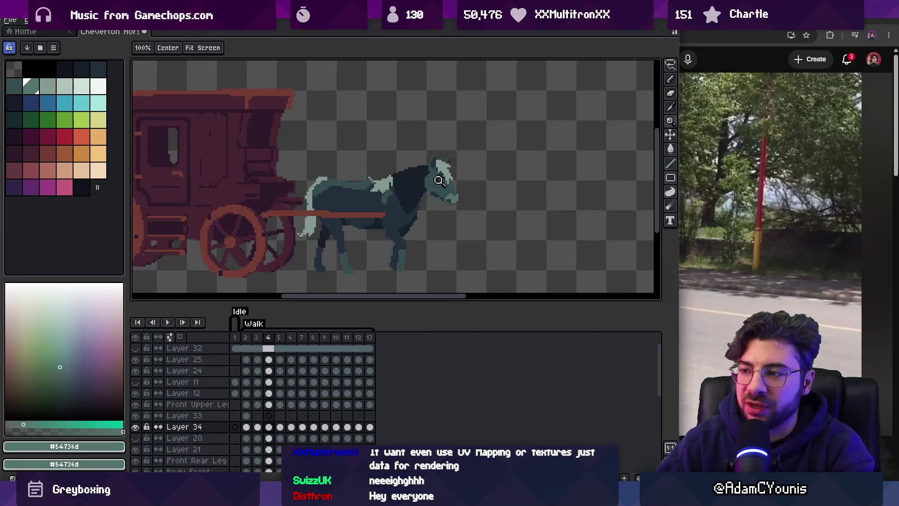
scroll(439, 181, up, 3)
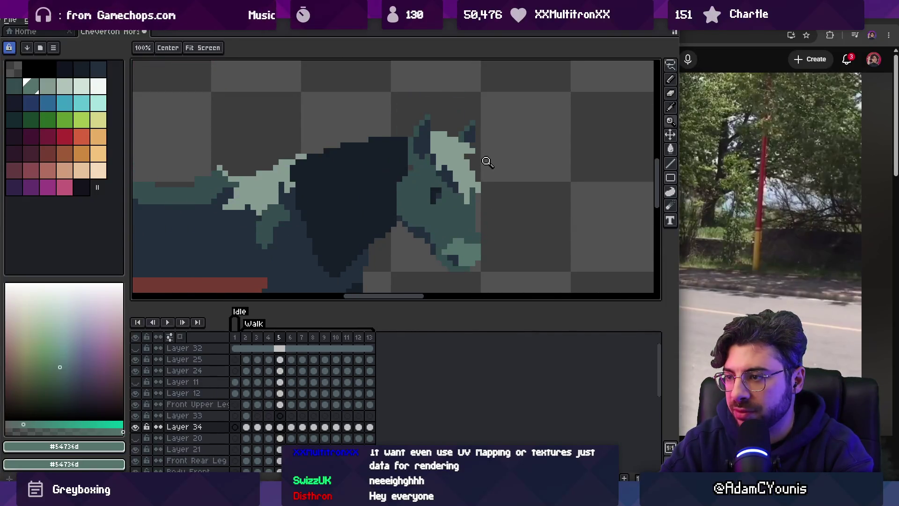
scroll(397, 236, down, 2)
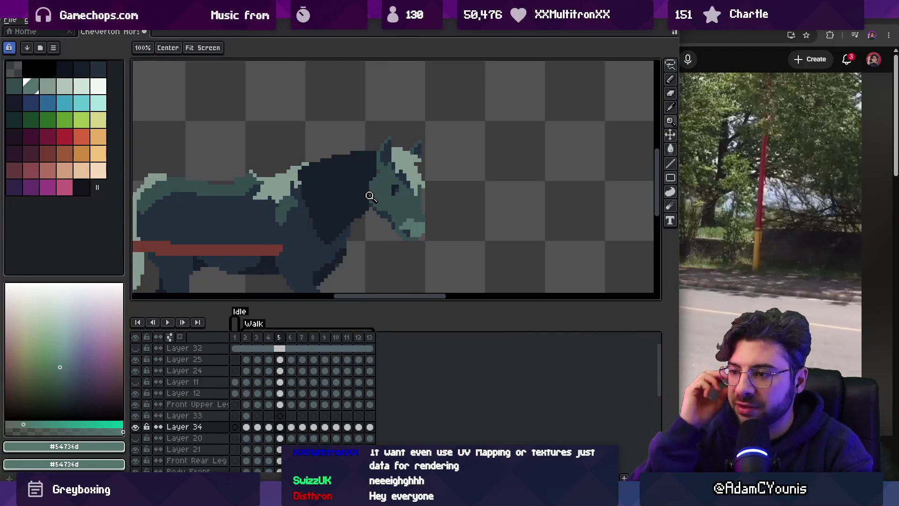
key(v)
scroll(364, 191, up, 2)
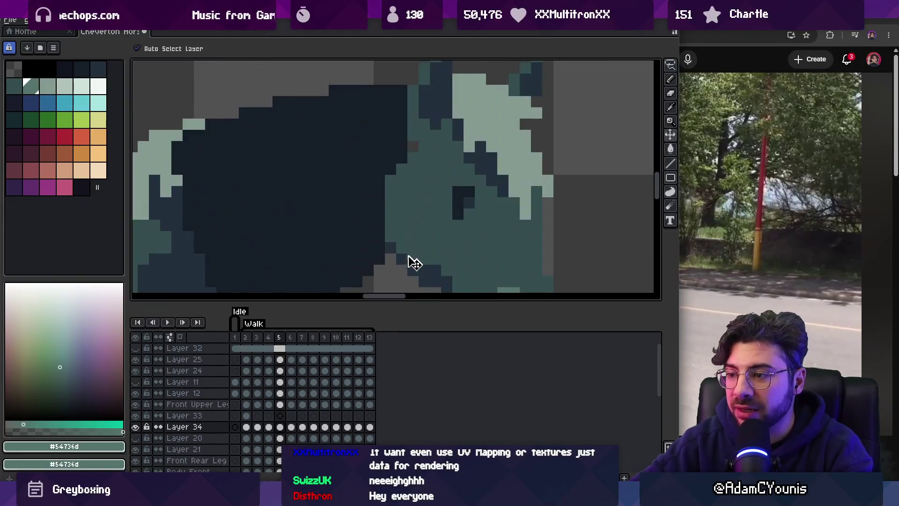
Touch up more jaw pixels in dark #222f3d and teal, then move to walk frame 4.
alt+click(403, 249)
key(b)
scroll(412, 151, down, 3)
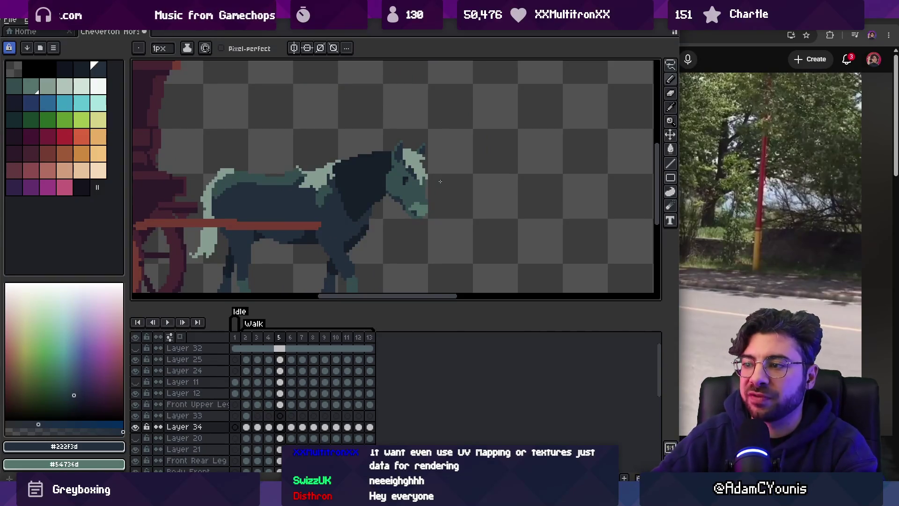
scroll(443, 188, up, 3)
alt+click(438, 207)
scroll(445, 140, down, 4)
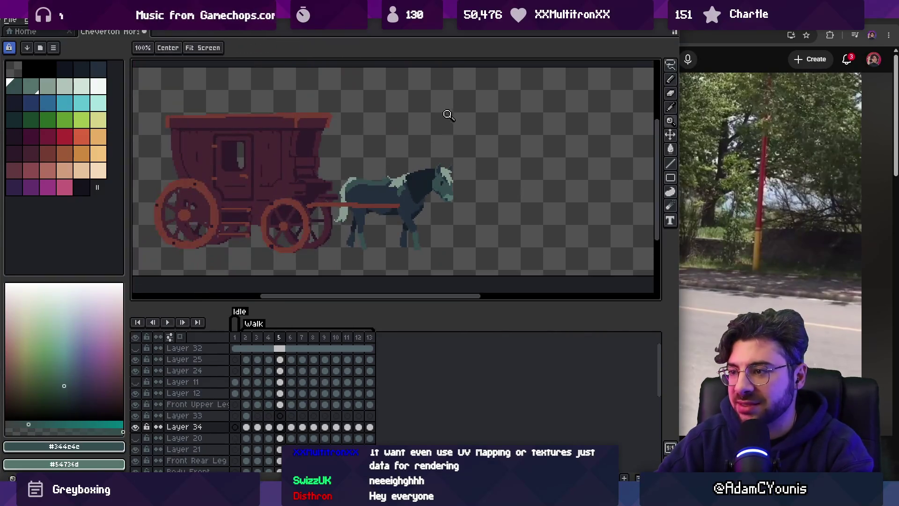
scroll(459, 173, up, 4)
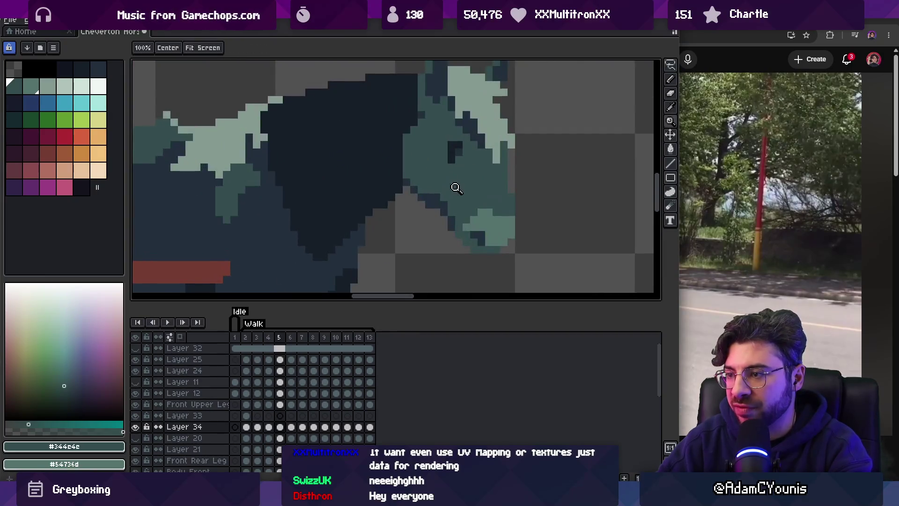
scroll(455, 187, down, 2)
shift+click(268, 427)
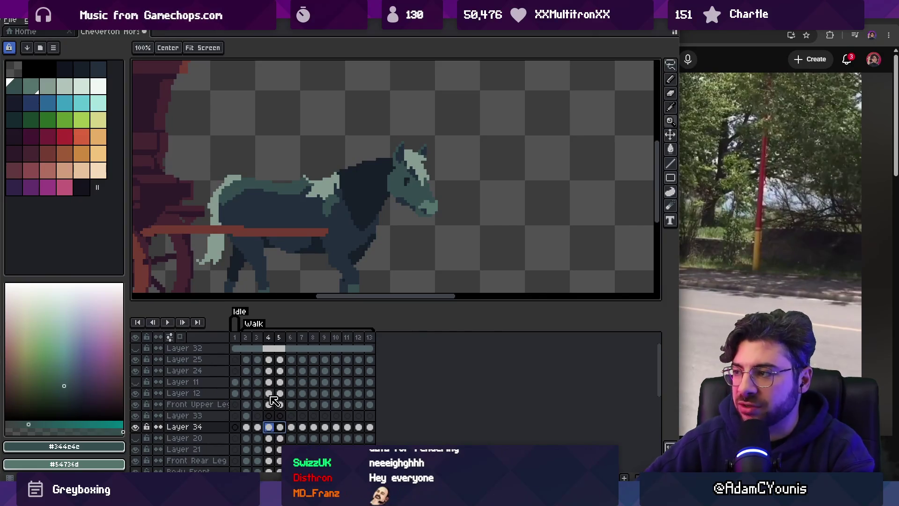
Raise the horse's head and shift it a few pixels left on walk frame 4.
mouse_move(246, 340)
mouse_down()
mouse_move(280, 345)
mouse_move(259, 347)
mouse_up()
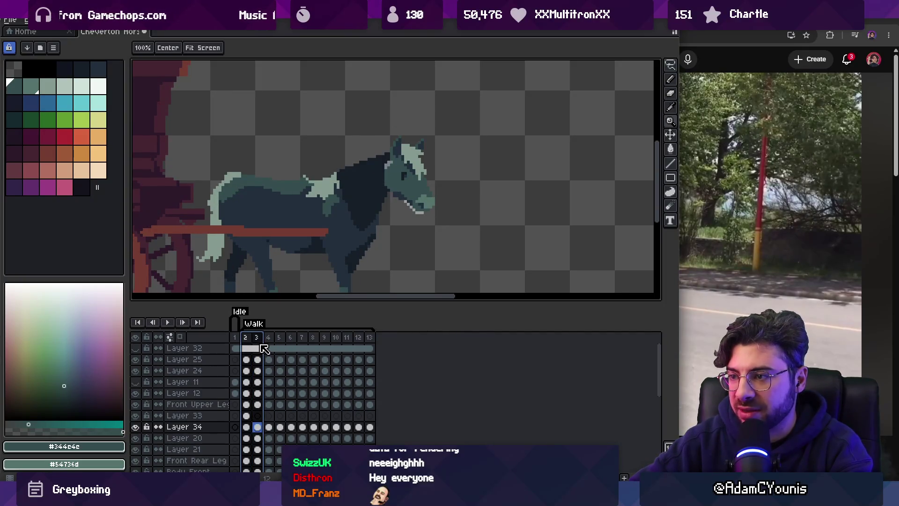
click(269, 350)
key(v)
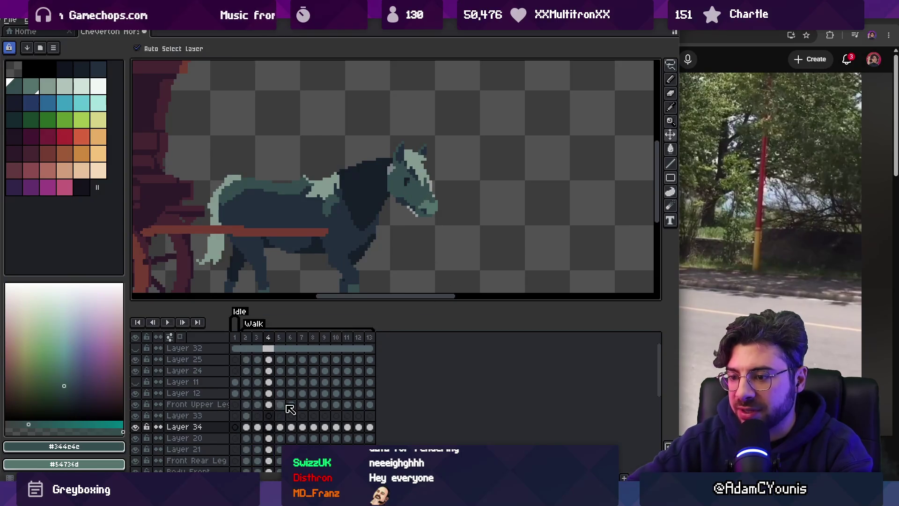
click(279, 427)
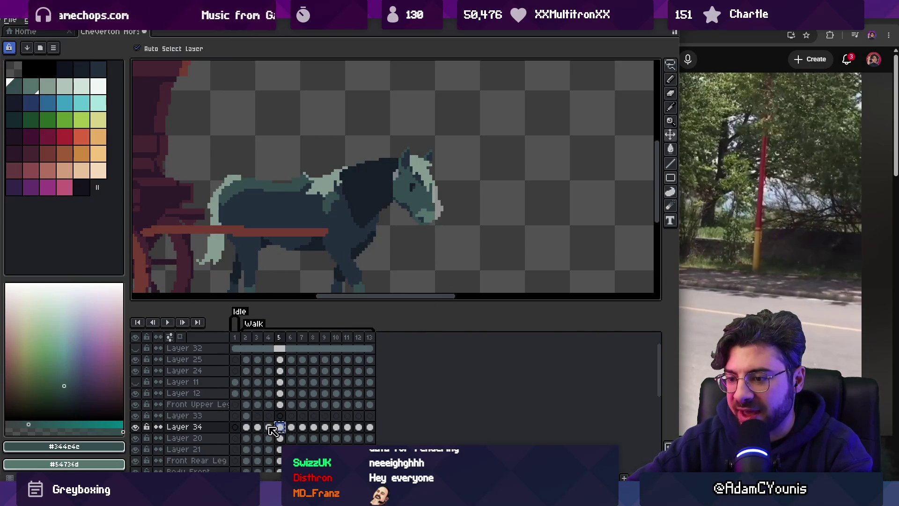
click(269, 427)
drag(430, 216, 429, 208)
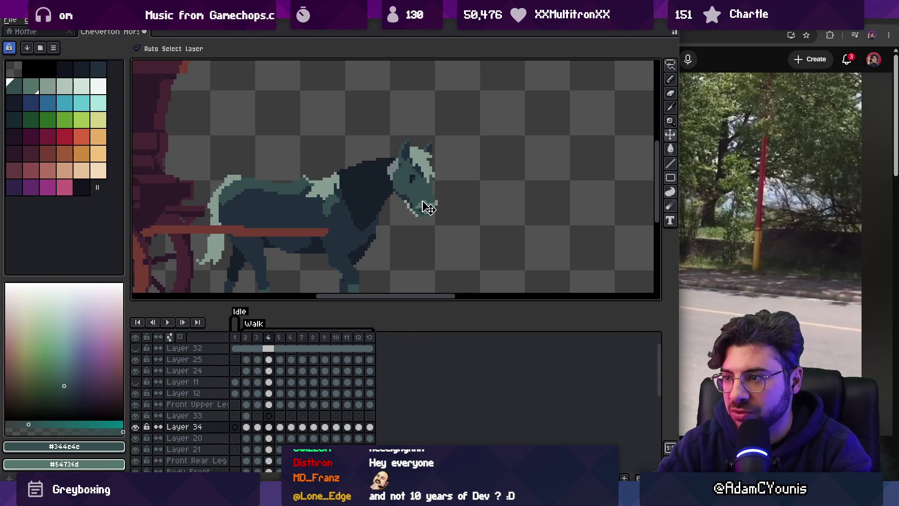
drag(425, 199, 422, 199)
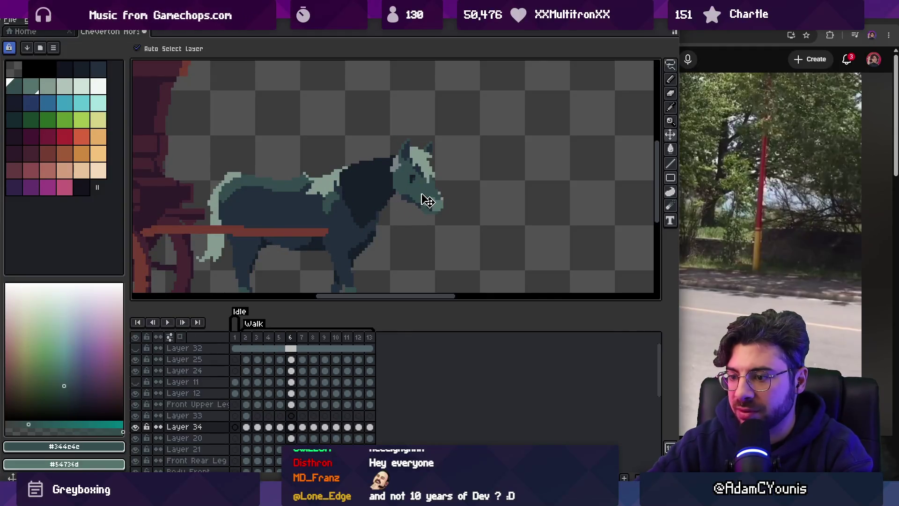
Try clearing the head on frame 6, then restore it and drop the selection.
key(Delete)
key(ctrl+z)
key(ctrl+y)
key(ctrl+z)
click(429, 209)
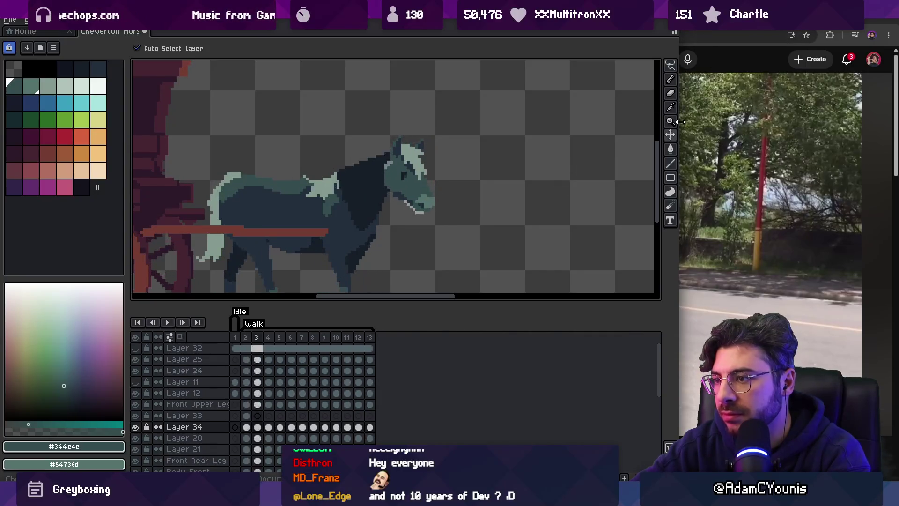
Replay the walk animation from frame 3 to review the head.
key(Return)
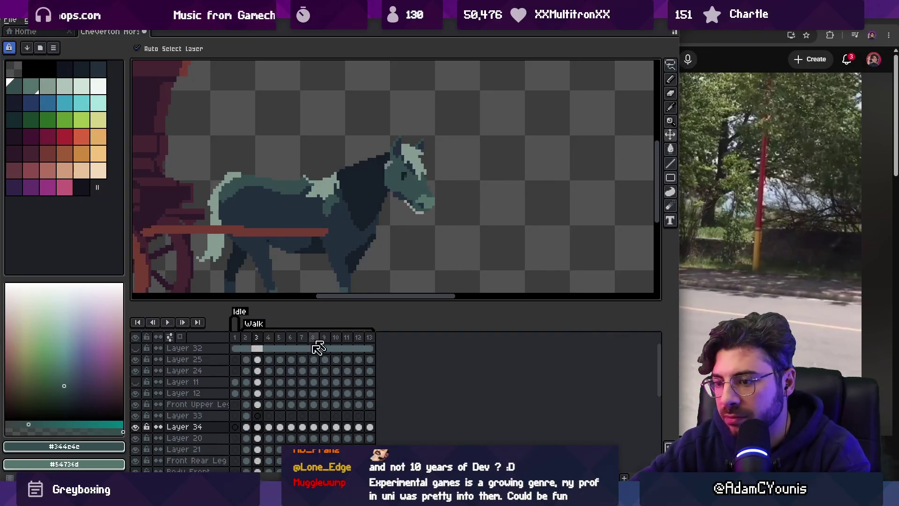
click(268, 427)
click(258, 427)
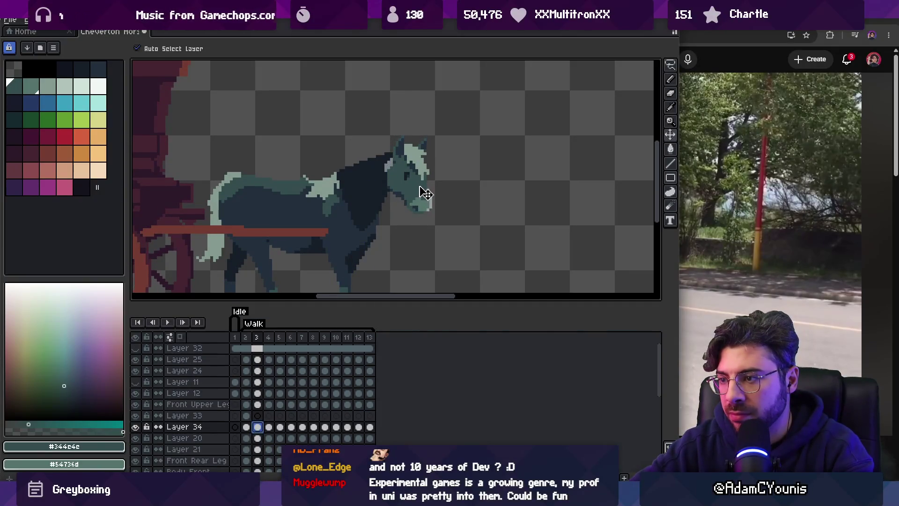
key(Return)
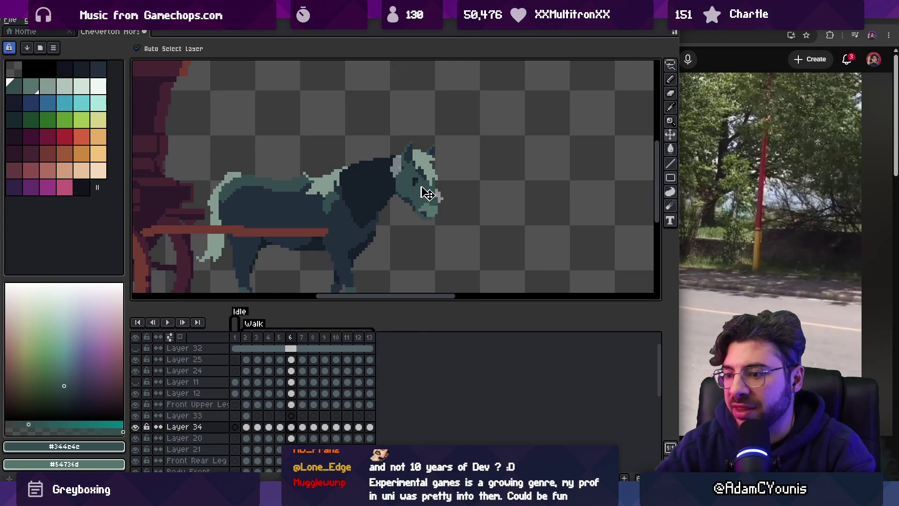
Nudge the head one pixel right and down on frame 6 and replay the walk.
click(304, 428)
click(293, 427)
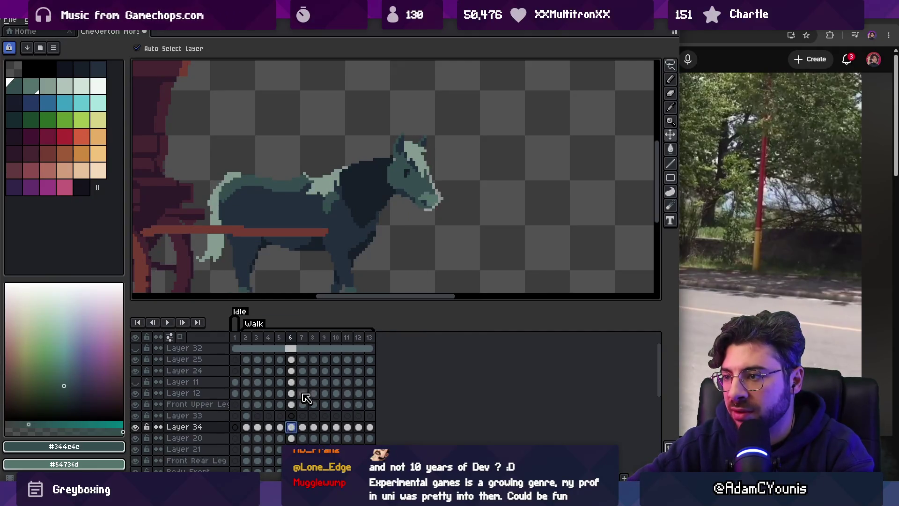
drag(420, 197, 424, 199)
key(Return)
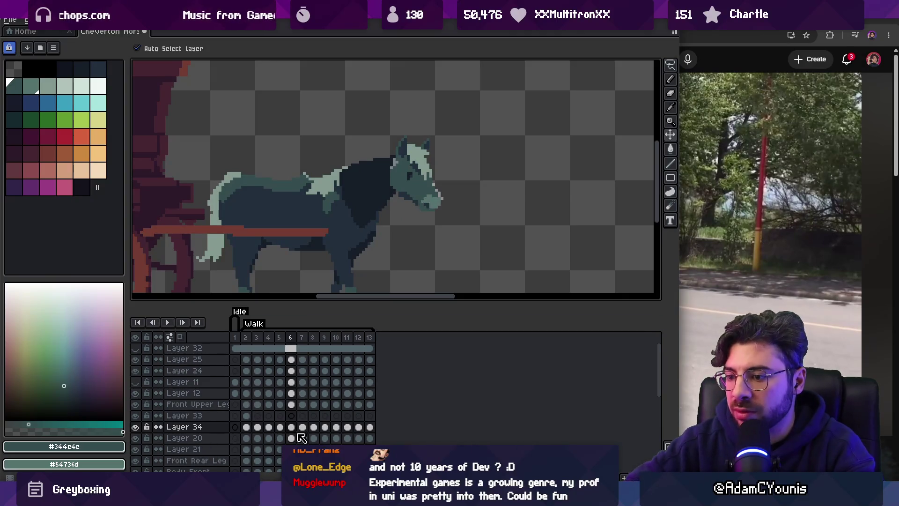
Stop on frame 5, select the head cels on frames 2–3, and replay from frame 9.
click(280, 427)
mouse_move(246, 427)
mouse_down()
mouse_move(291, 427)
mouse_move(283, 428)
mouse_up()
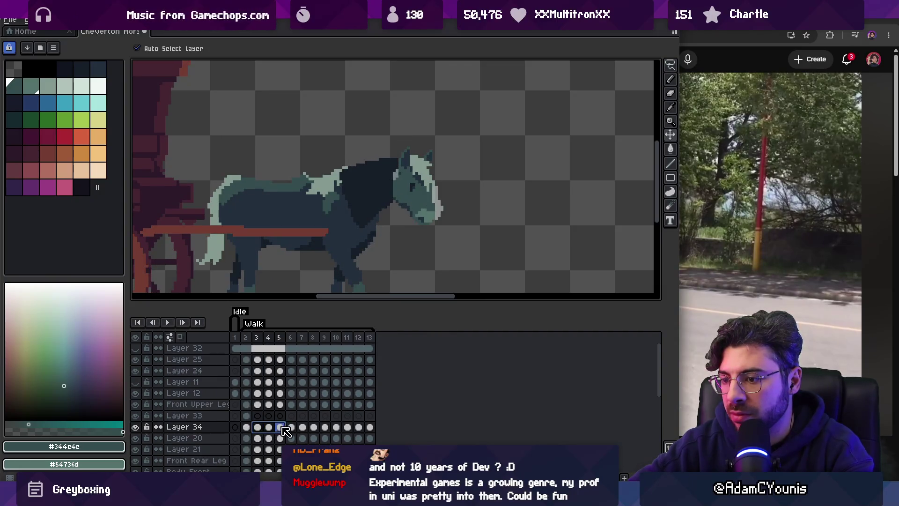
drag(310, 347, 324, 347)
click(328, 428)
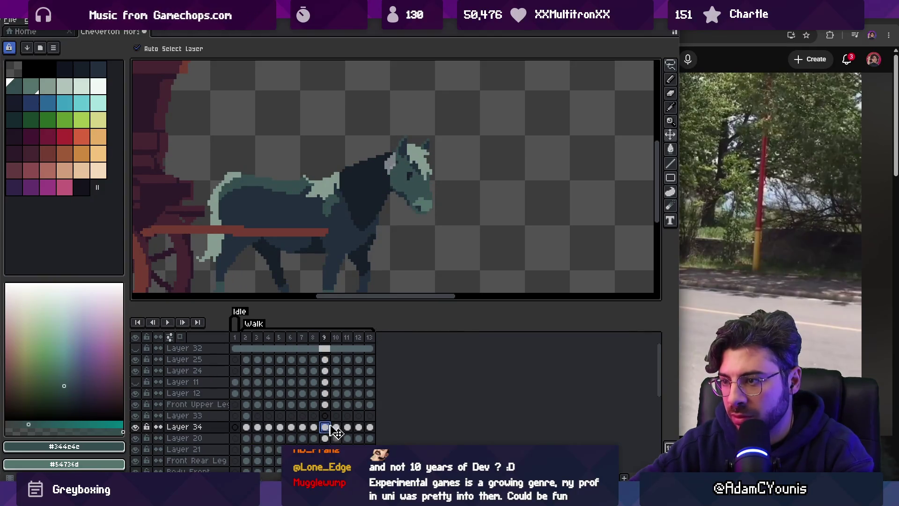
key(Return)
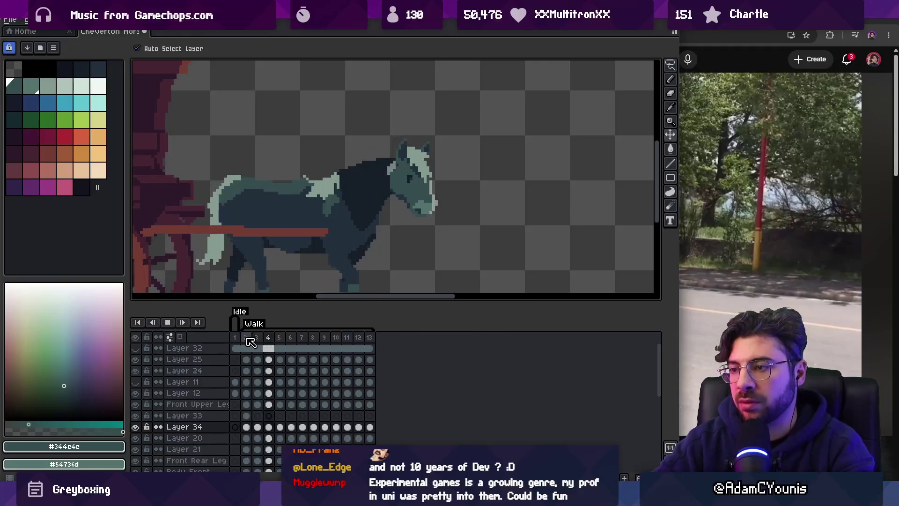
Stop playback and shift the horse's head one pixel right on the next frame.
scroll(337, 211, down, 2)
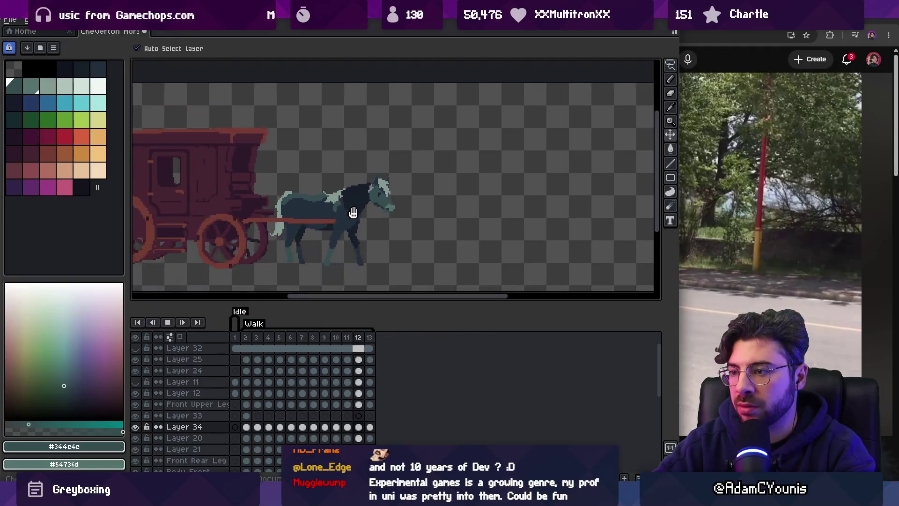
scroll(351, 211, up, 1)
key(Return)
key(Right)
key(Right)
key(Right)
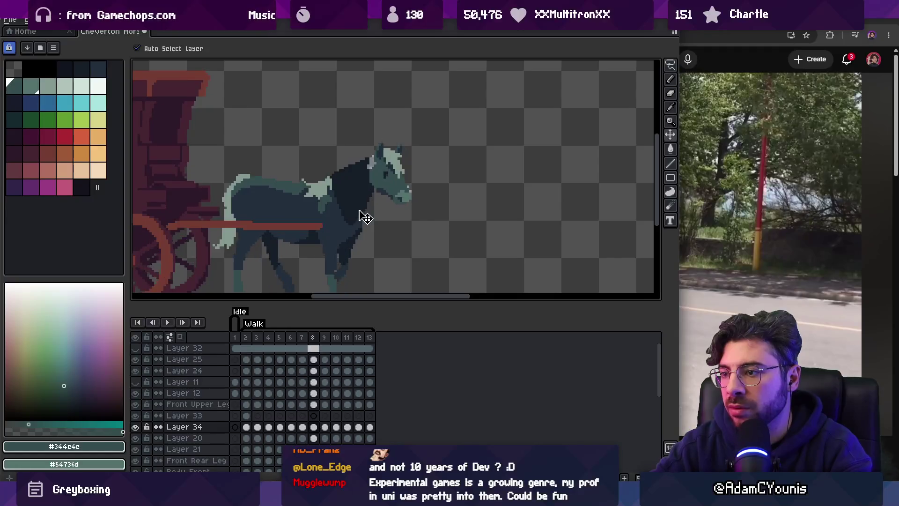
scroll(407, 206, up, 2)
drag(396, 206, 413, 220)
Step to frame 8, make Layer 20 active and play the walk with the whole carriage.
key(Right)
key(Right)
key(Right)
key(Right)
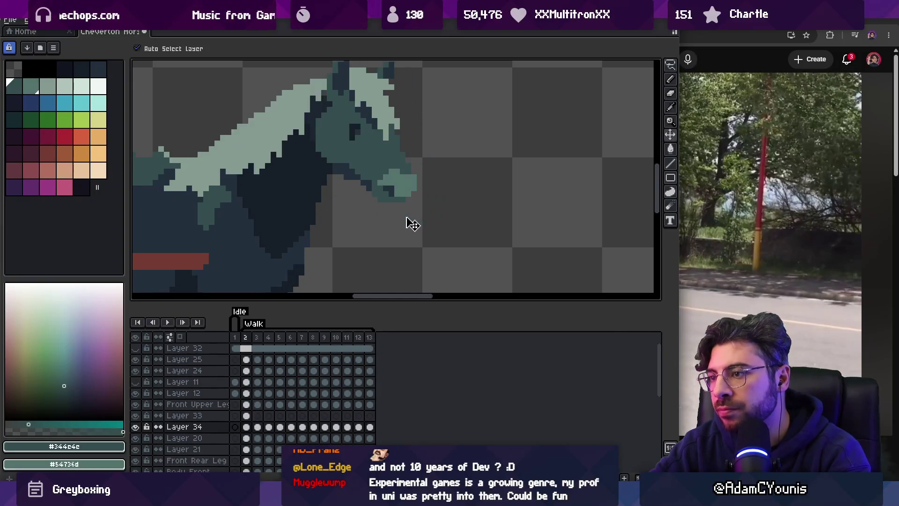
key(Right)
key(Right)
key(Right)
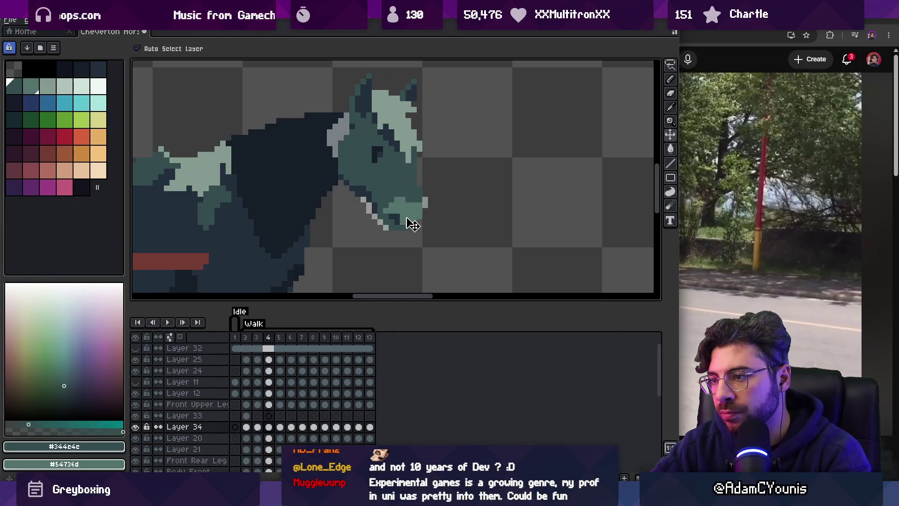
key(Right)
key(Right)
key(Right)
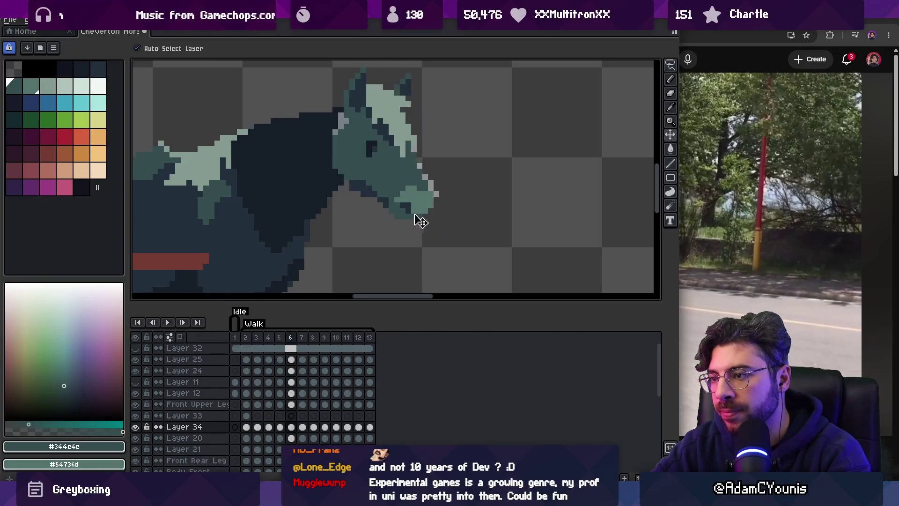
click(433, 212)
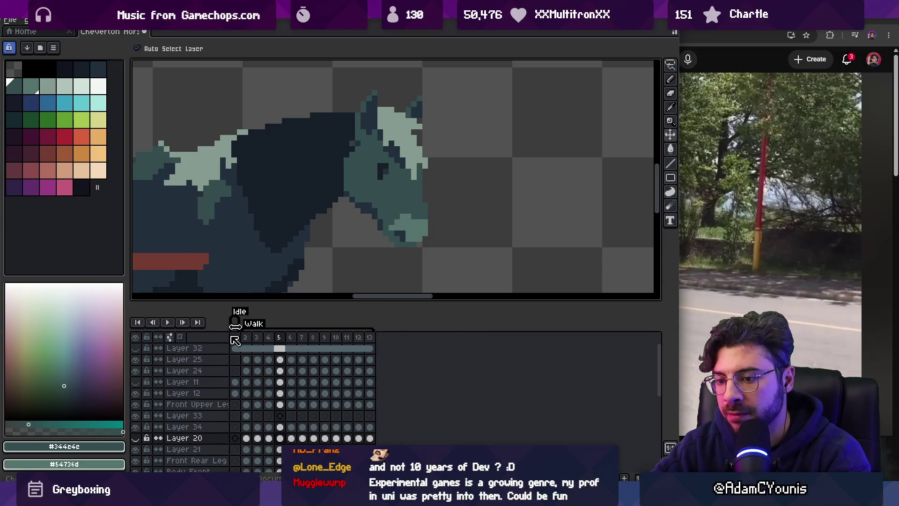
scroll(321, 206, down, 3)
key(Return)
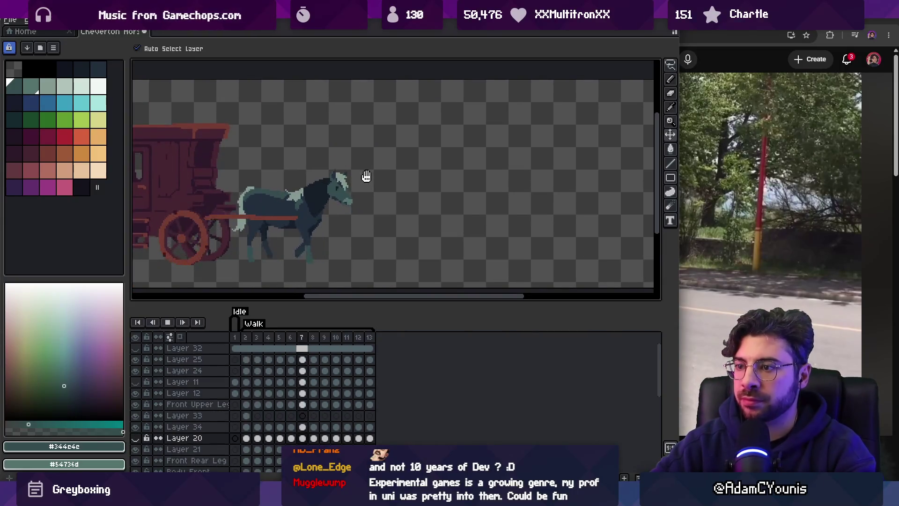
scroll(375, 176, down, 1)
Compare against the horse-and-carriage reference video, then replay the walk on Layer 34.
key(alt+Tab)
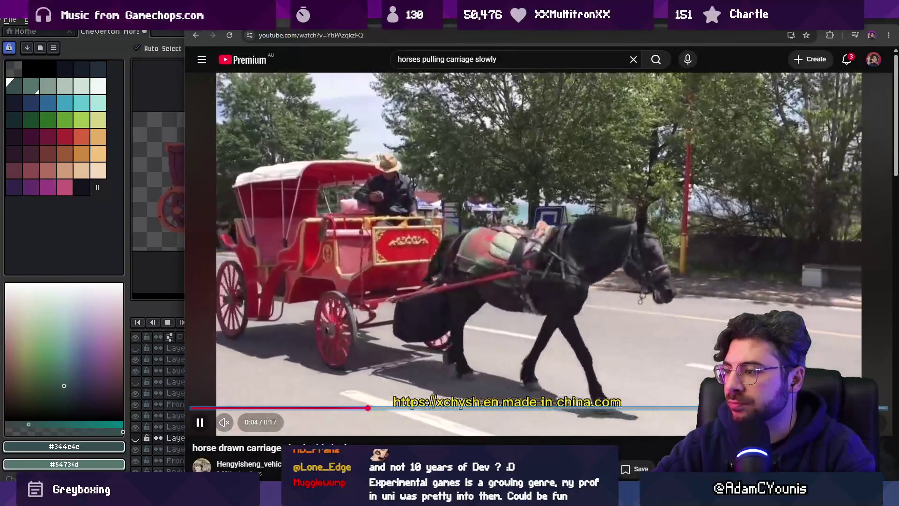
key(k)
key(alt+Tab)
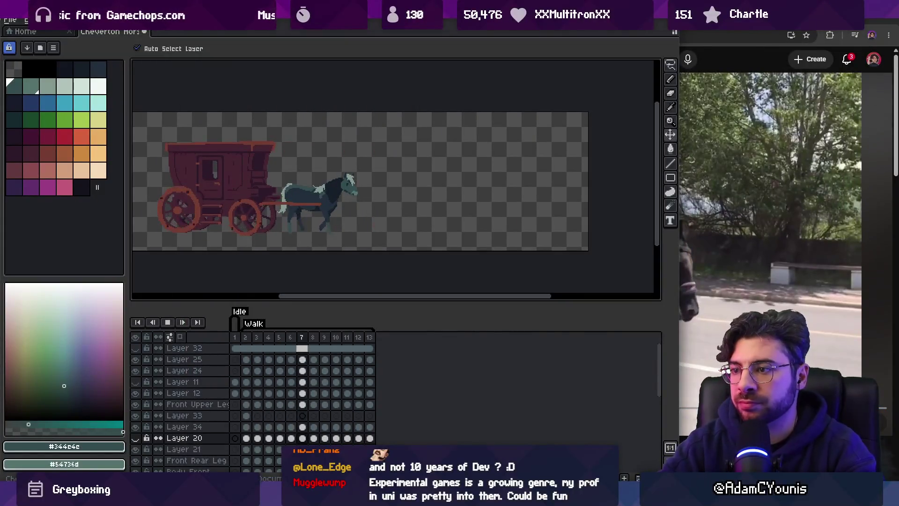
key(Return)
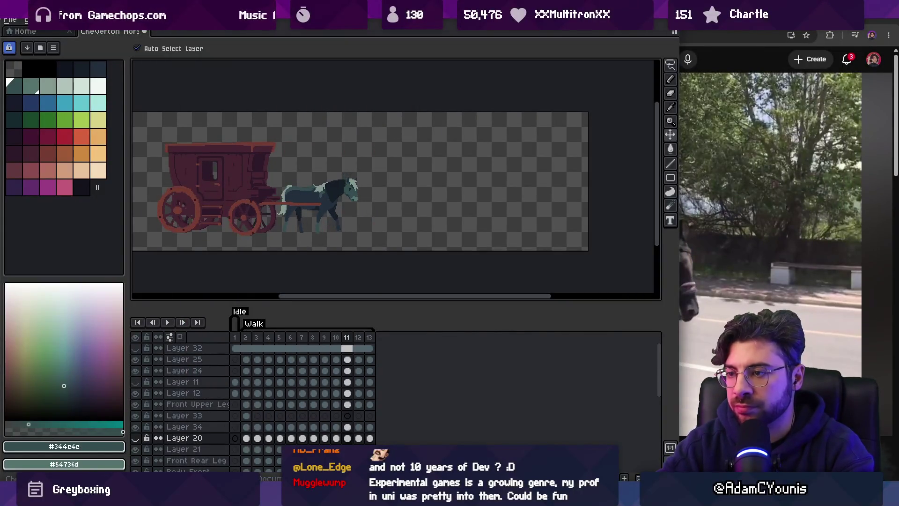
click(184, 427)
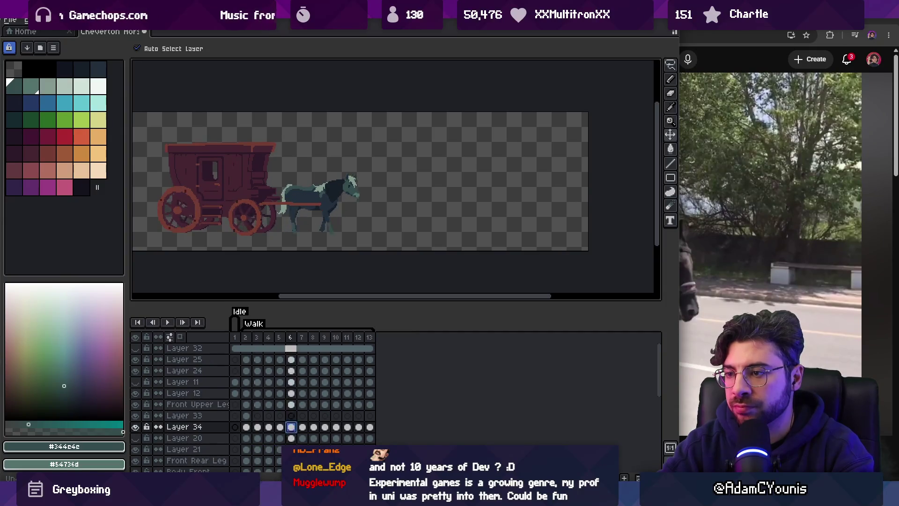
key(Return)
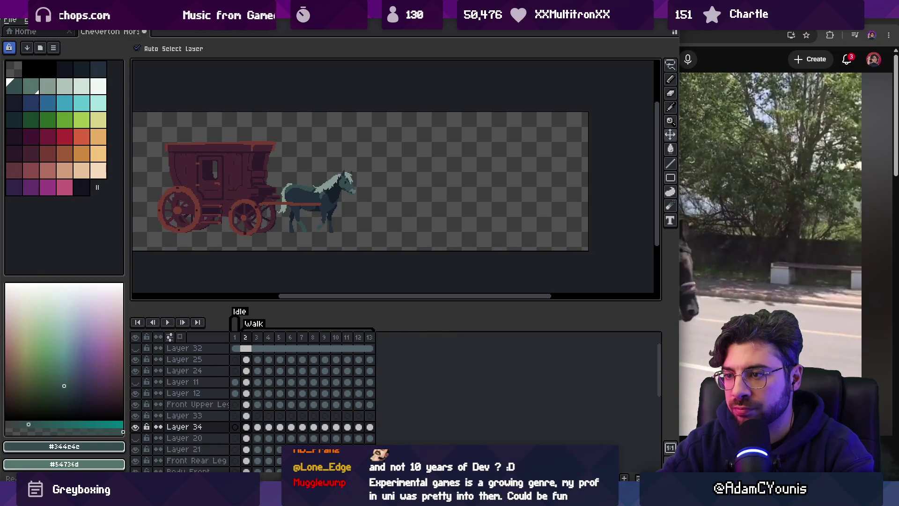
On Layer 34, re-clear the head on frame 6 and lasso-erase the head on frame 4.
click(268, 427)
key(ctrl+y)
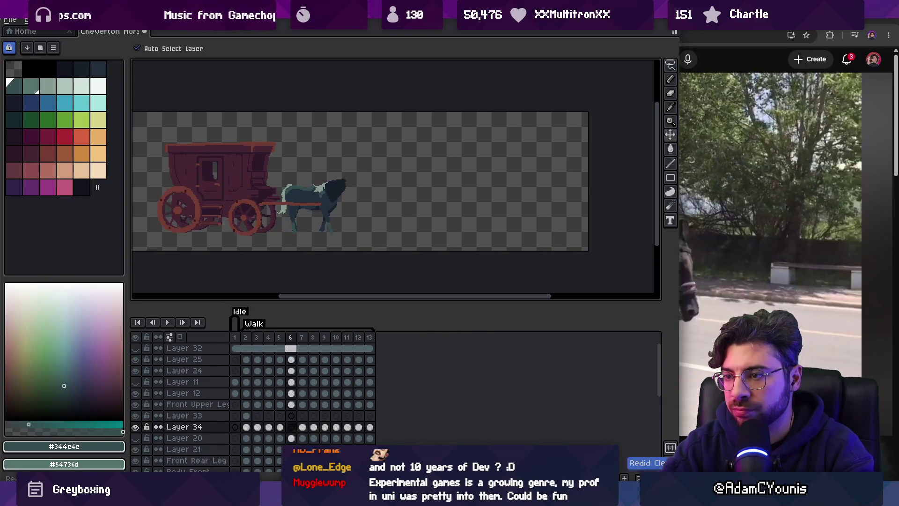
key(ctrl+y)
key(ctrl+z)
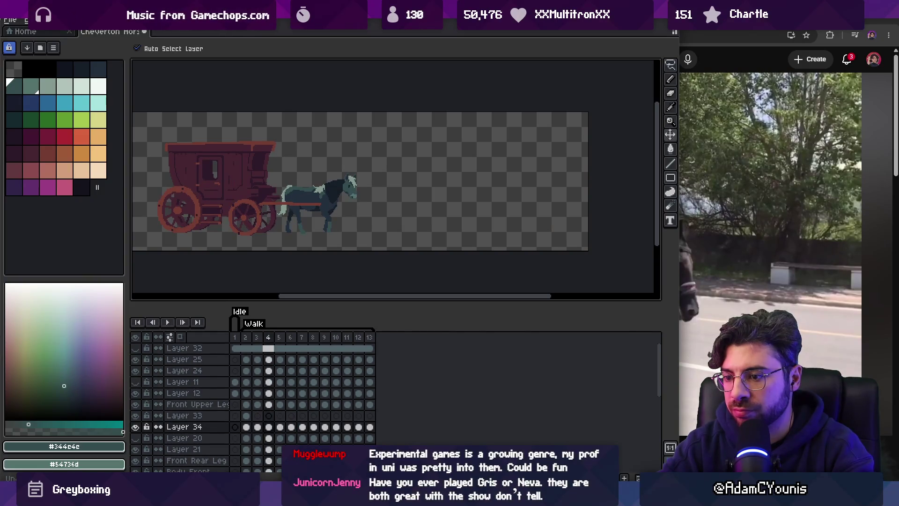
scroll(348, 209, up, 4)
key(q)
drag(337, 65, 424, 155)
key(Delete)
key(ctrl+d)
scroll(281, 370, down, 5)
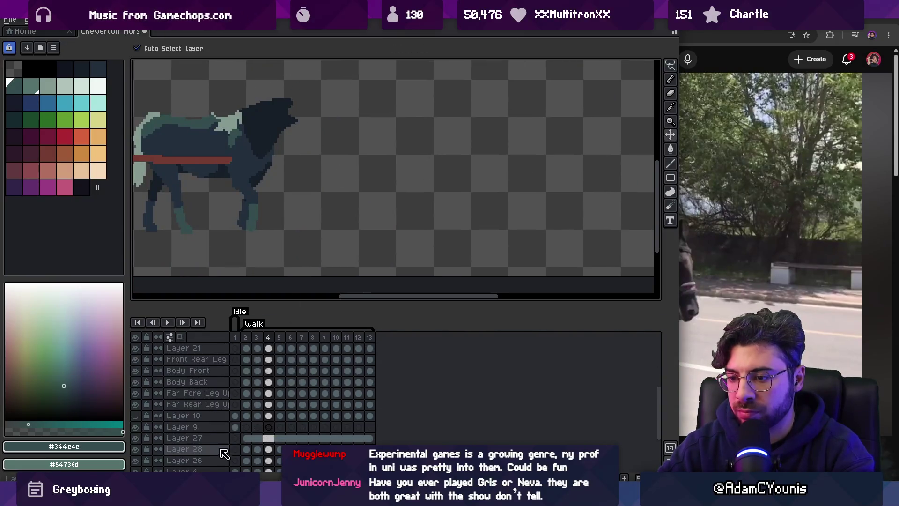
Redo the head erase on frame 4, deselect, and hide Layer 35.
key(ctrl+z)
key(ctrl+z)
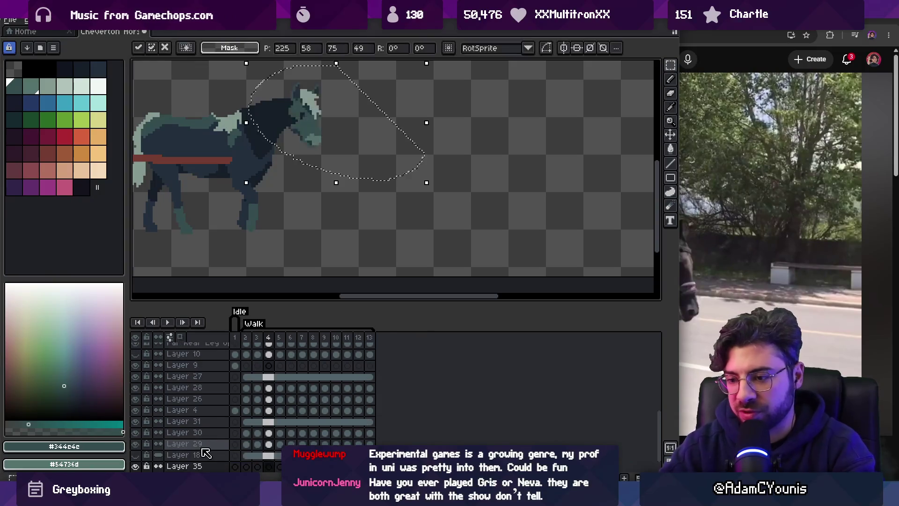
key(Delete)
key(ctrl+d)
scroll(206, 466, down, 2)
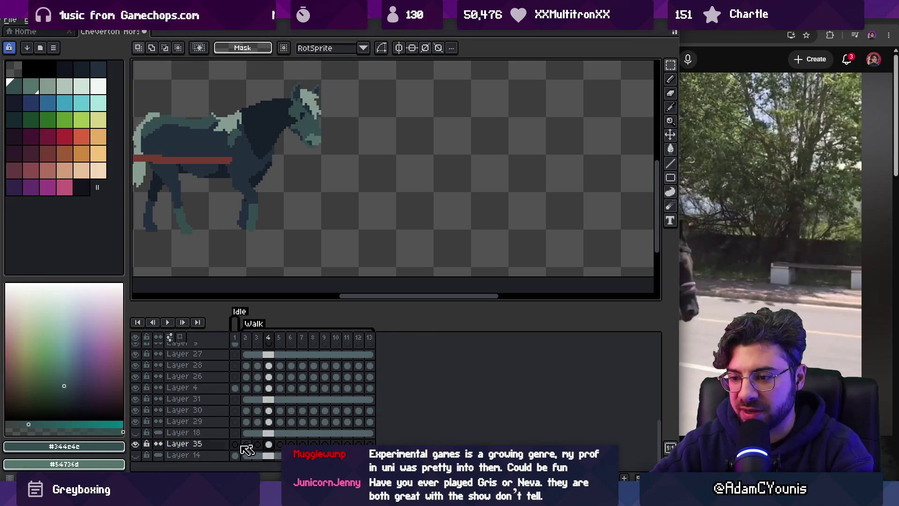
click(135, 444)
scroll(301, 412, up, 5)
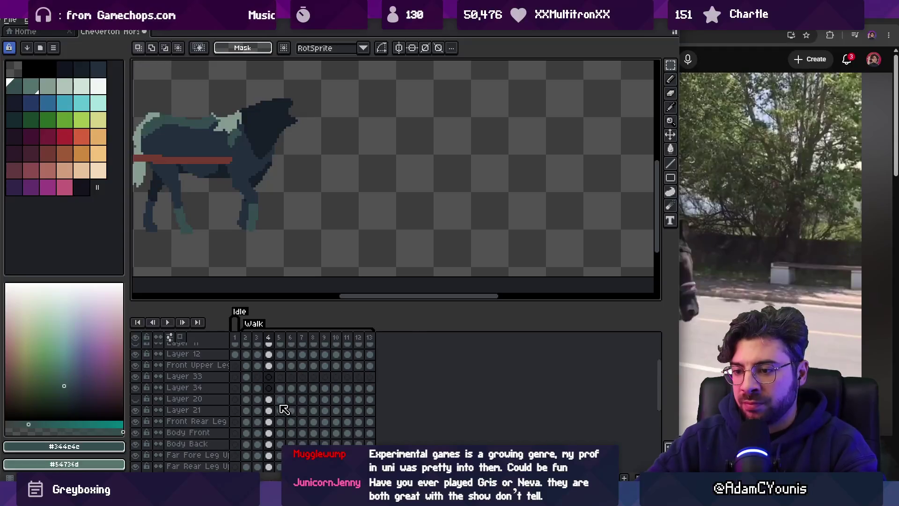
Raise the horse's head on walk frame 4 with the Move tool.
click(280, 389)
click(268, 388)
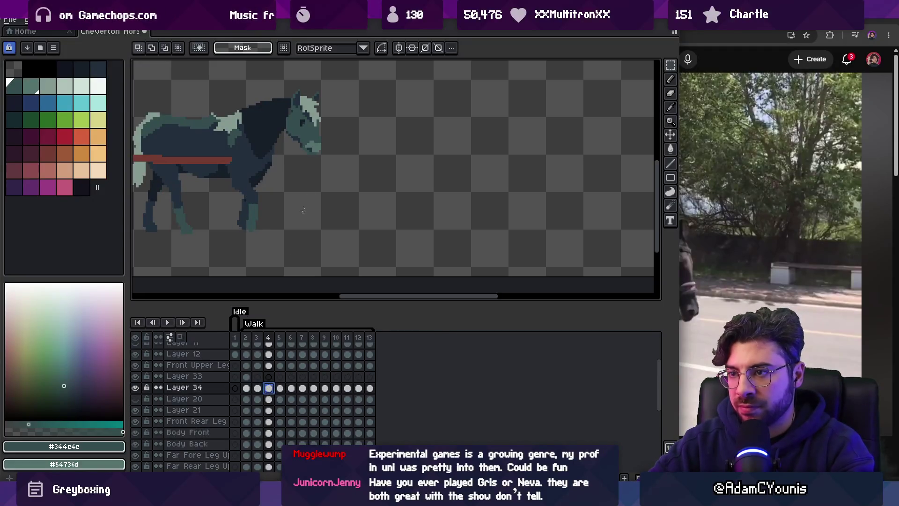
scroll(300, 215, up, 2)
key(v)
drag(313, 209, 314, 201)
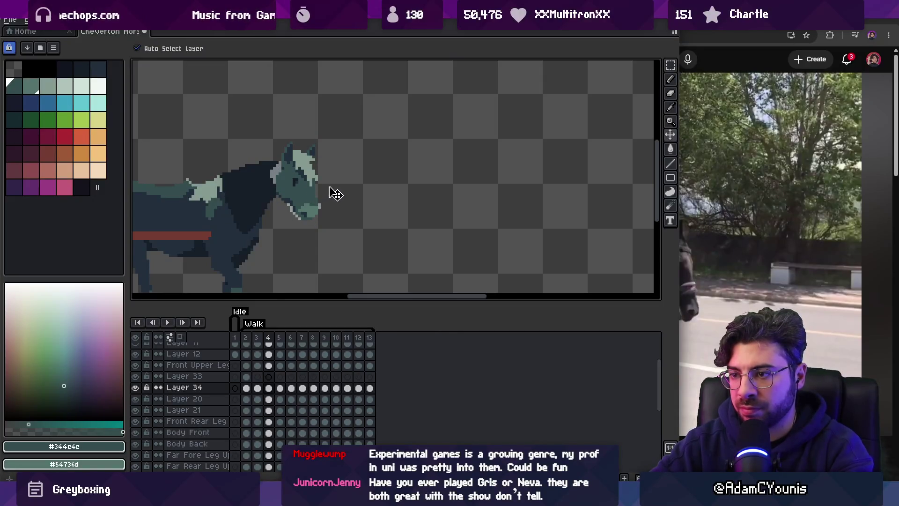
After comparing frames 2–4, nudge the frame-4 head one pixel right and down, then grab frame 5's head.
click(257, 339)
click(268, 338)
click(258, 338)
key(Left)
key(Right)
click(246, 388)
click(257, 388)
click(270, 388)
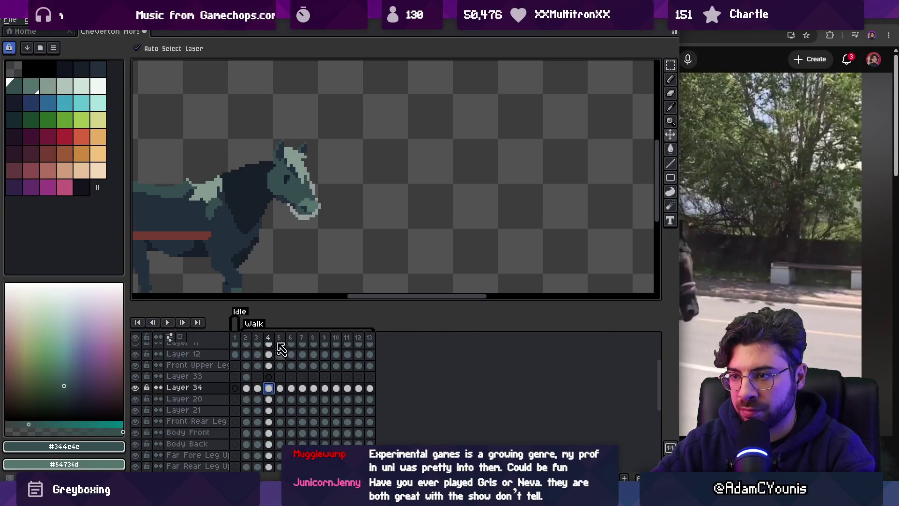
drag(304, 202, 307, 207)
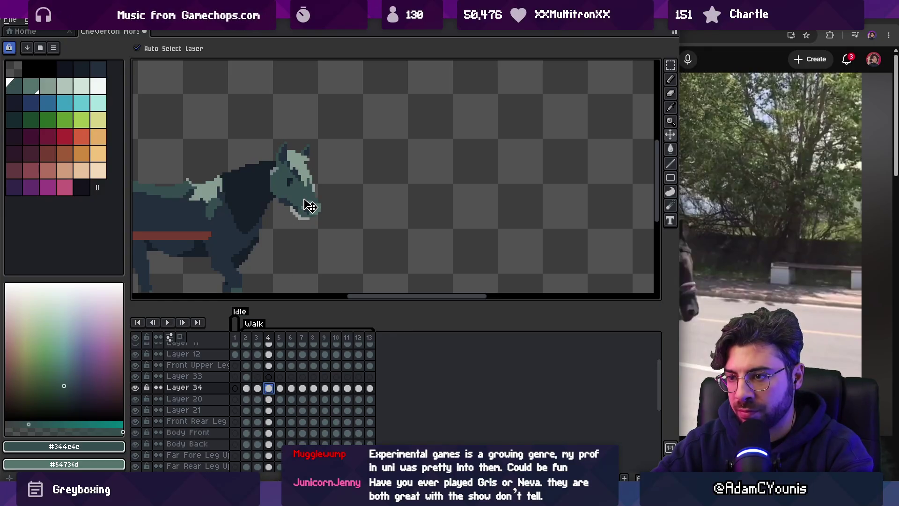
click(280, 388)
click(305, 224)
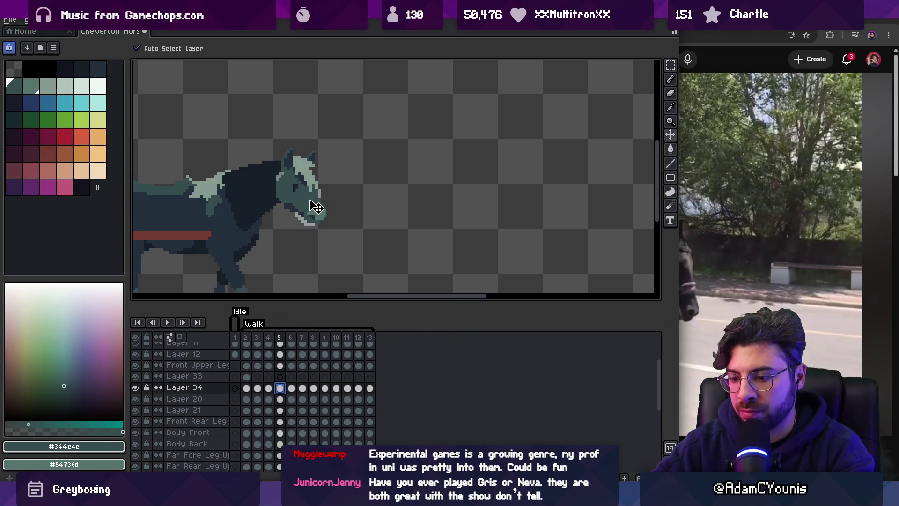
Play and step through the walk animation up to frame 12 to review the head.
key(Return)
key(Right)
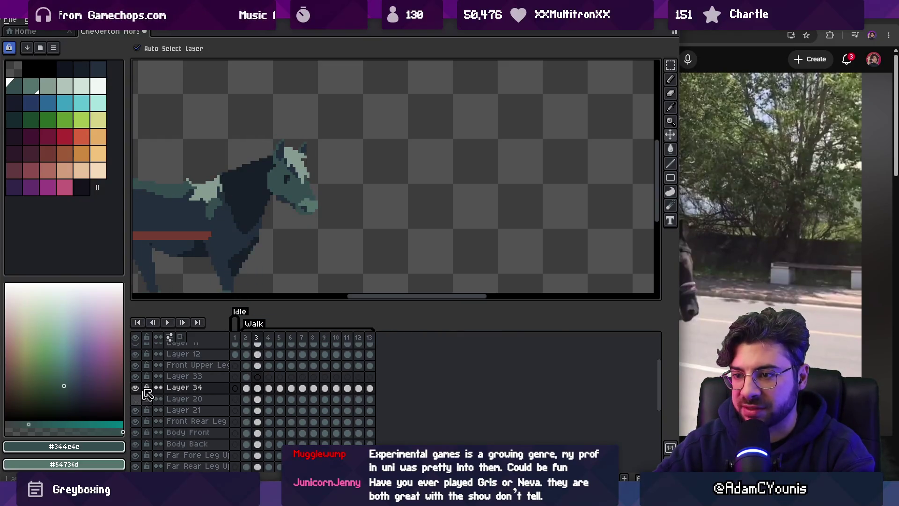
scroll(395, 181, down, 2)
key(Return)
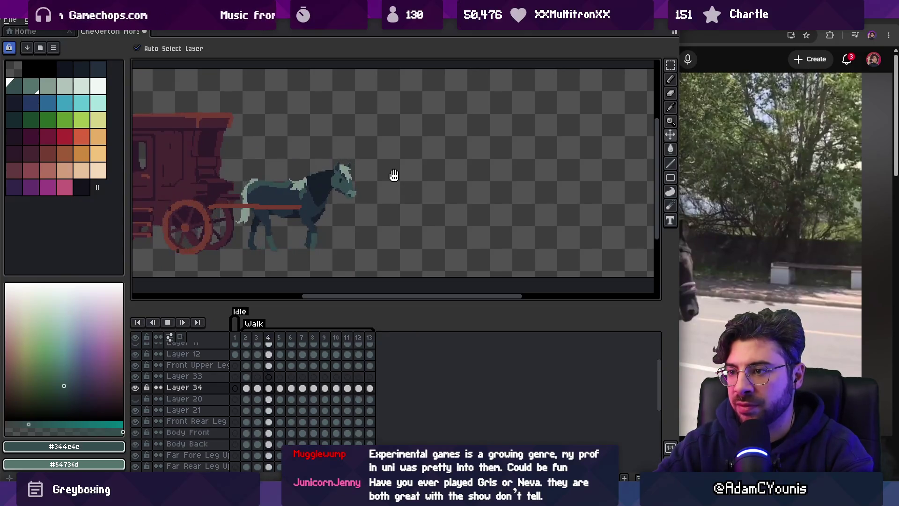
key(Return)
key(Right)
key(Right)
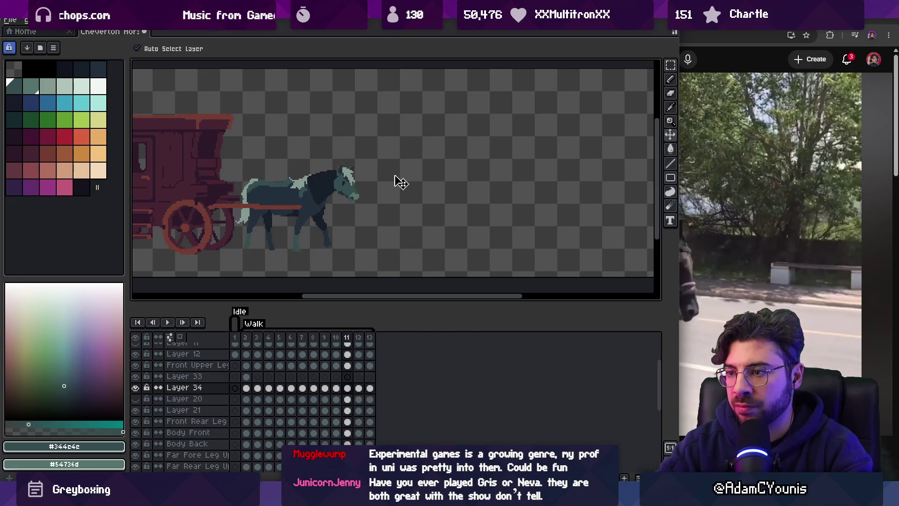
key(Return)
scroll(357, 199, up, 5)
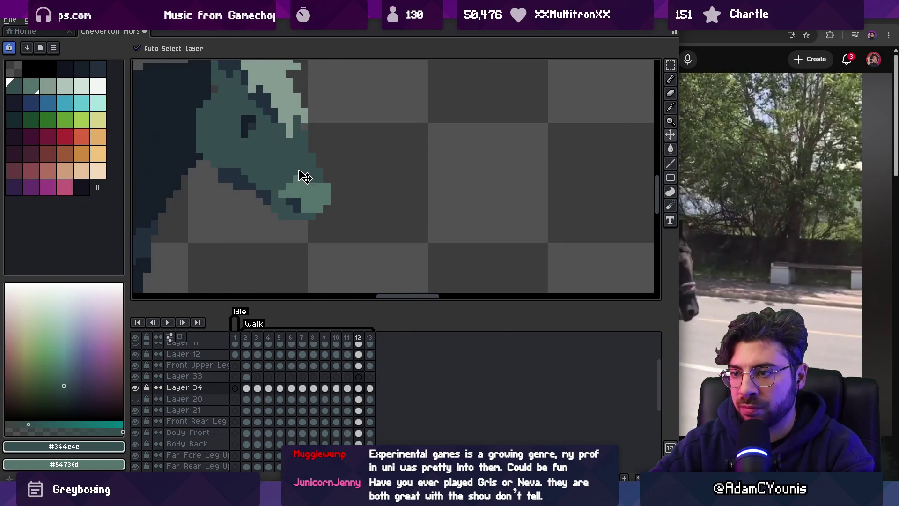
scroll(342, 175, down, 2)
key(Return)
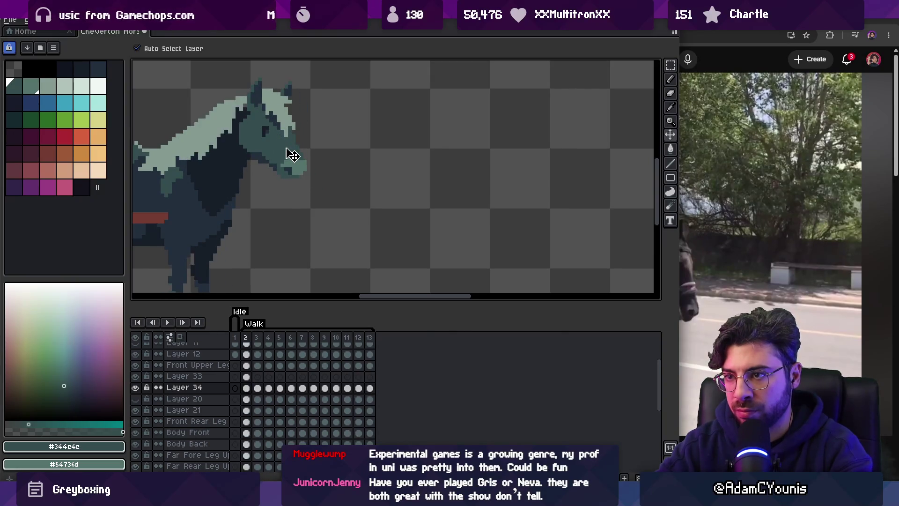
scroll(286, 155, down, 3)
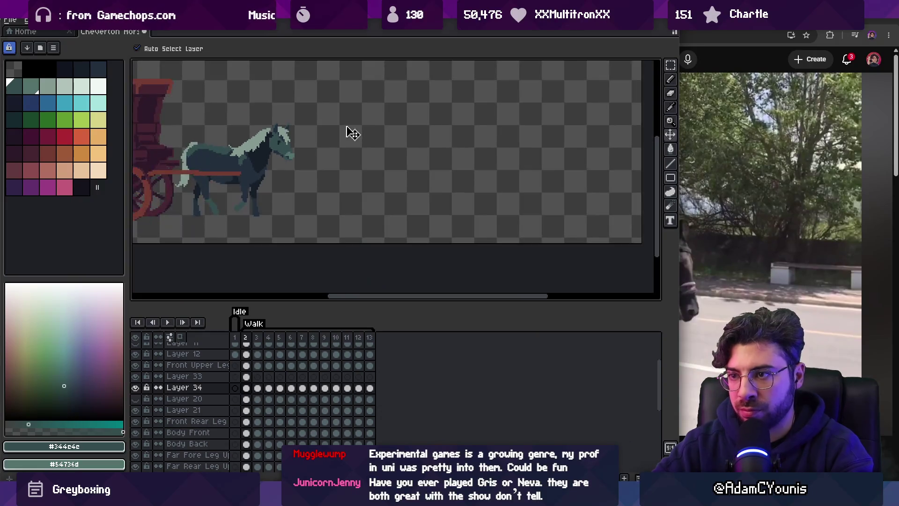
Stop playback on frame 2 and take the Pencil with Layer 21's dark neck colour #161c28.
key(Return)
scroll(323, 148, down, 2)
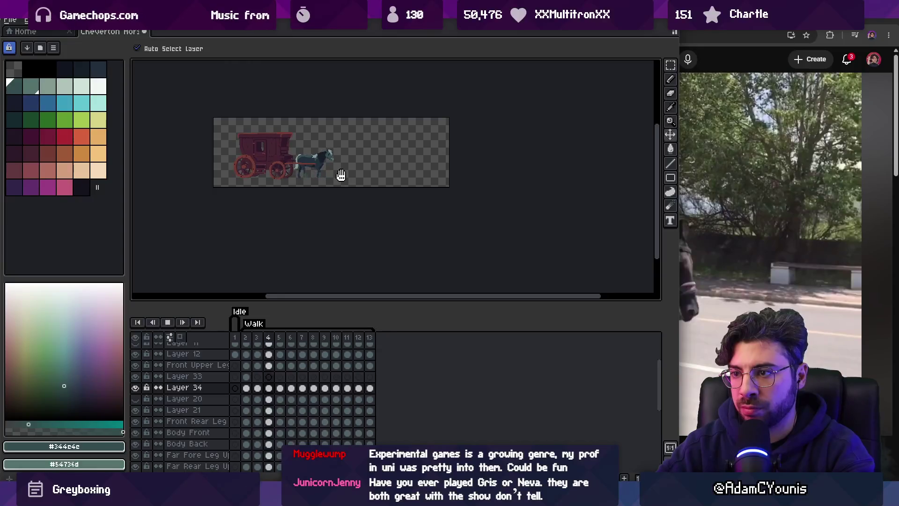
scroll(342, 173, up, 4)
scroll(311, 151, up, 2)
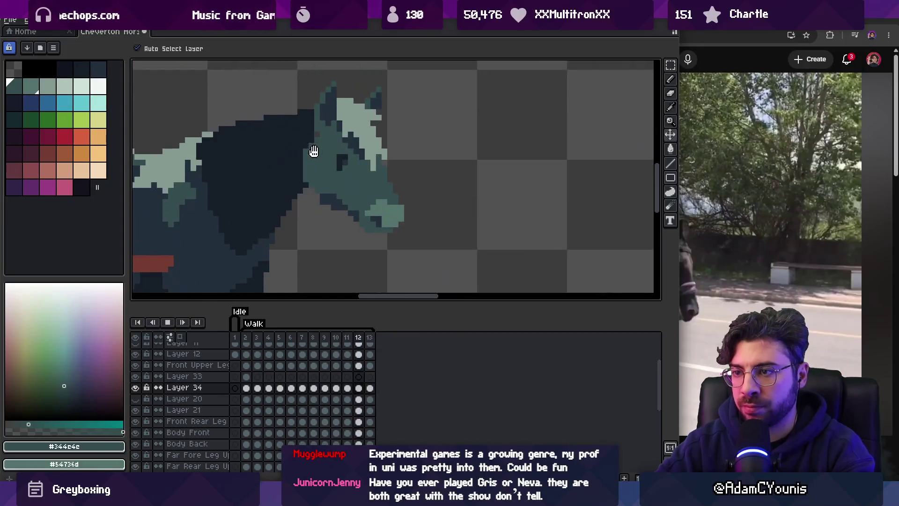
key(Return)
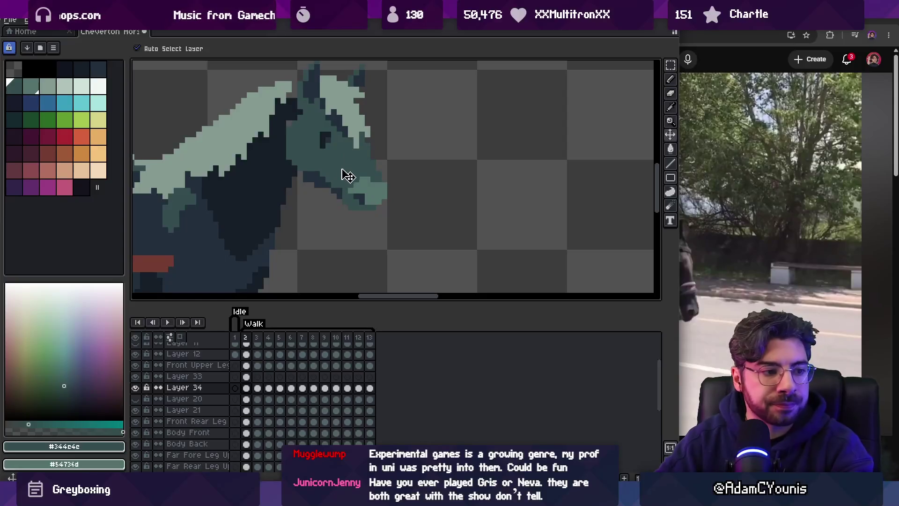
alt+click(276, 186)
key(b)
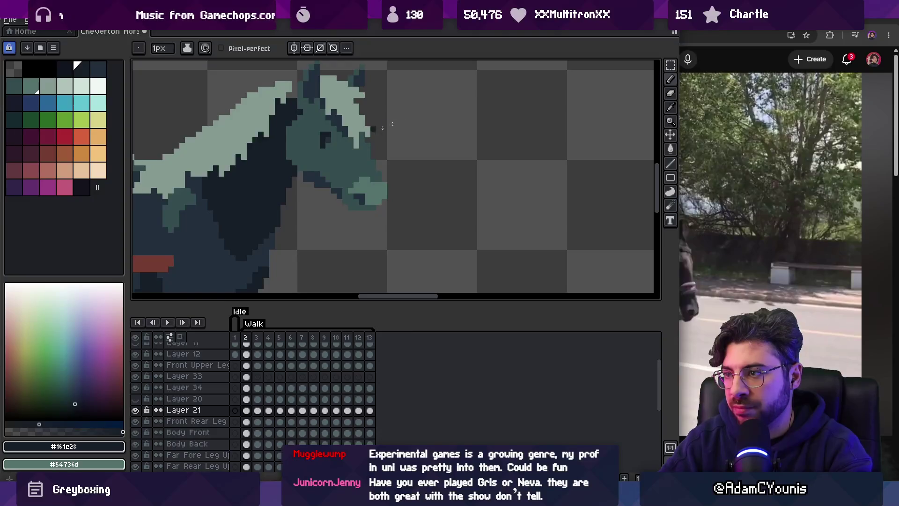
Study the horse-carriage reference video for the neck's motion.
key(alt+Tab)
key(space)
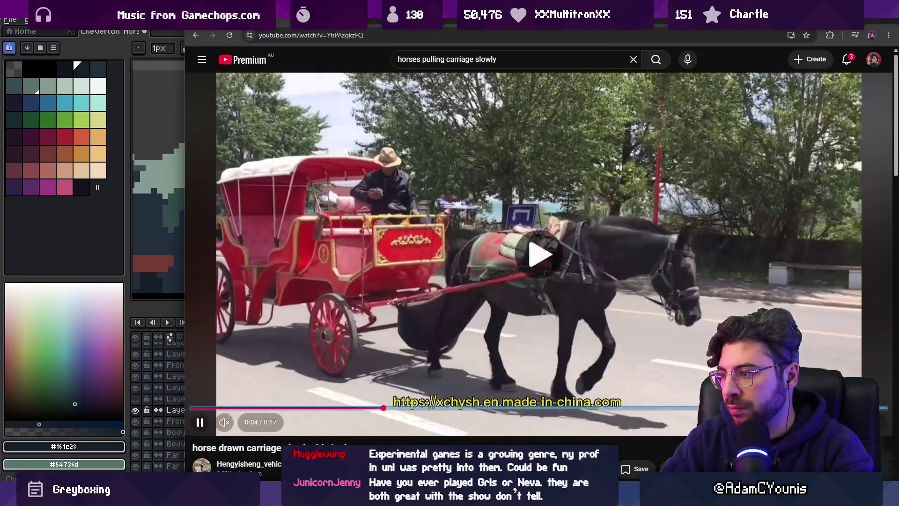
key(space)
key(alt+Tab)
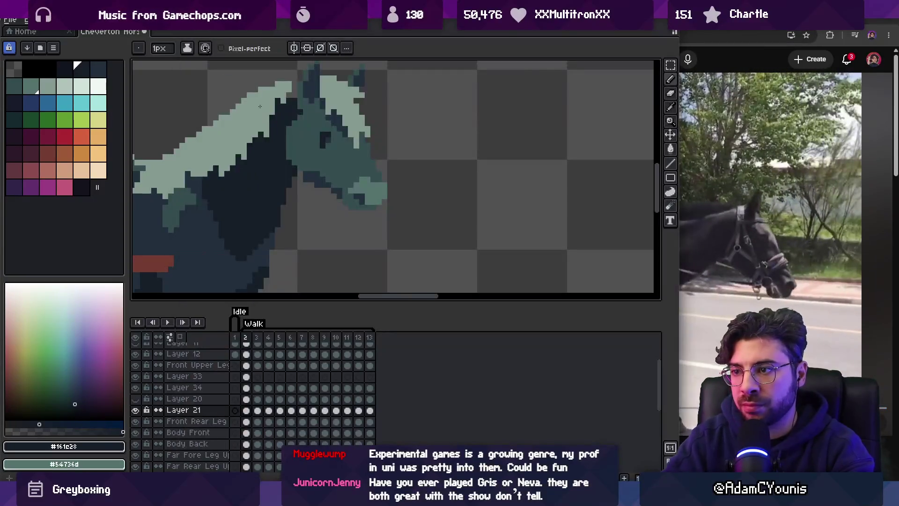
key(b)
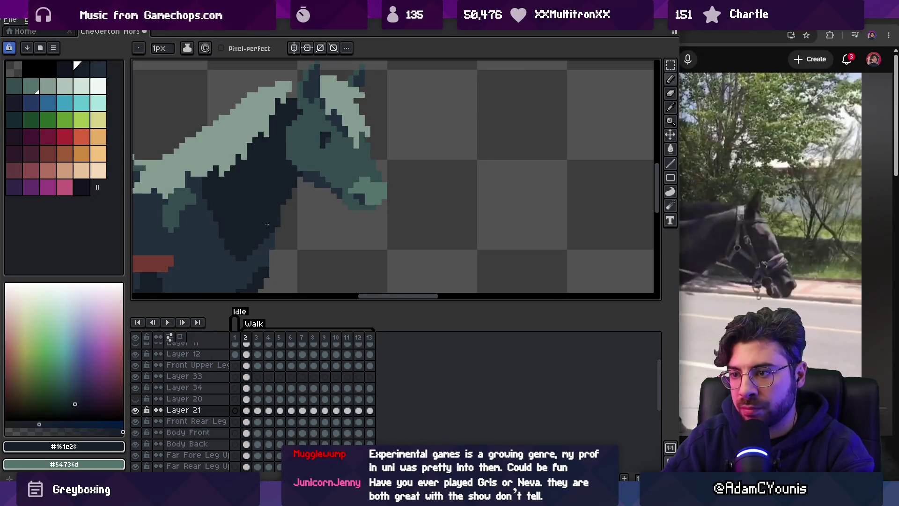
Redraw the dark neck on walk frames 3 through 13.
key(period)
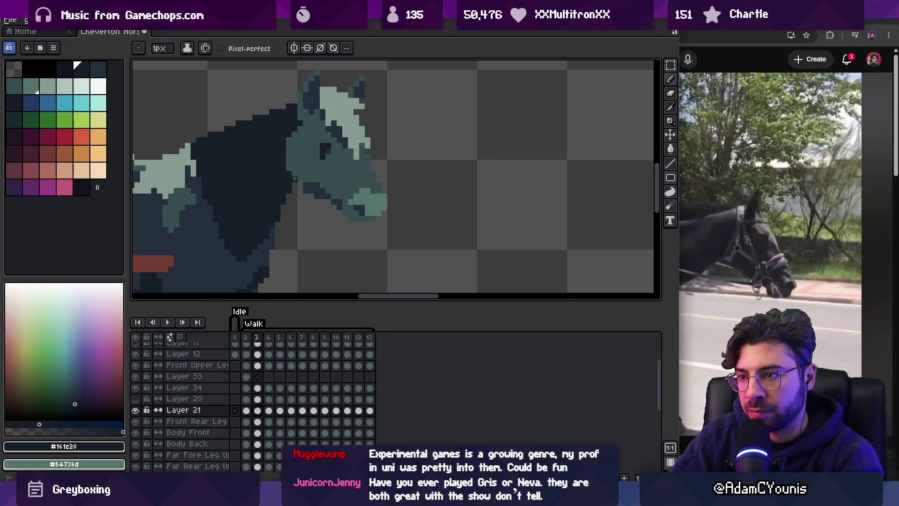
key(period)
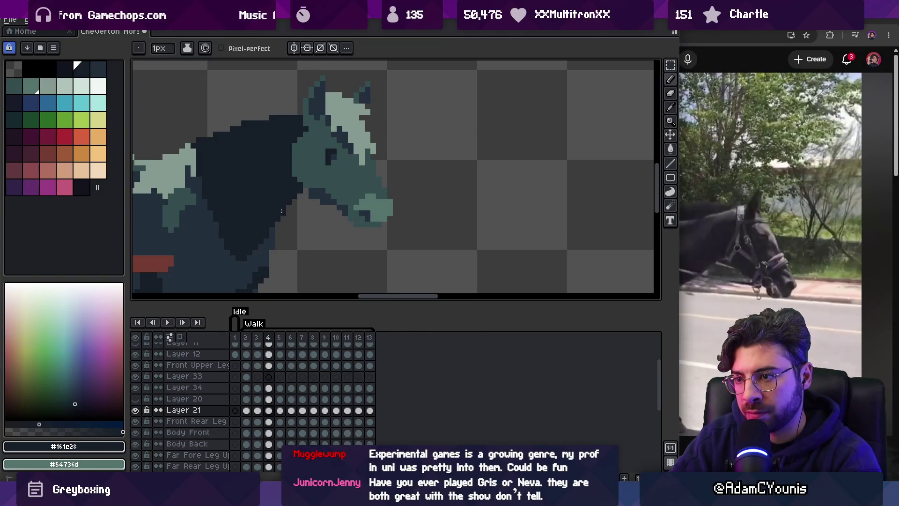
key(period)
key(period)
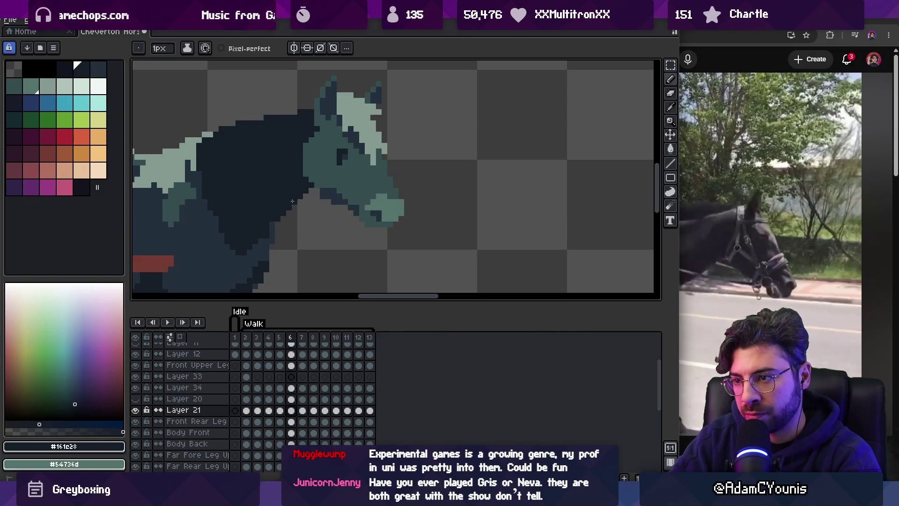
key(period)
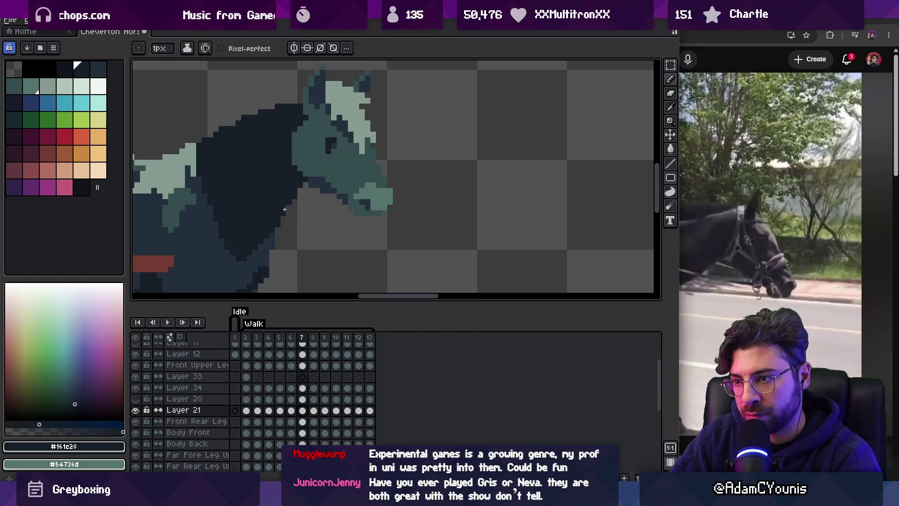
key(period)
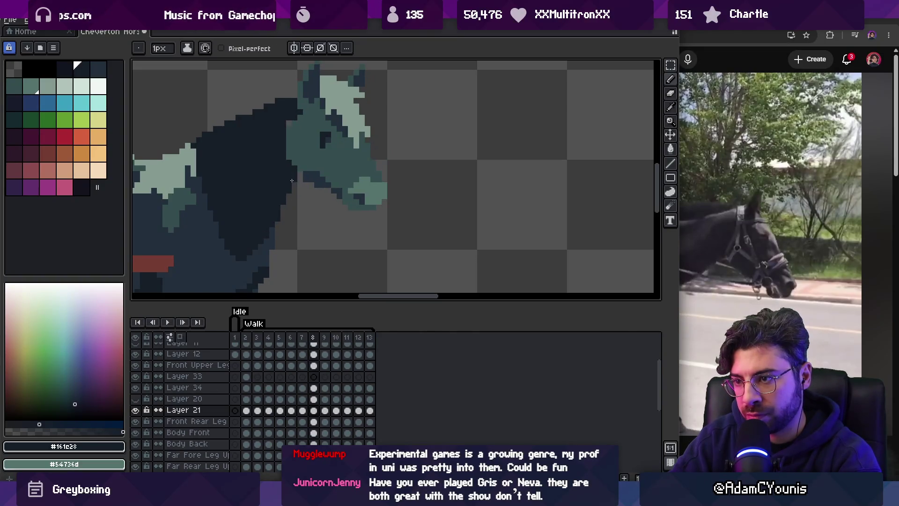
key(period)
key(period)
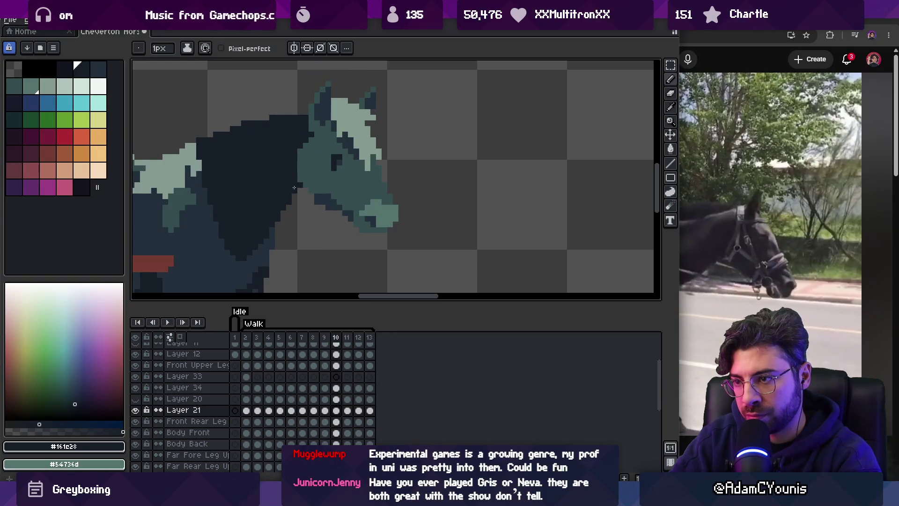
key(period)
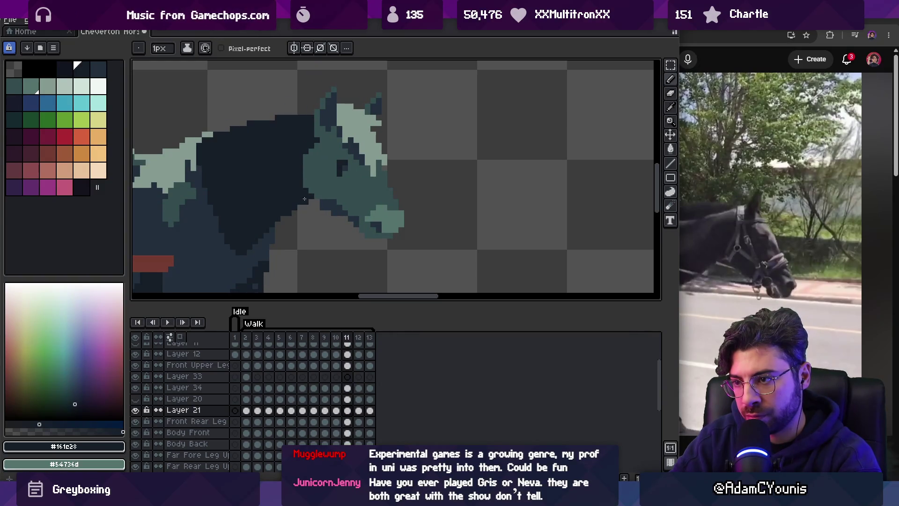
key(period)
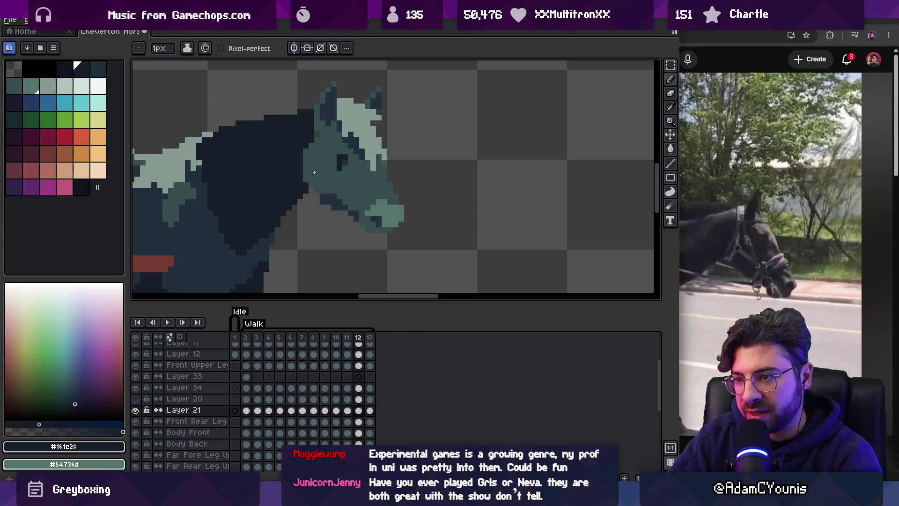
key(period)
Step between frames 10 and 13 touching up the neck.
key(comma)
key(period)
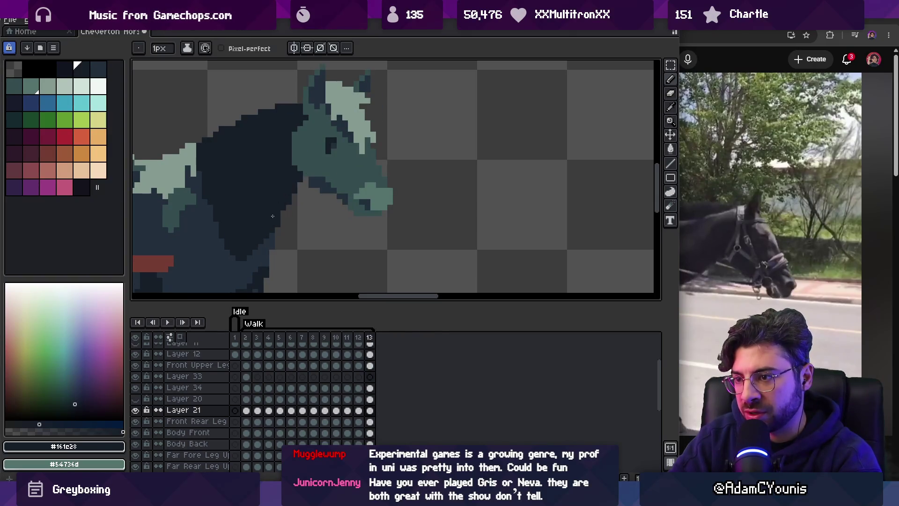
key(comma)
key(comma)
key(comma)
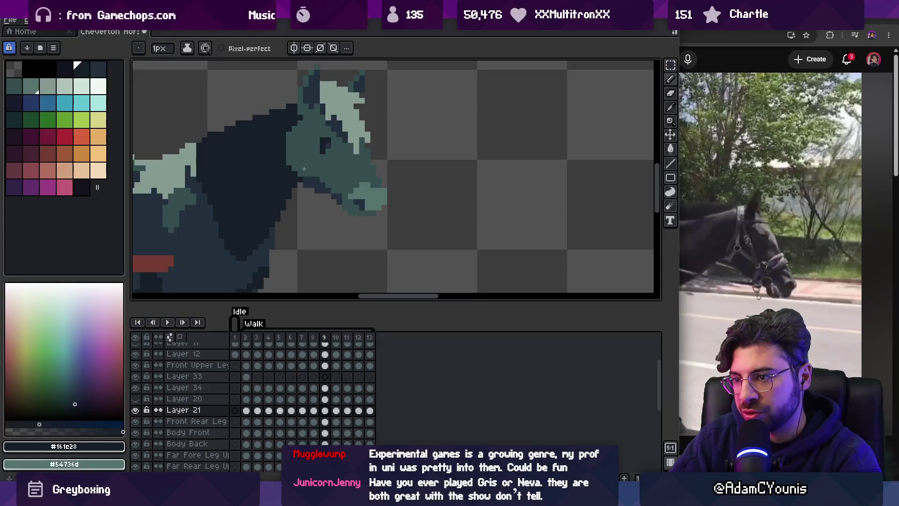
key(period)
key(comma)
key(period)
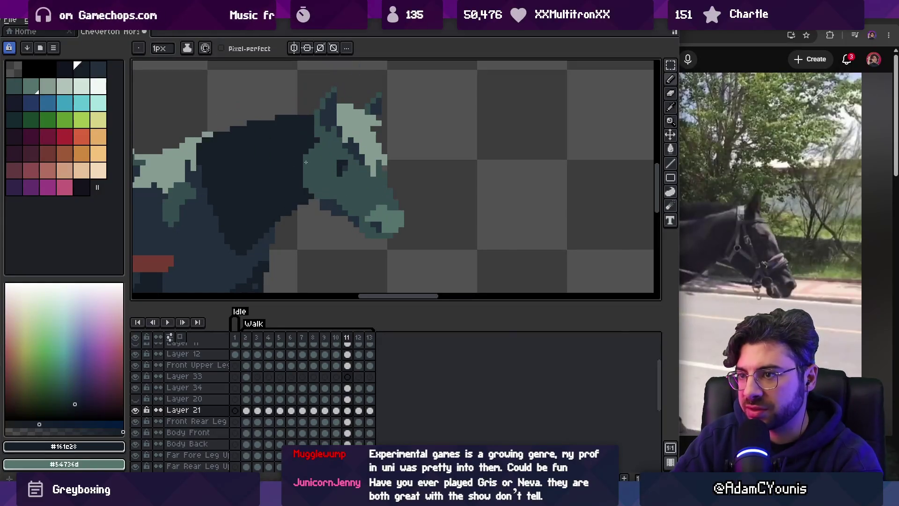
Flip between frames 10–12 comparing the neck, then play the walk to check it.
key(comma)
key(period)
key(comma)
key(period)
key(comma)
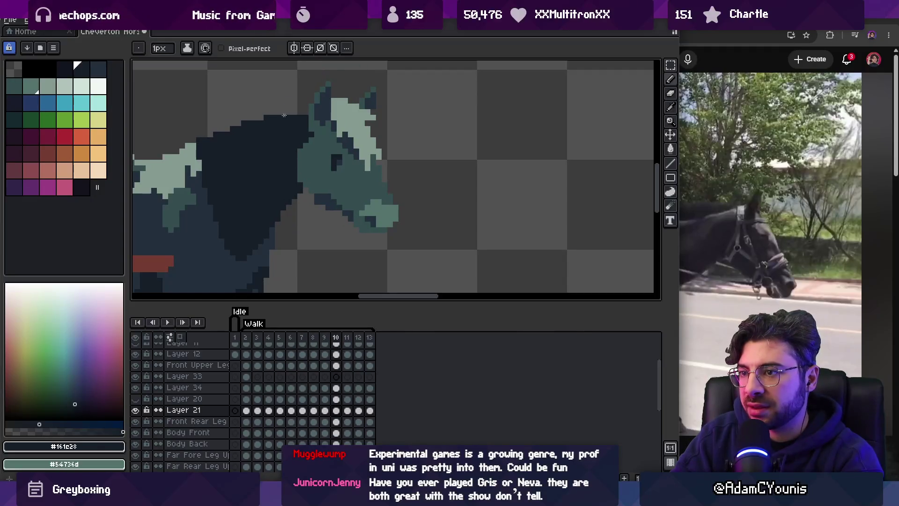
key(period)
key(comma)
key(period)
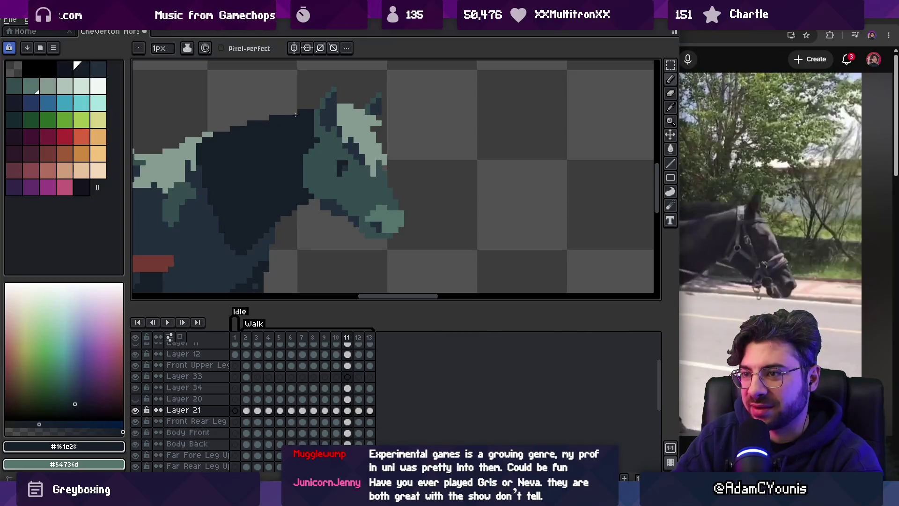
key(period)
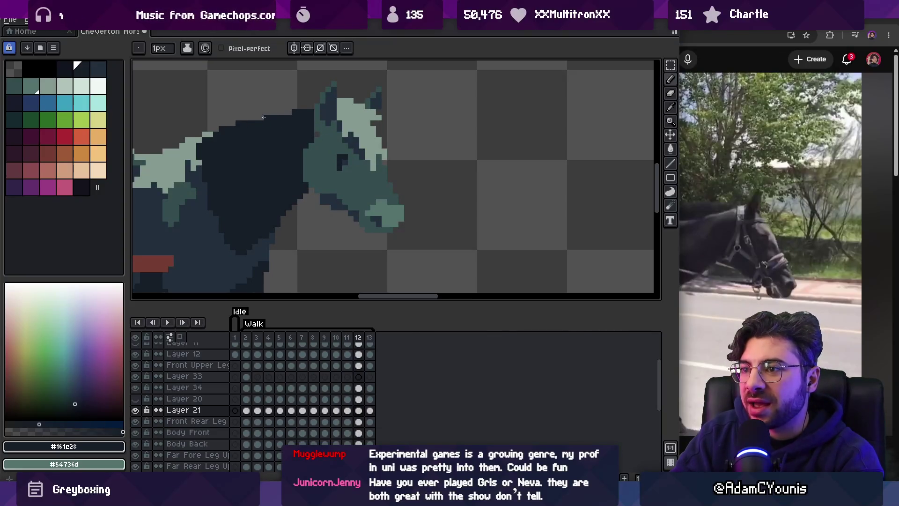
key(Return)
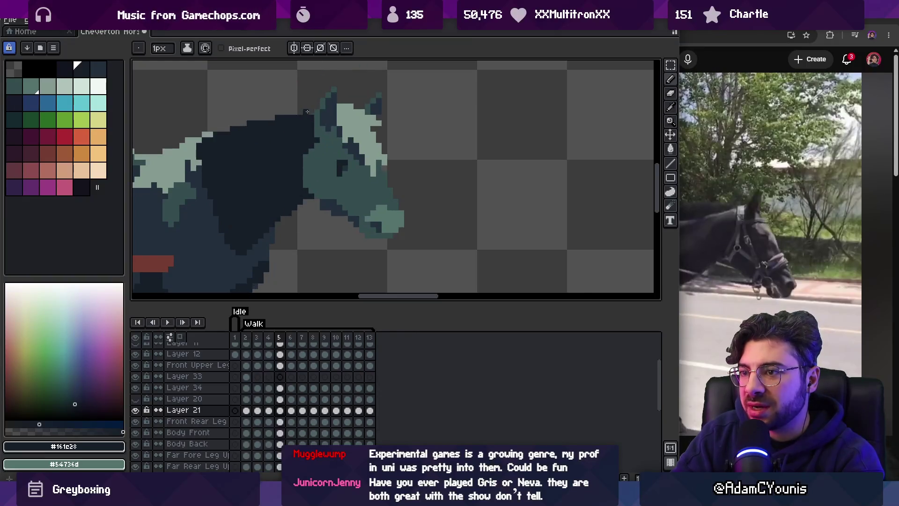
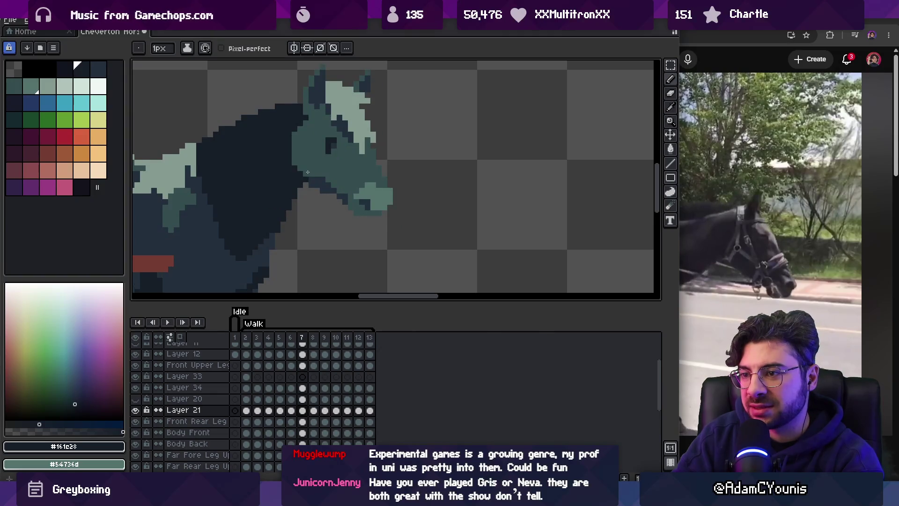
Flip back and forth between frames 6 and 7 to compare the horse's head poses, moving on to frame 8.
key(Left)
key(Right)
key(Left)
key(Right)
key(Left)
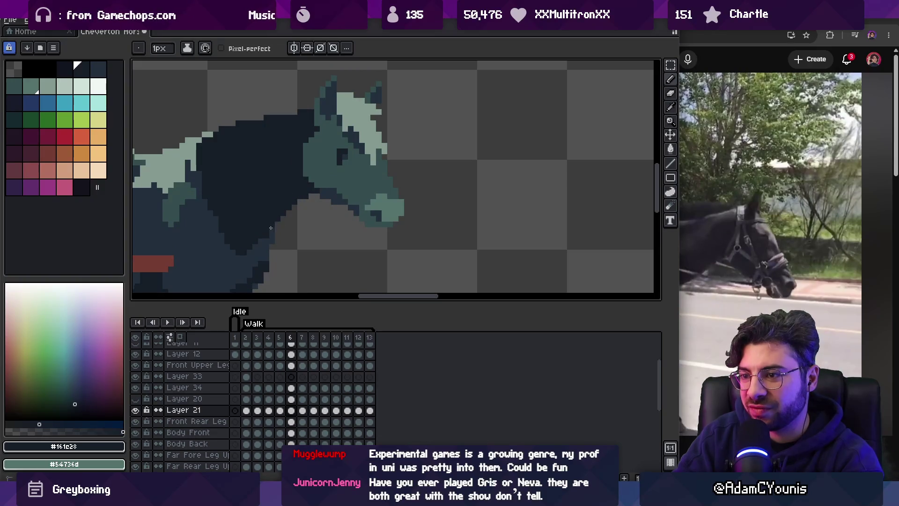
key(Right)
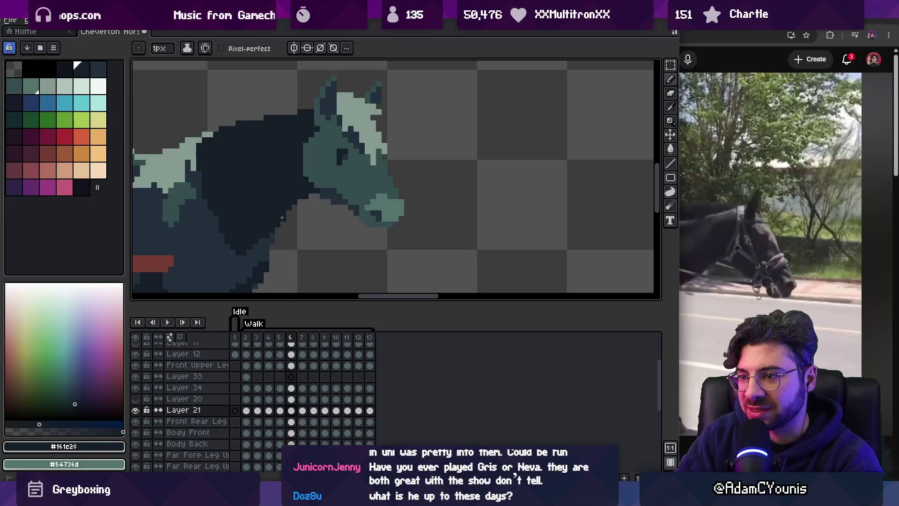
key(Right)
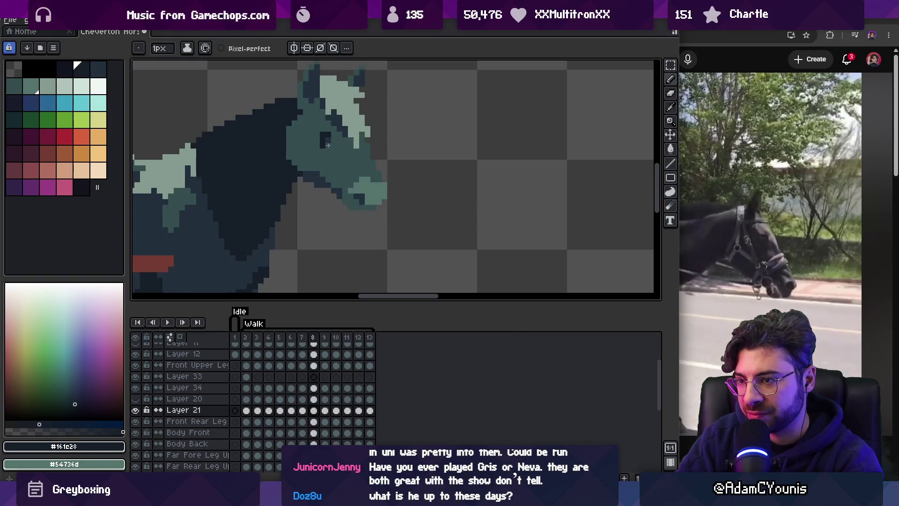
scroll(305, 190, down, 2)
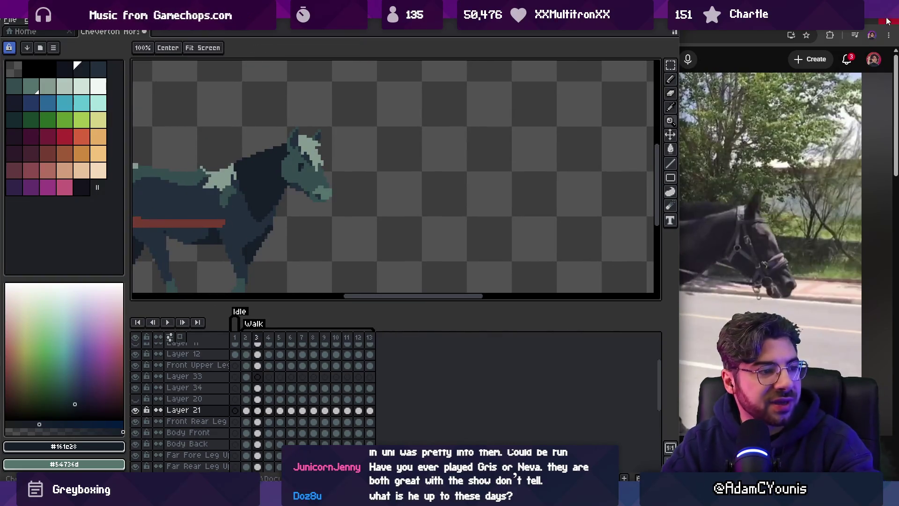
Zoom out and play the full horse-and-carriage walk cycle, then stop playback.
scroll(348, 137, down, 1)
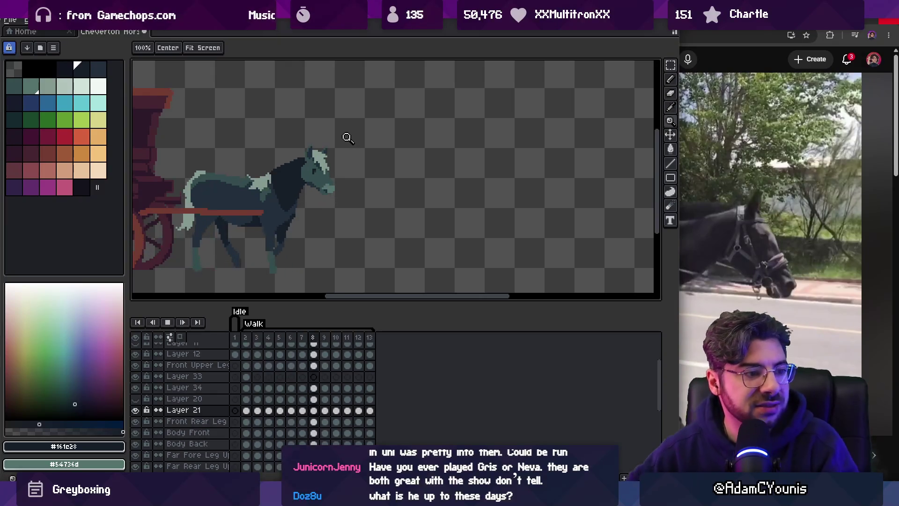
click(165, 319)
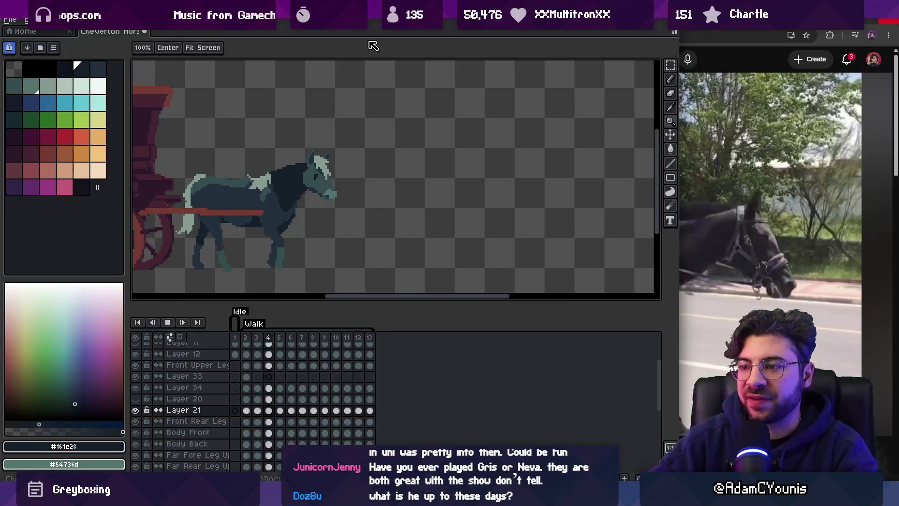
key(Return)
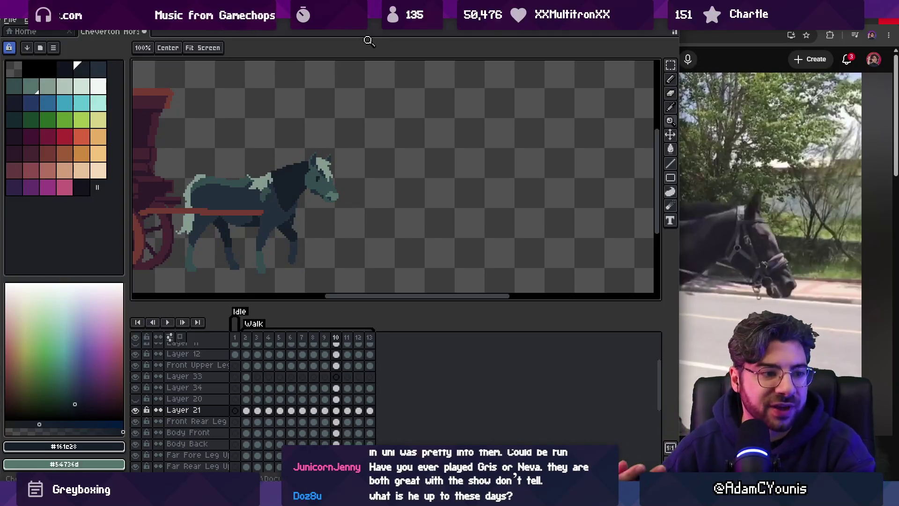
Pick the Body Front layer, advance to frame 13 and zoom back in on the horse.
click(288, 204)
key(v)
click(292, 215)
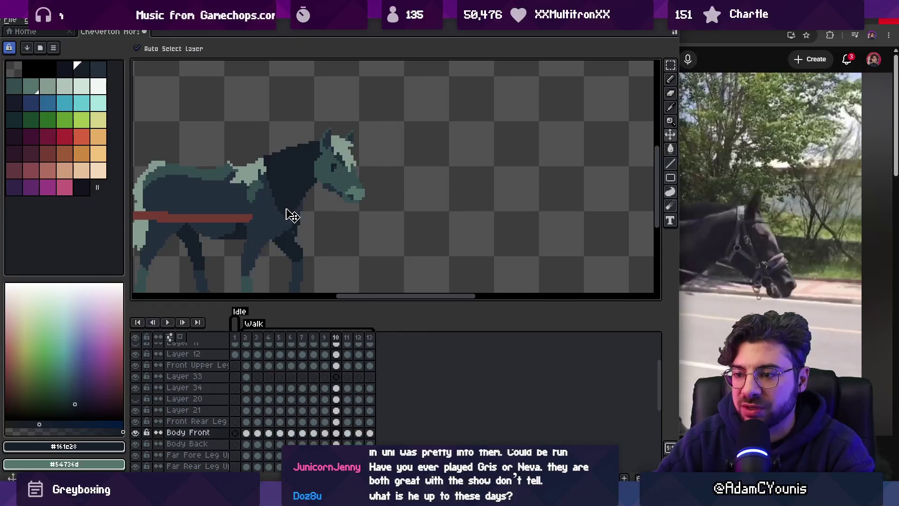
key(Right)
key(Right)
key(Right)
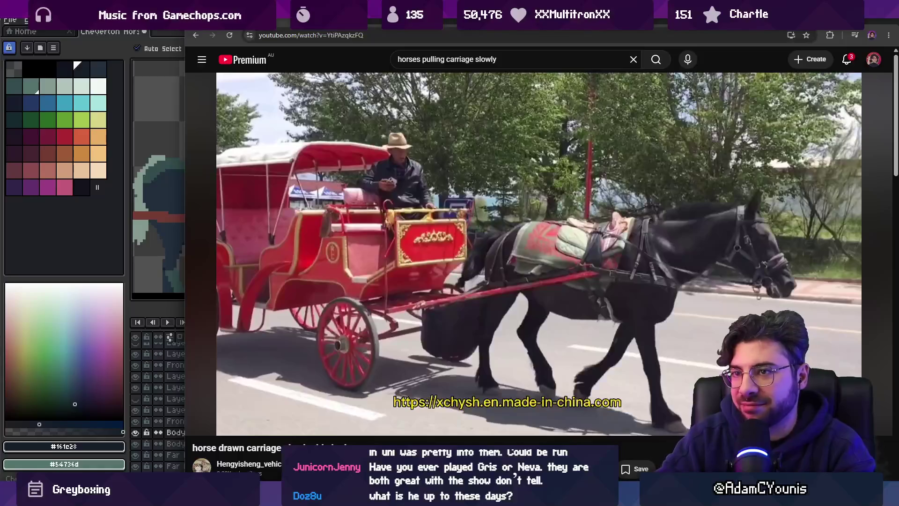
scroll(287, 185, up, 1)
scroll(299, 190, up, 1)
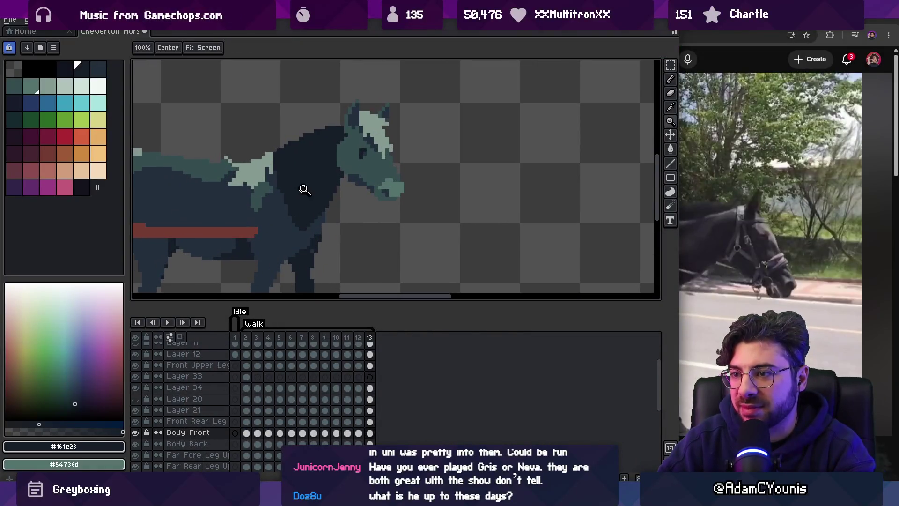
Replace colour #161c28 with #222f3d on Layer 21 across frames 2–13.
click(309, 190)
drag(370, 411, 247, 412)
key(shift+r)
click(283, 222)
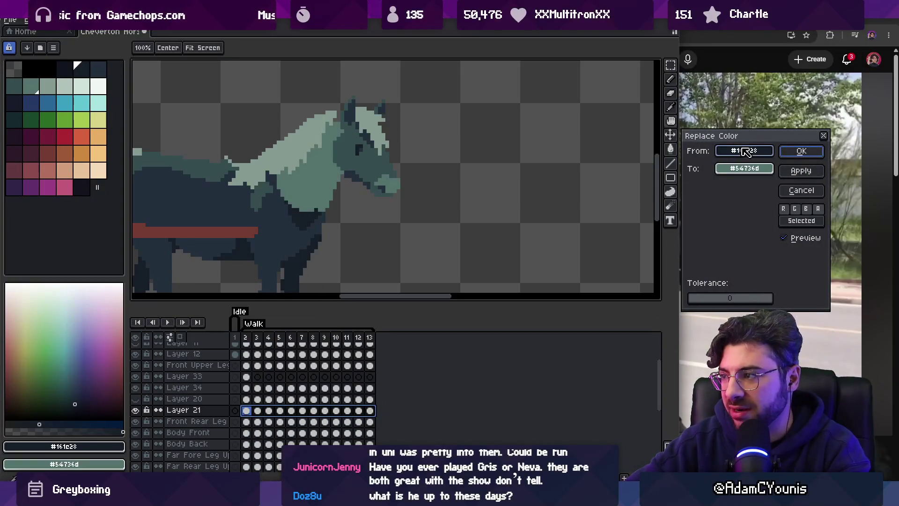
click(313, 224)
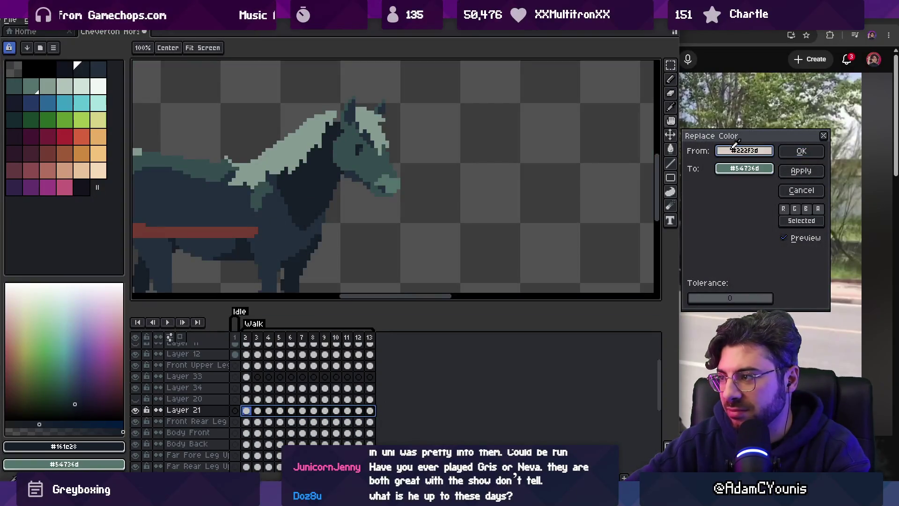
click(277, 227)
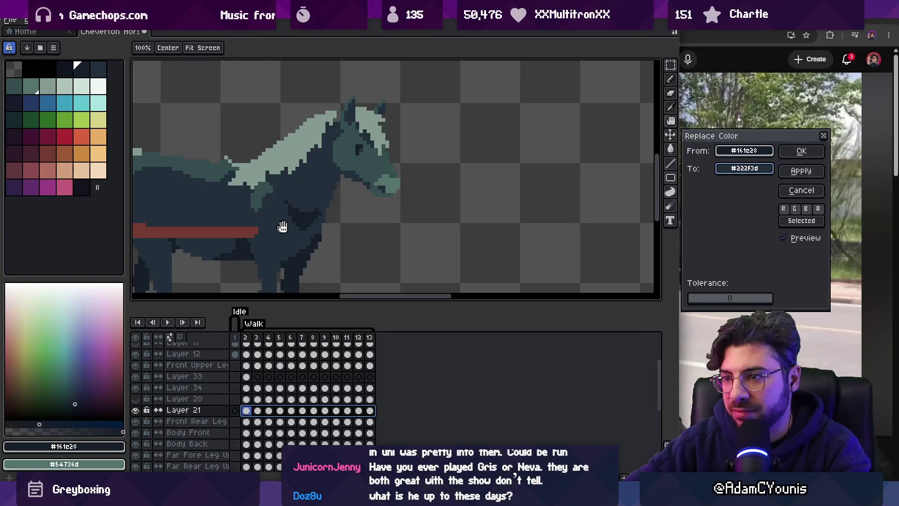
click(801, 152)
Play the animation to check the recolour, stopping on frame 5.
scroll(404, 171, down, 2)
key(space)
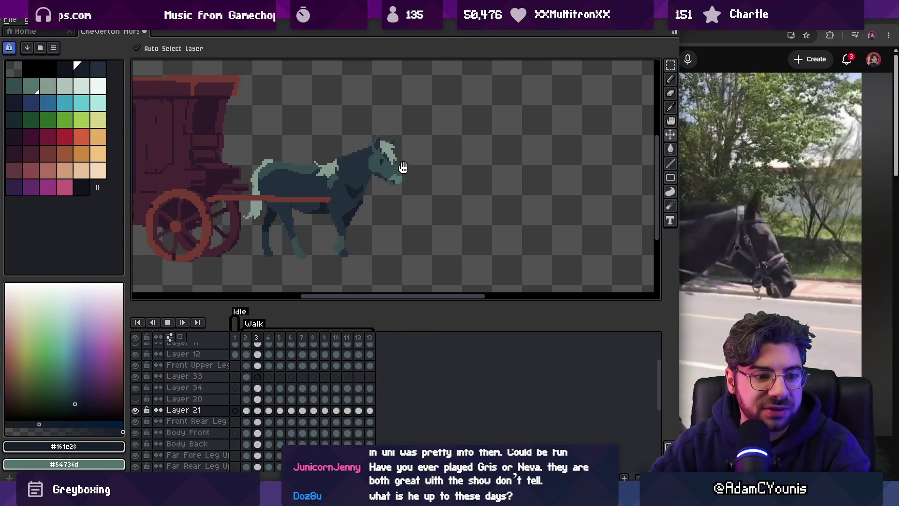
key(space)
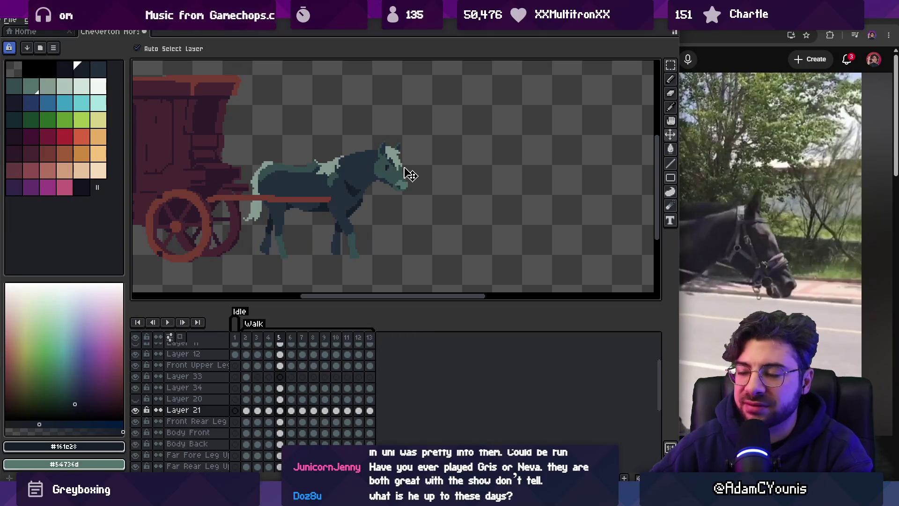
scroll(360, 192, up, 2)
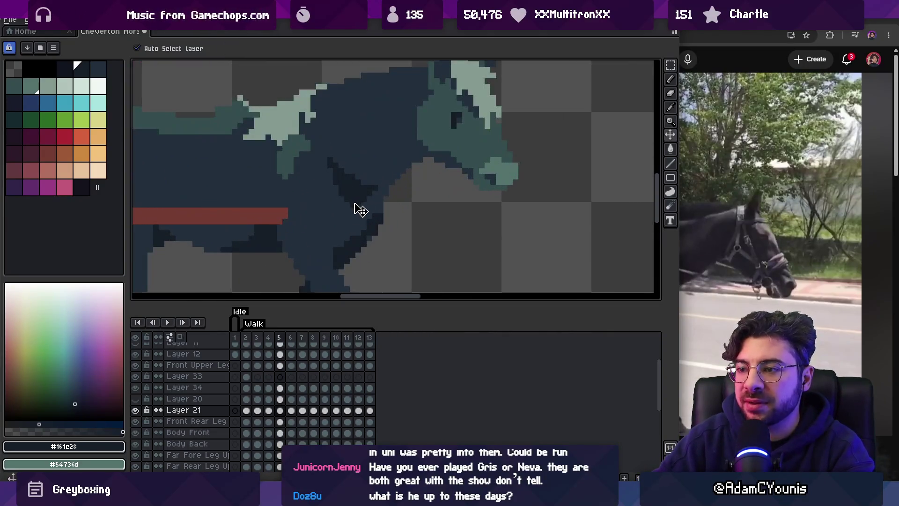
Move Layer 21 below Body Front in the horse's layer stack.
click(359, 209)
click(372, 179)
click(214, 411)
drag(217, 440, 217, 438)
Replay the animation to check the new layer order, stopping on frame 6.
key(z)
scroll(340, 195, down, 3)
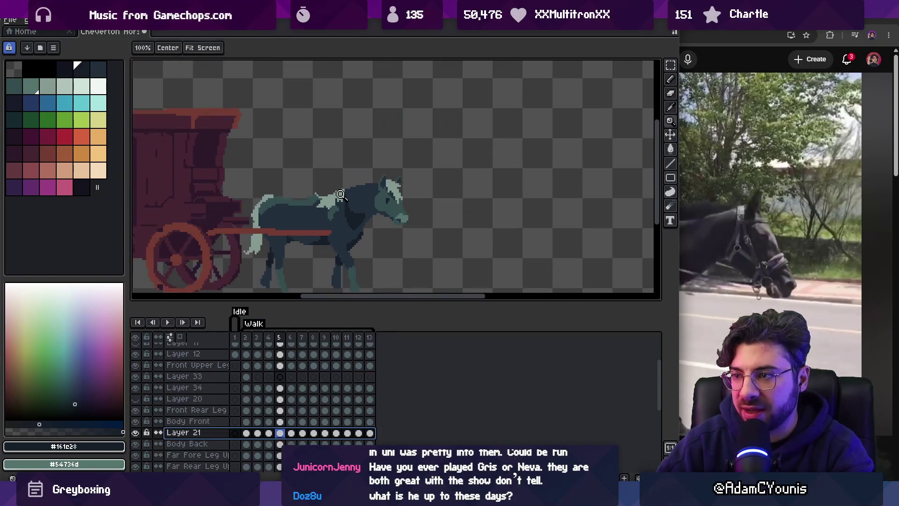
key(Return)
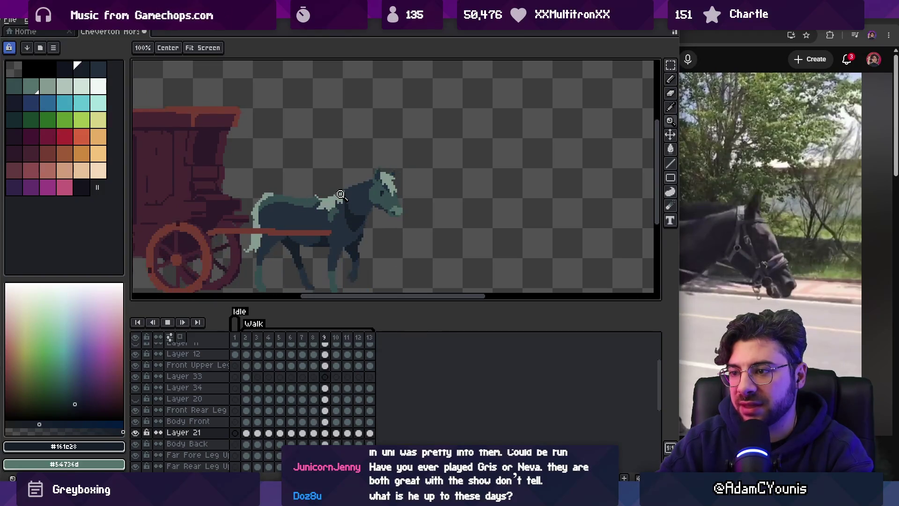
key(Return)
scroll(362, 247, up, 2)
key(b)
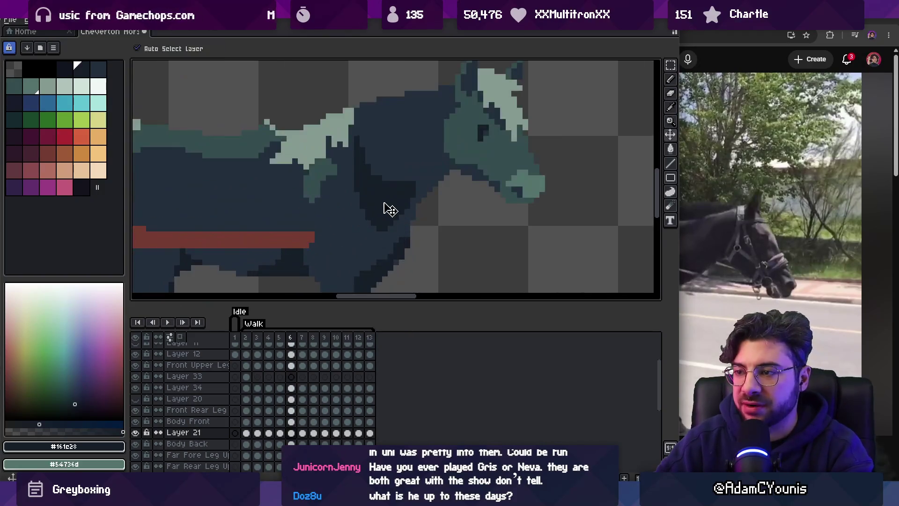
ctrl+click(396, 156)
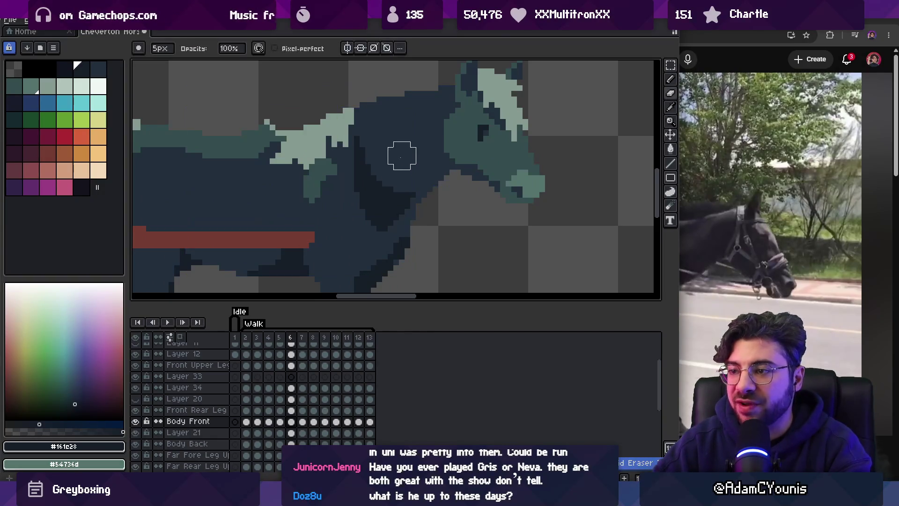
Compare the neck and head poses of frames 6 and 7, then move to frame 8.
key(ctrl)
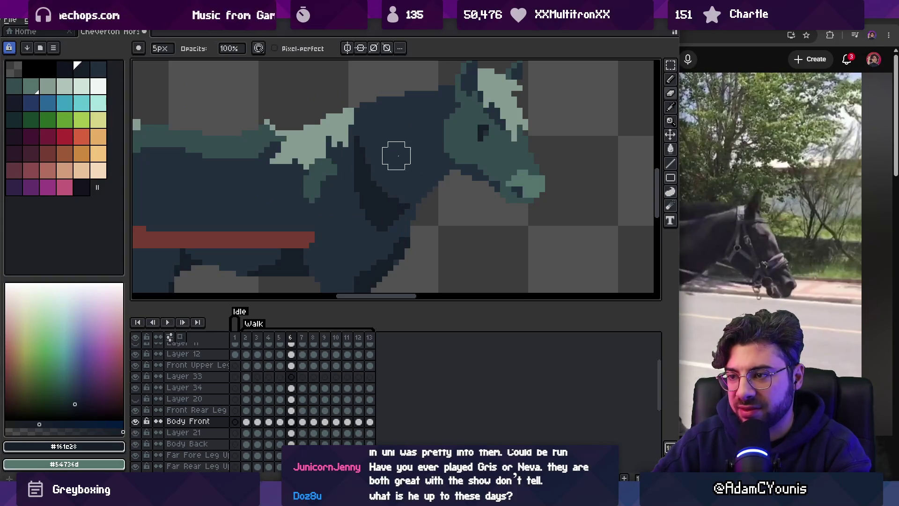
key(Right)
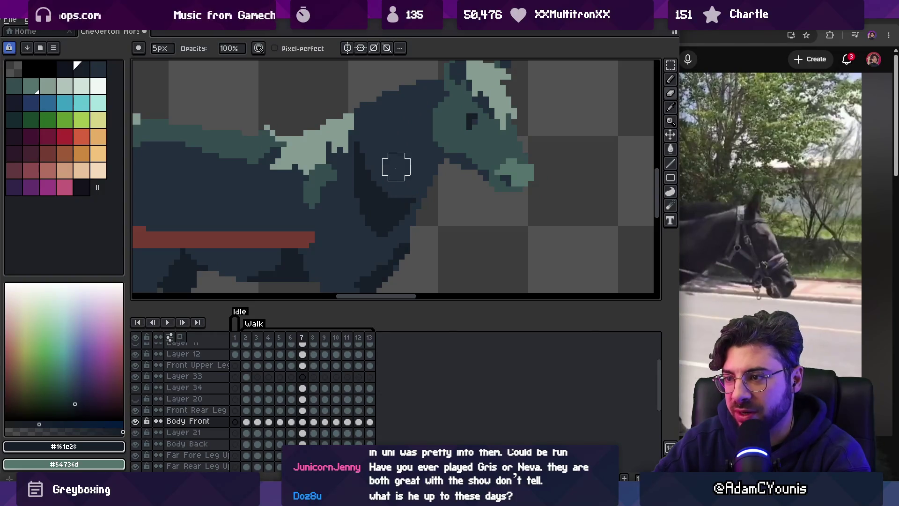
key(Left)
key(Right)
key(Left)
key(Right)
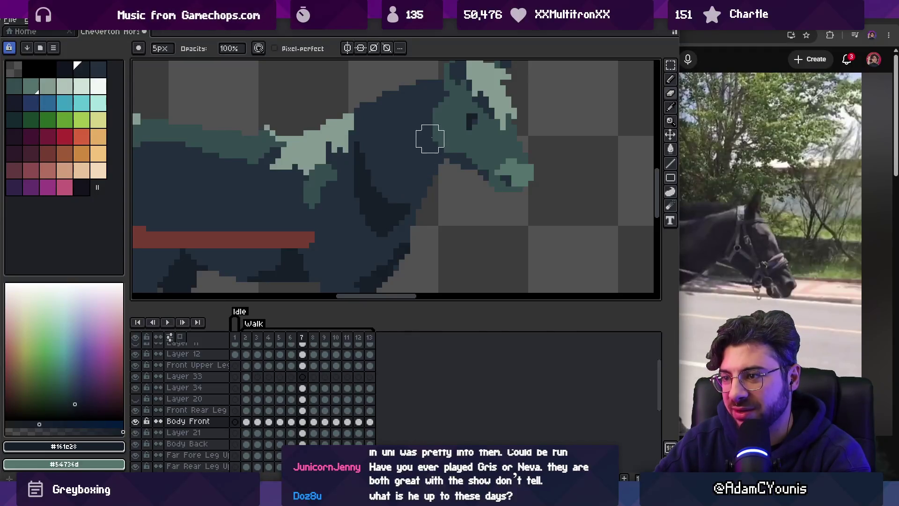
key(Right)
key(Left)
key(Right)
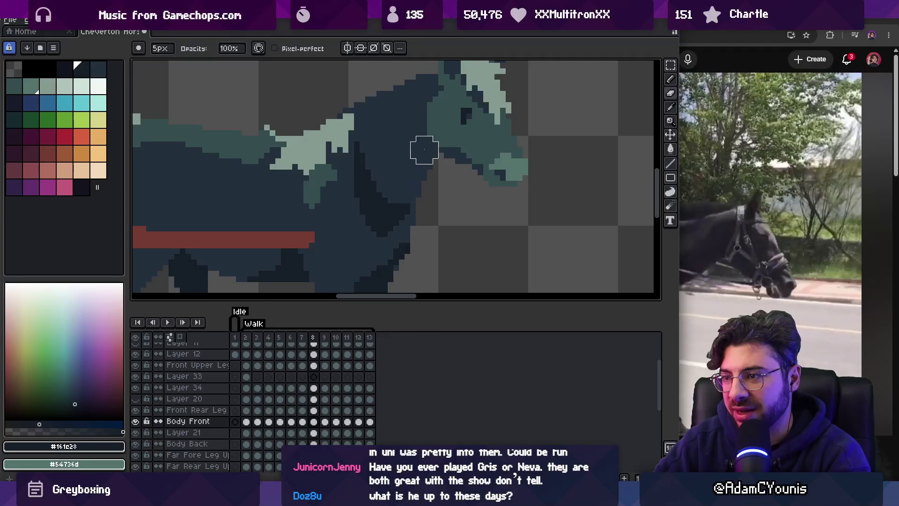
Step through frames 9, 10, 11 and 12, flipping back to check each pose.
key(Right)
key(Left)
key(Right)
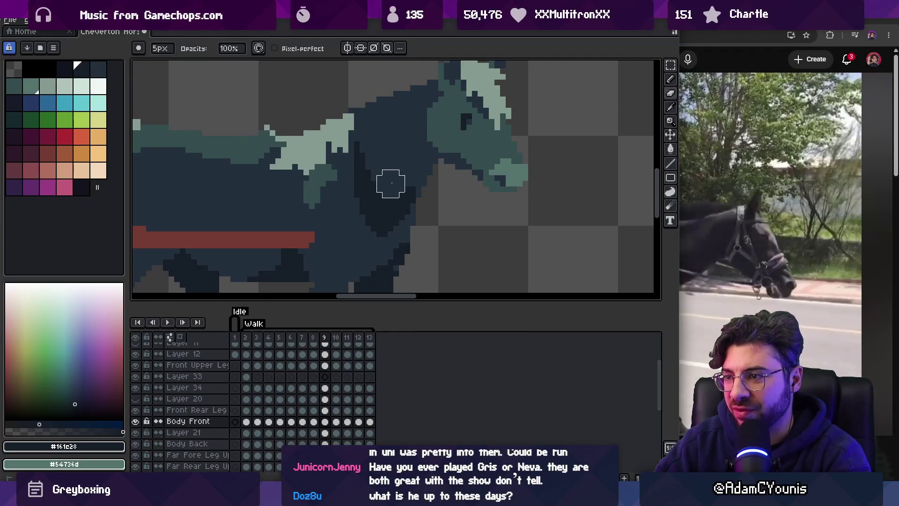
key(Right)
key(Left)
key(Right)
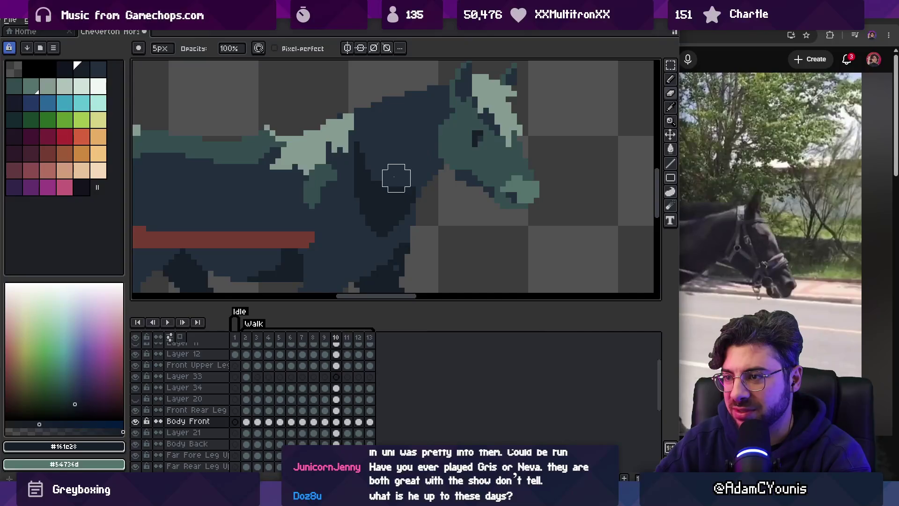
key(Right)
key(Left)
key(Right)
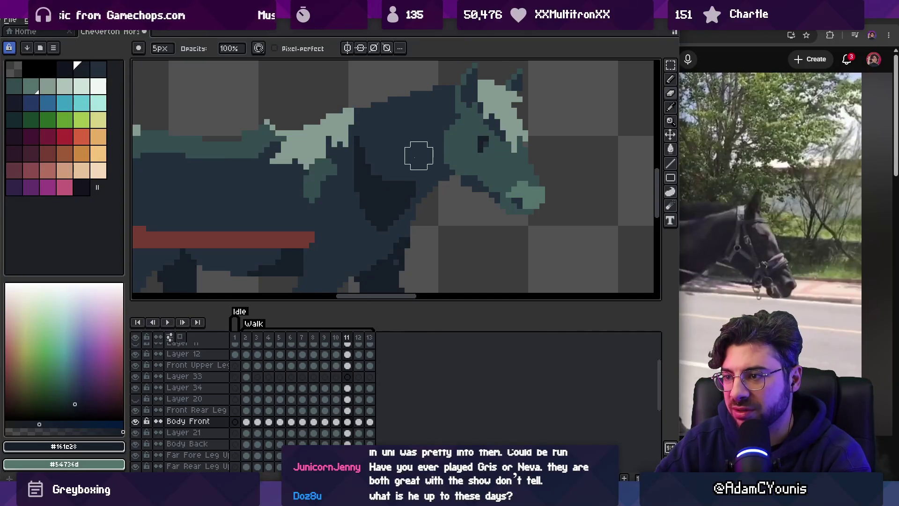
key(Right)
key(Left)
key(Right)
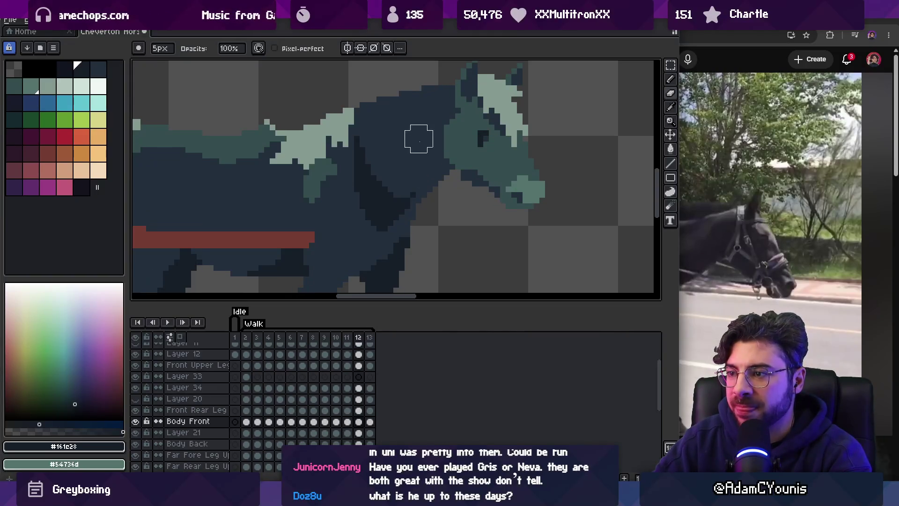
Compare frame 11 with its neighbours, then advance to frame 13.
key(Left)
key(Left)
key(Right)
key(Right)
key(Left)
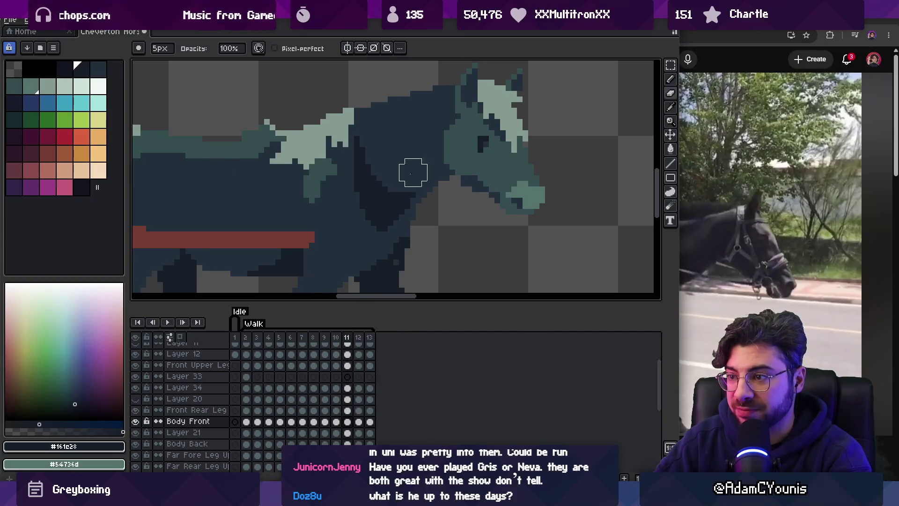
key(Right)
key(Left)
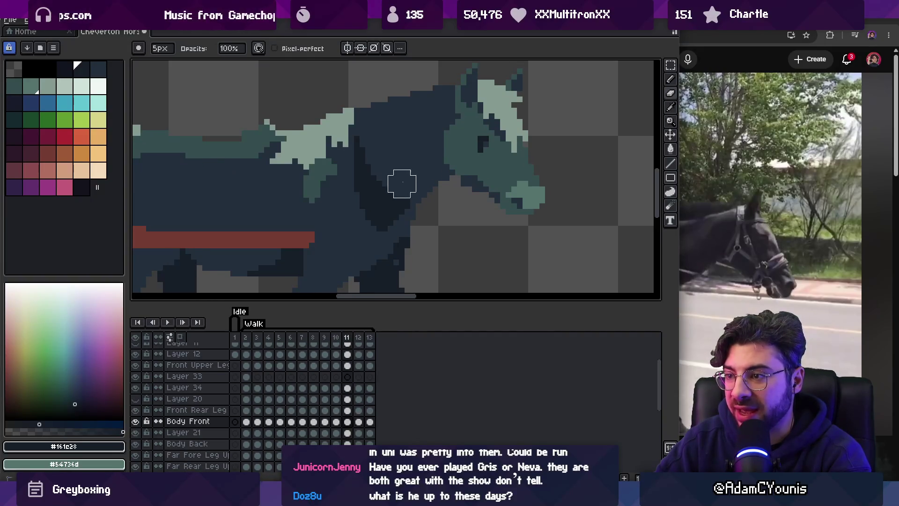
key(Right)
key(Right)
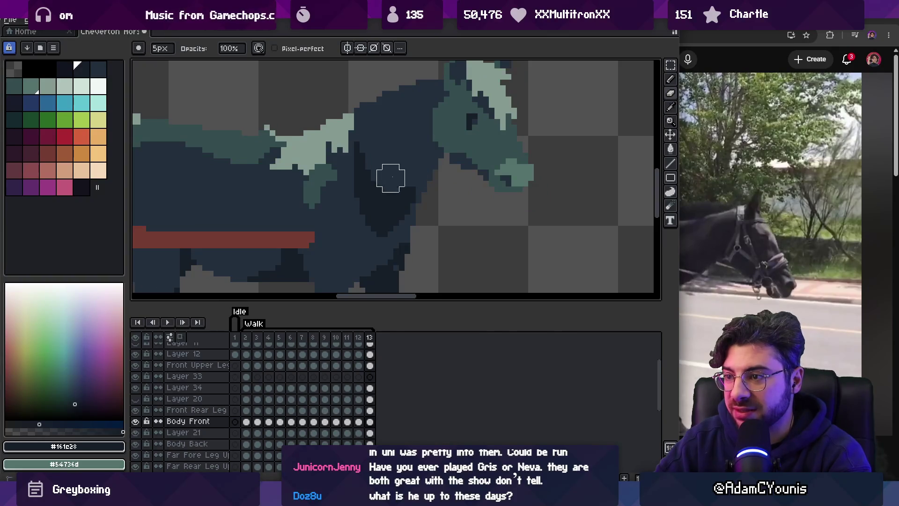
key(Right)
key(Right)
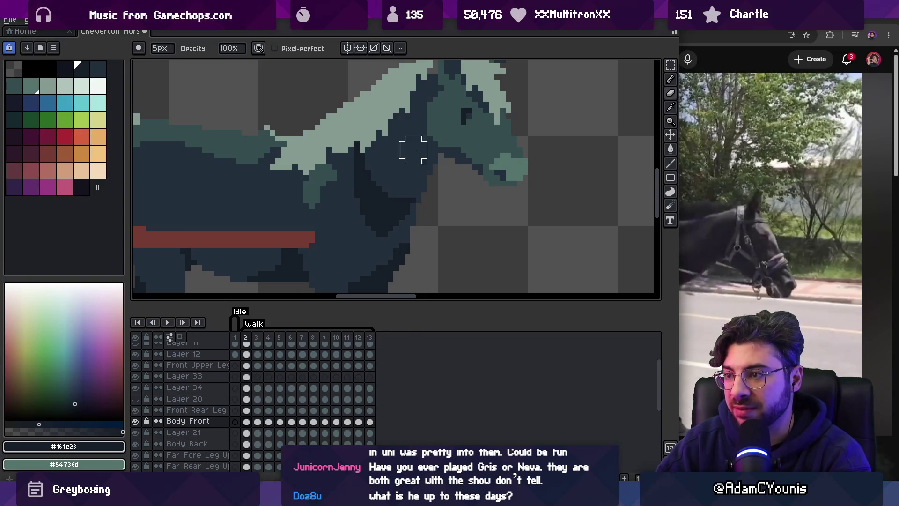
Step through frames 3–5, then zoom out and play the whole walk cycle.
key(Right)
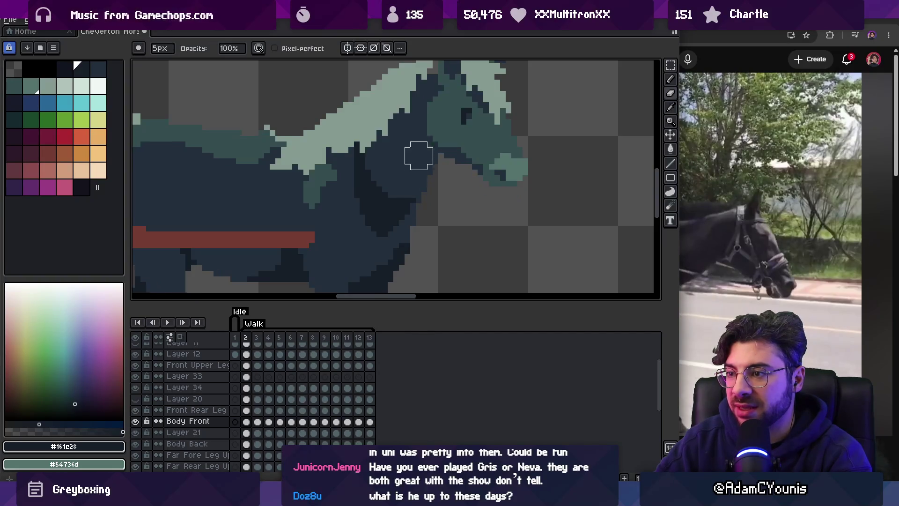
key(Right)
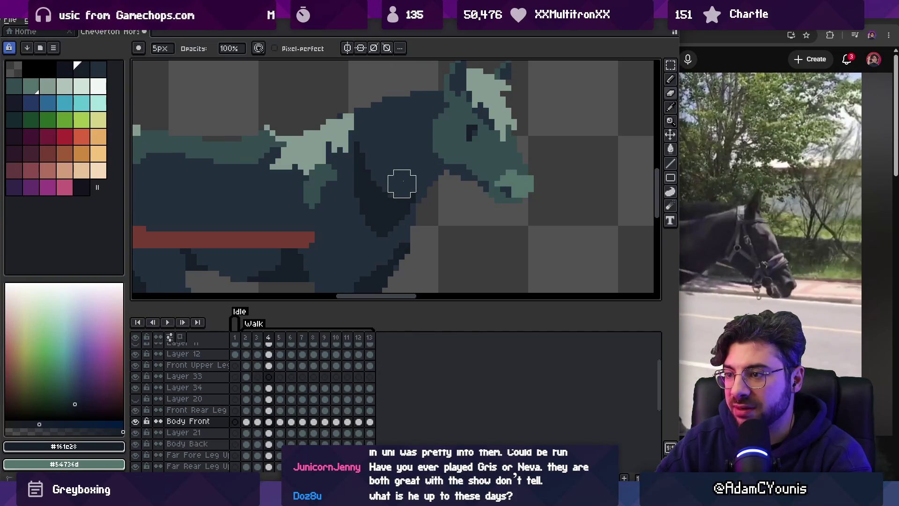
key(Right)
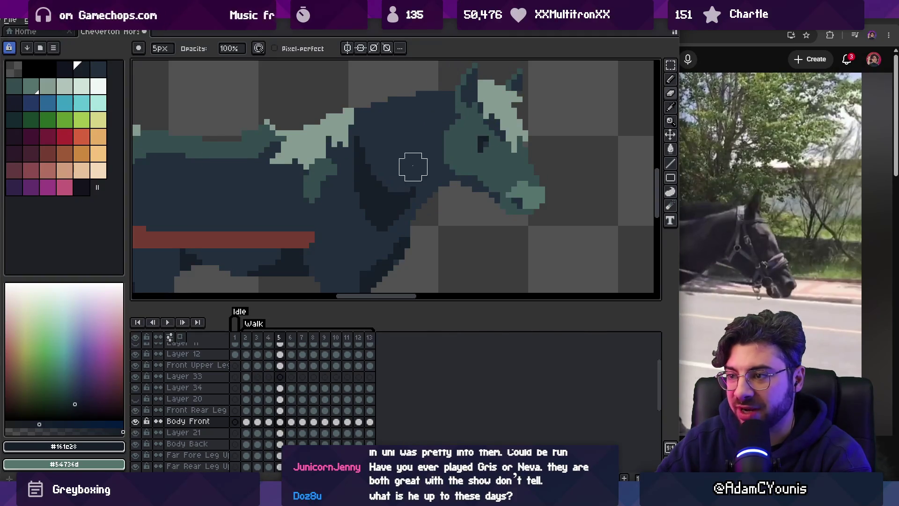
key(z)
scroll(387, 143, down, 3)
key(Return)
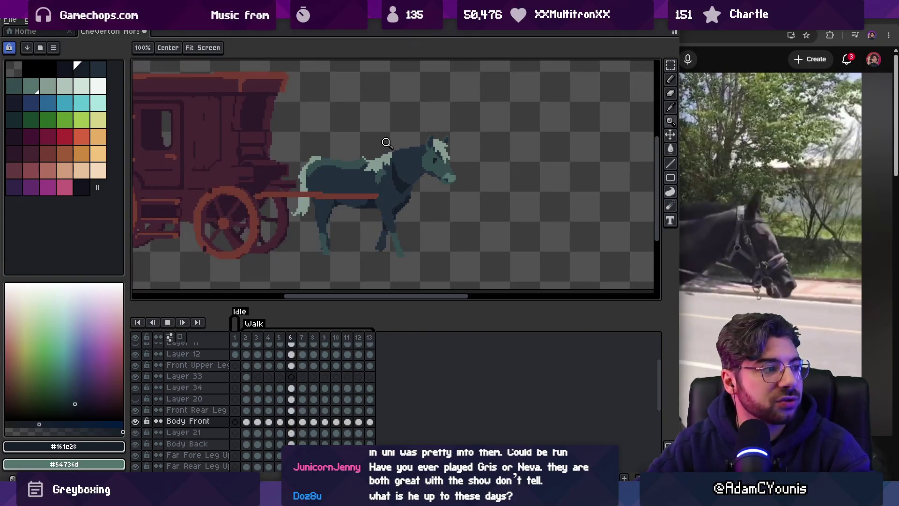
scroll(387, 142, down, 2)
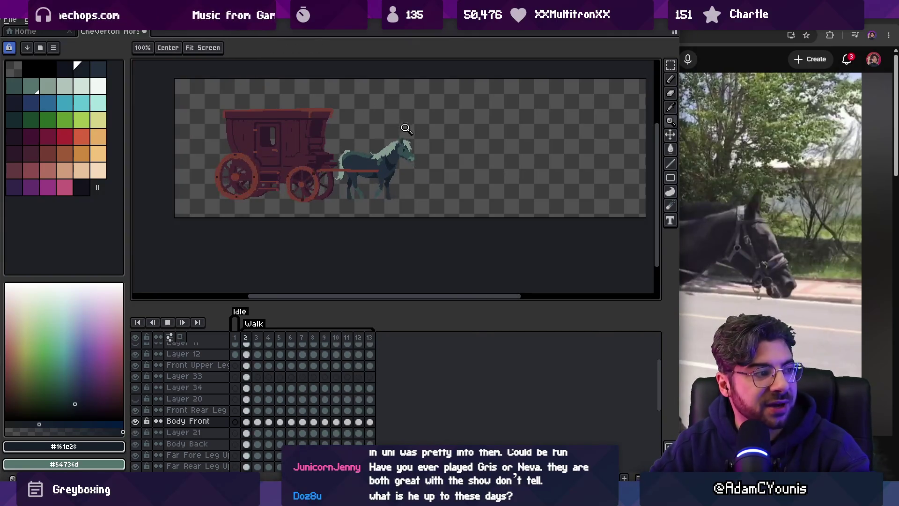
scroll(405, 126, up, 1)
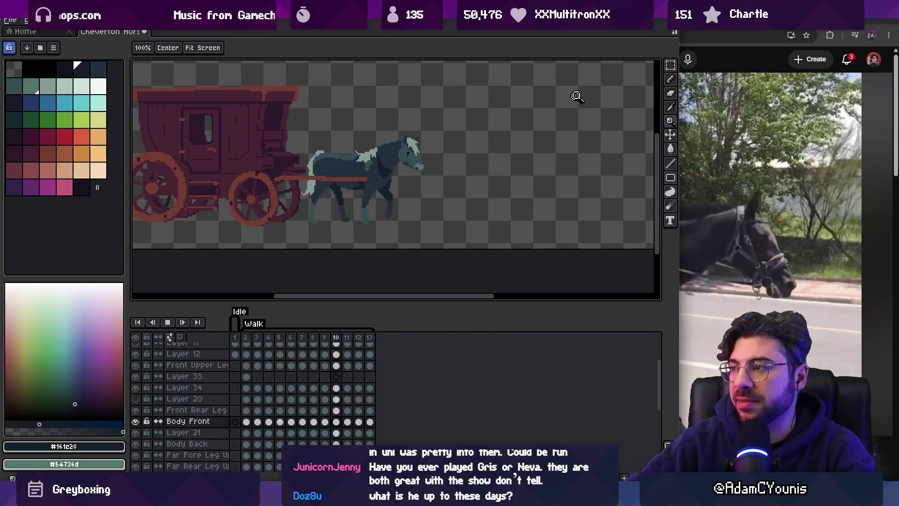
Briefly play and pause the horse-carriage reference video, then return to Aseprite.
key(alt+Tab)
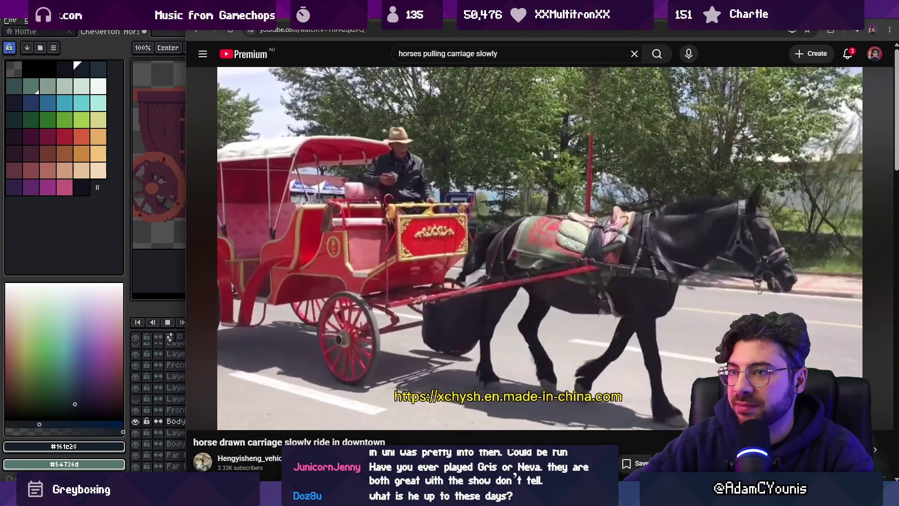
key(alt+Tab)
key(alt+Tab)
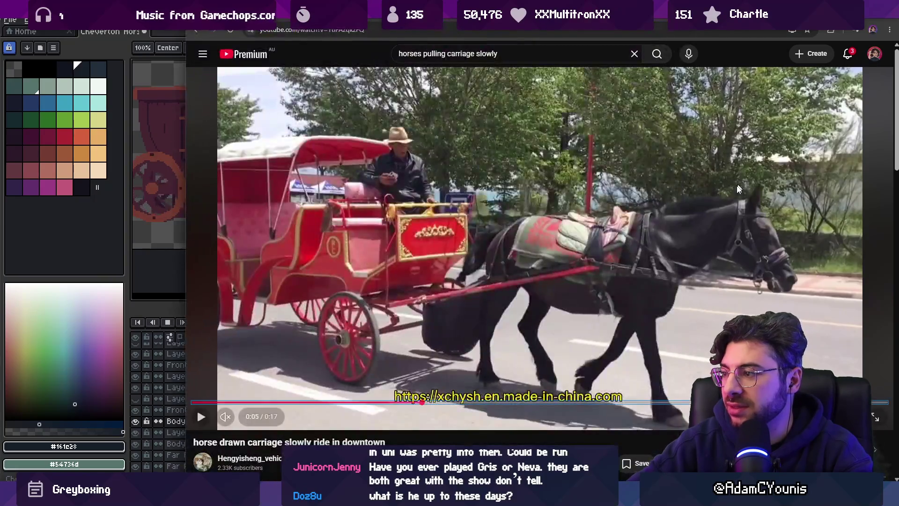
click(649, 172)
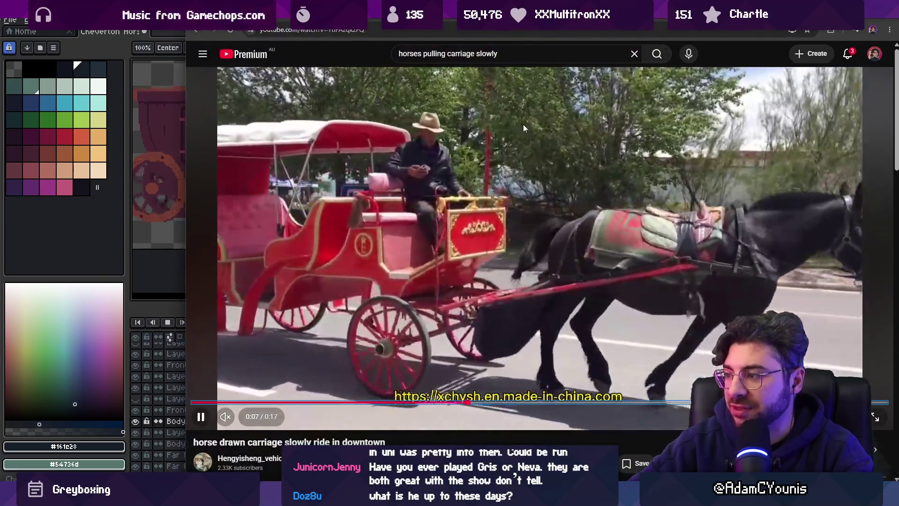
click(523, 124)
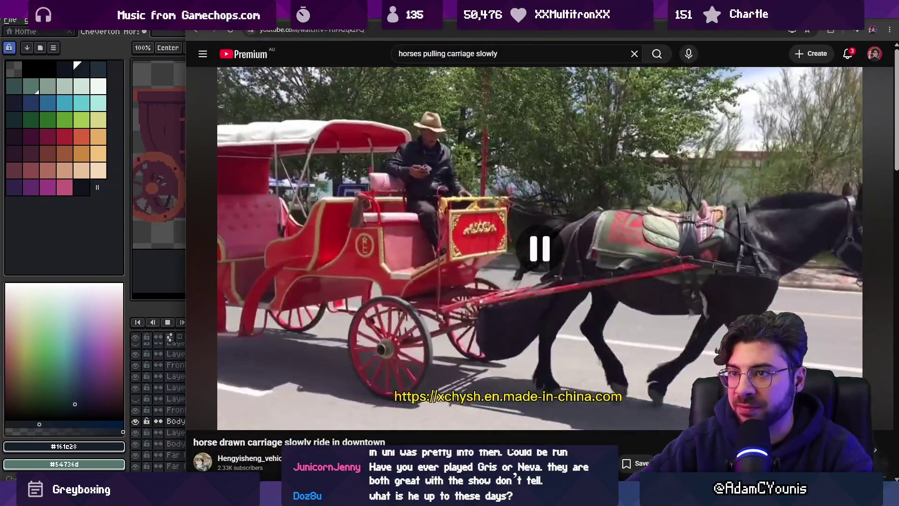
key(alt+Tab)
scroll(389, 163, up, 2)
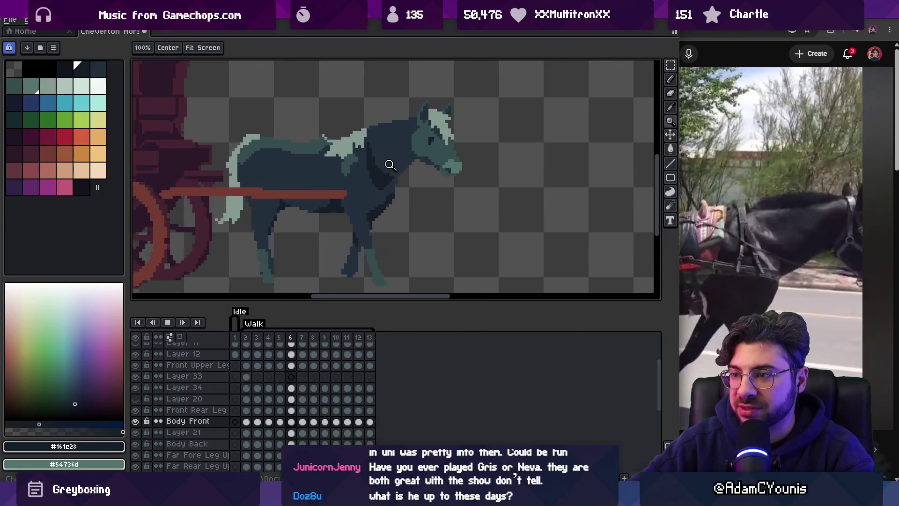
Stop playback on frame 9 and nudge the horse's body cel up slightly.
scroll(390, 165, up, 1)
key(Return)
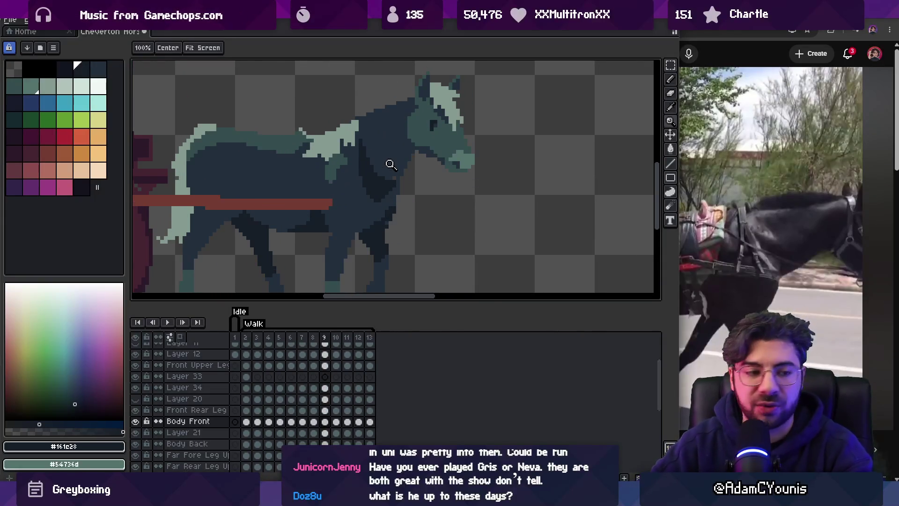
key(v)
drag(369, 215, 369, 214)
Sample the neck colour #222f3d and compare frame 9 against frame 10.
key(i)
click(365, 194)
key(b)
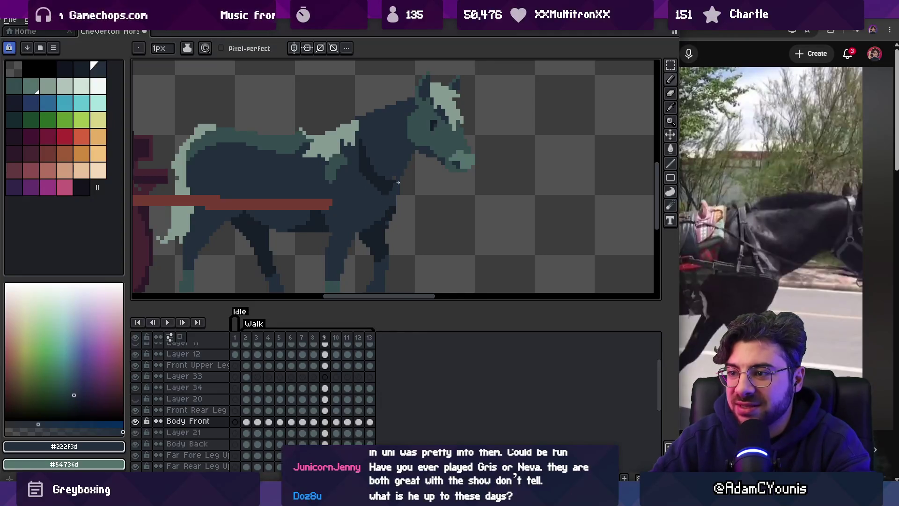
key(z)
scroll(412, 167, down, 3)
scroll(411, 167, up, 2)
key(period)
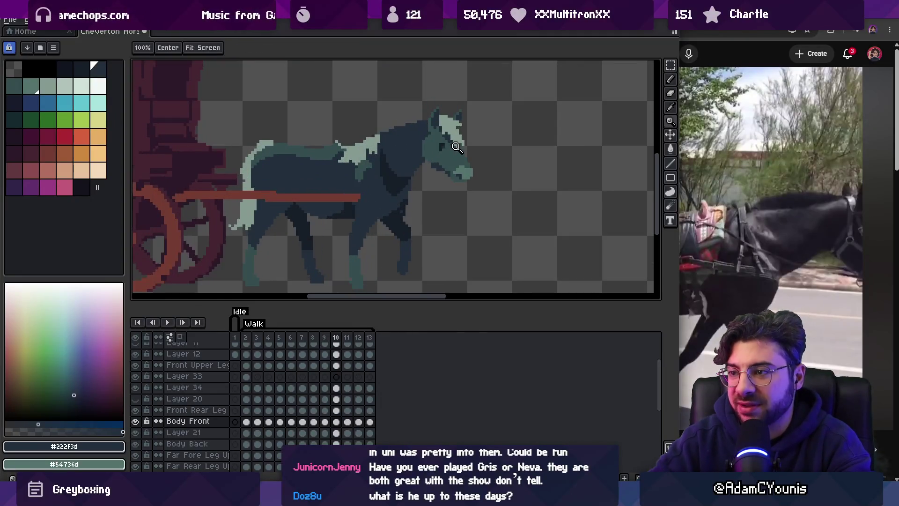
key(comma)
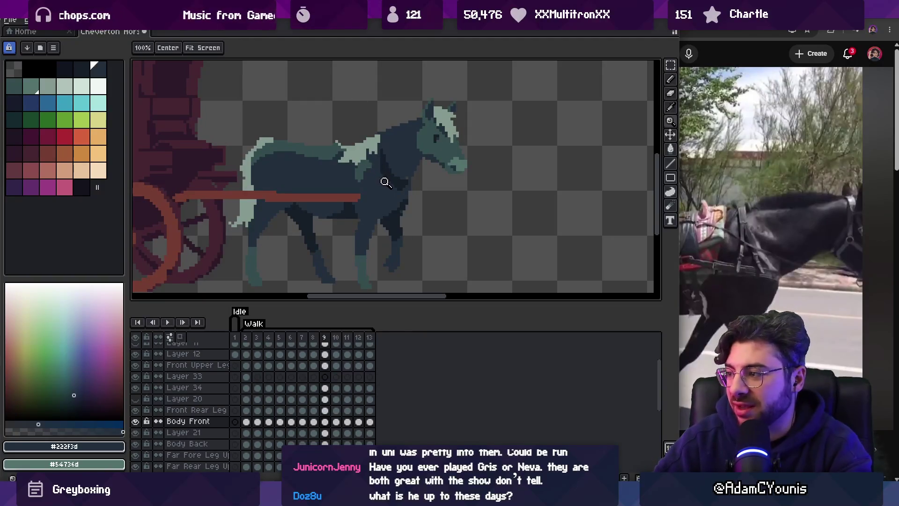
Zoom in on the neck and redraw its dark shading lines with the 1px pencil.
click(398, 171)
key(w)
key(v)
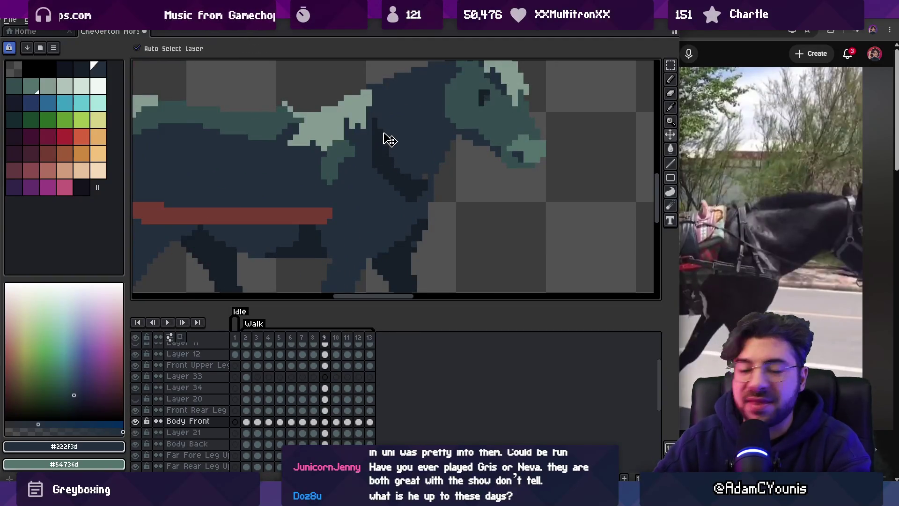
key(g)
key(b)
key(z)
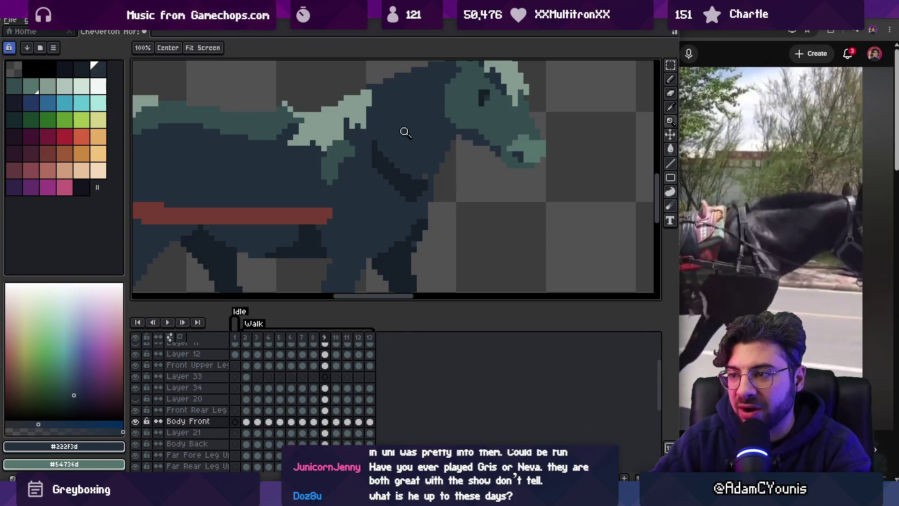
scroll(422, 112, down, 5)
scroll(406, 134, up, 3)
key(b)
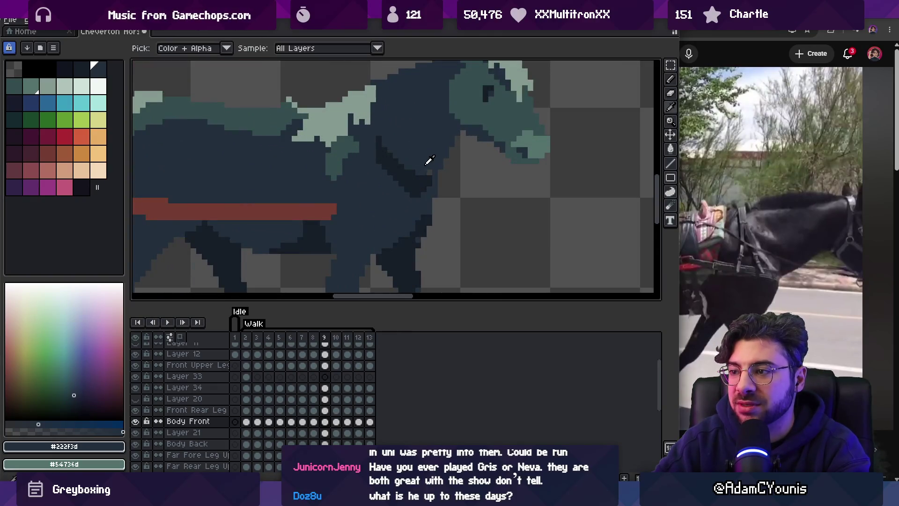
key(alt+Down)
ctrl+click(395, 174)
alt+click(395, 175)
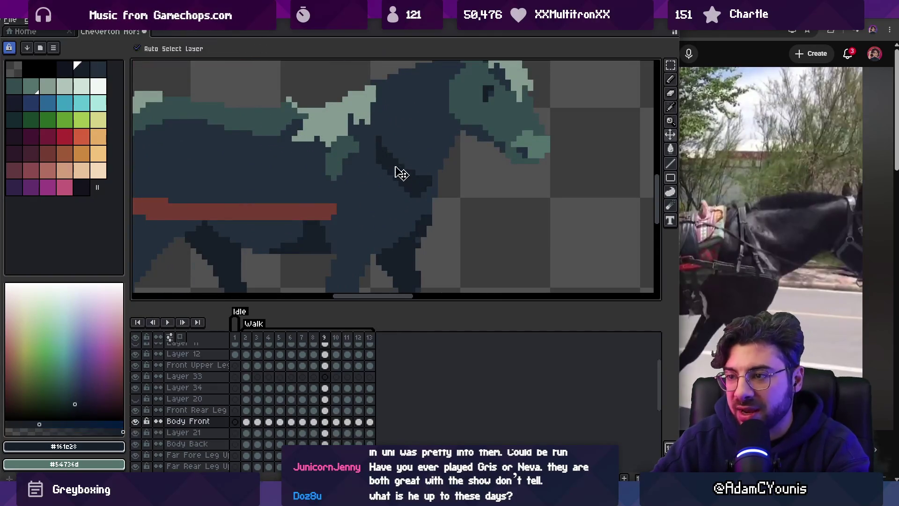
key(z)
scroll(400, 143, down, 3)
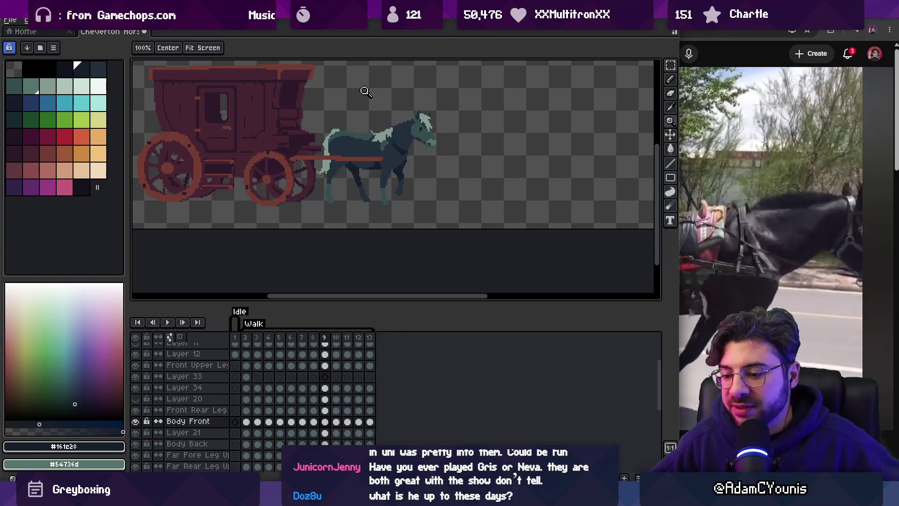
Play the walk, then select frames 2–5 on Layer 34 with #222f3d as the colour.
key(Return)
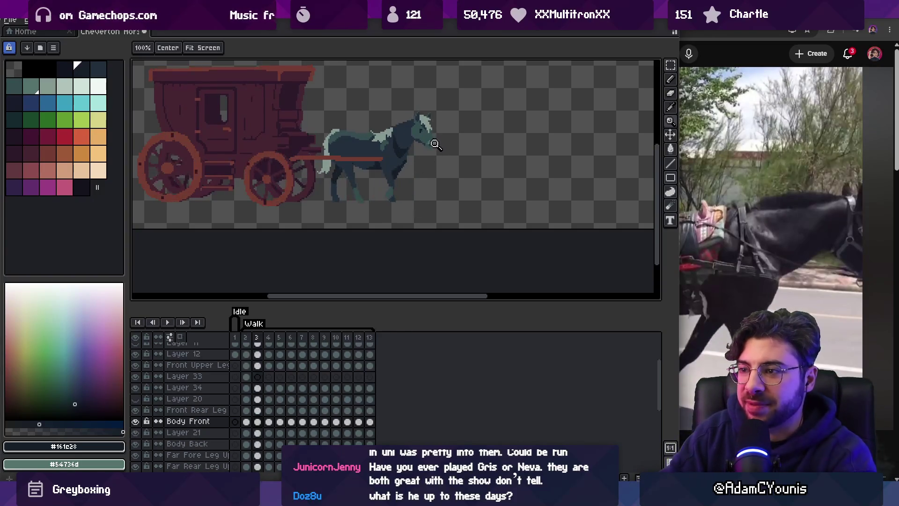
scroll(417, 193, down, 3)
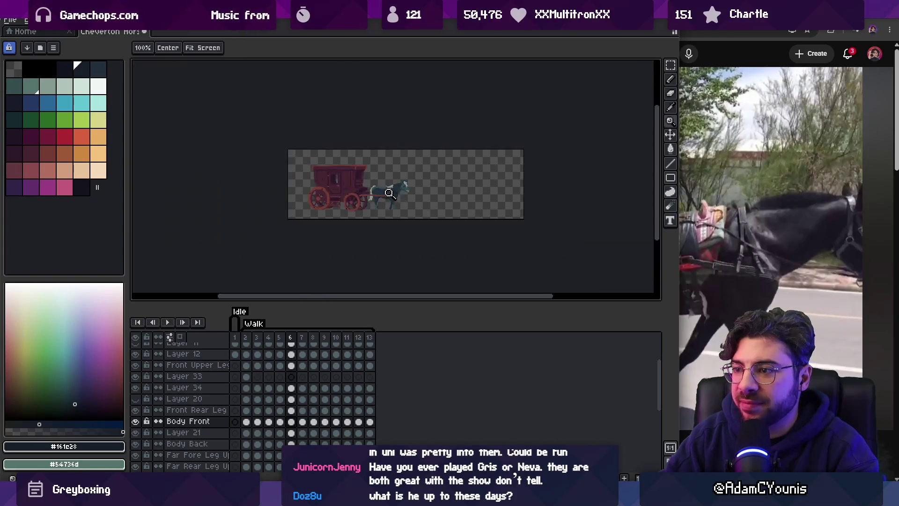
scroll(407, 193, up, 3)
drag(247, 345, 339, 339)
scroll(407, 203, up, 4)
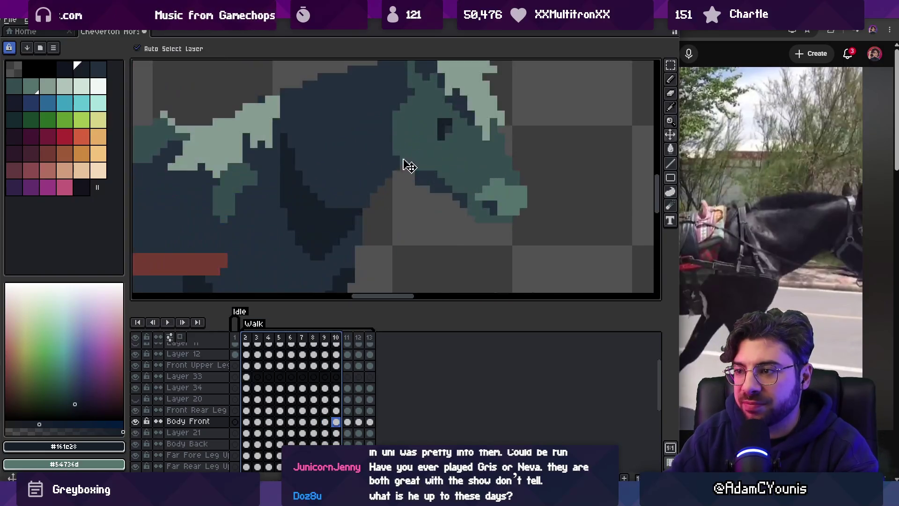
alt+click(385, 156)
ctrl+click(425, 182)
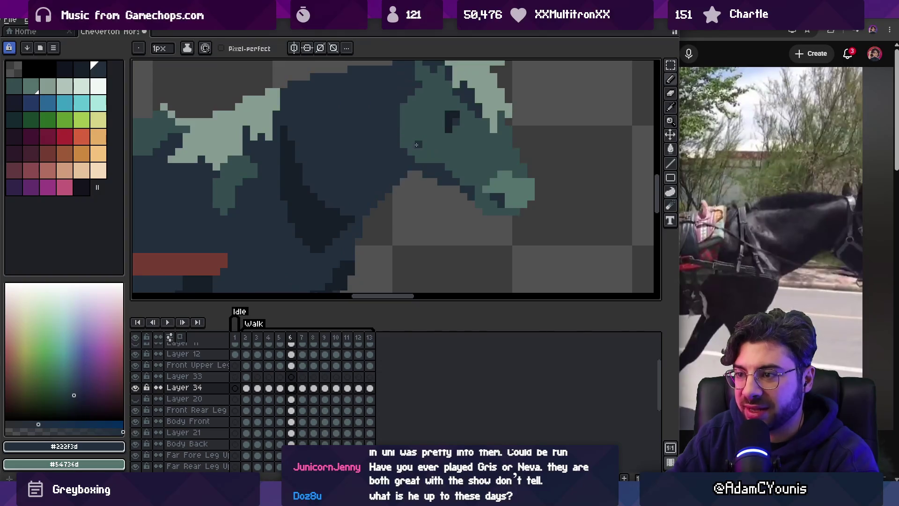
Pencil the eye area, then zoom out and stop the replay on frame 9.
key(z)
scroll(347, 197, down, 3)
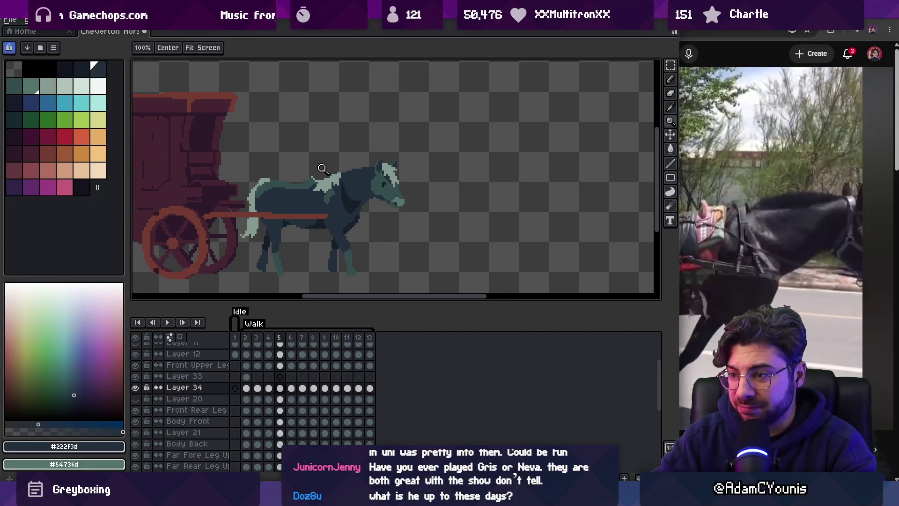
key(Return)
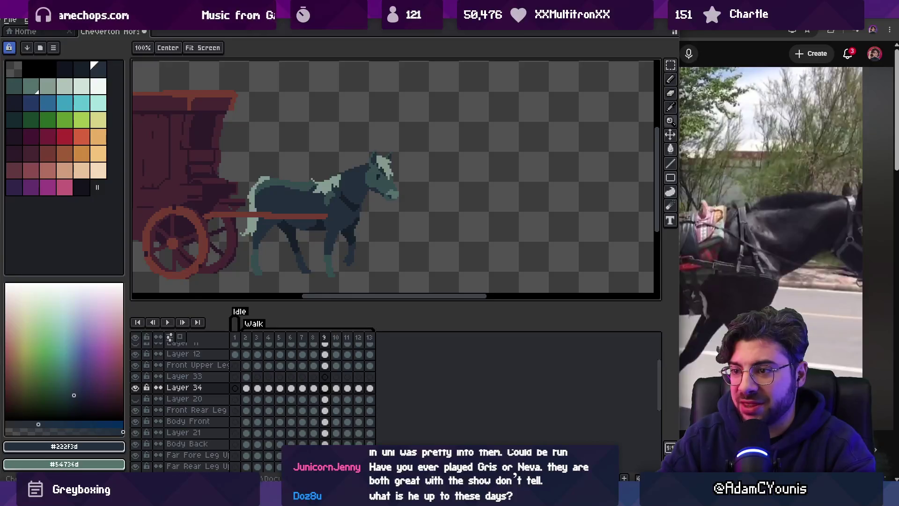
scroll(349, 210, up, 3)
Select the neck patch below the mane on Body Front and shift it down.
key(v)
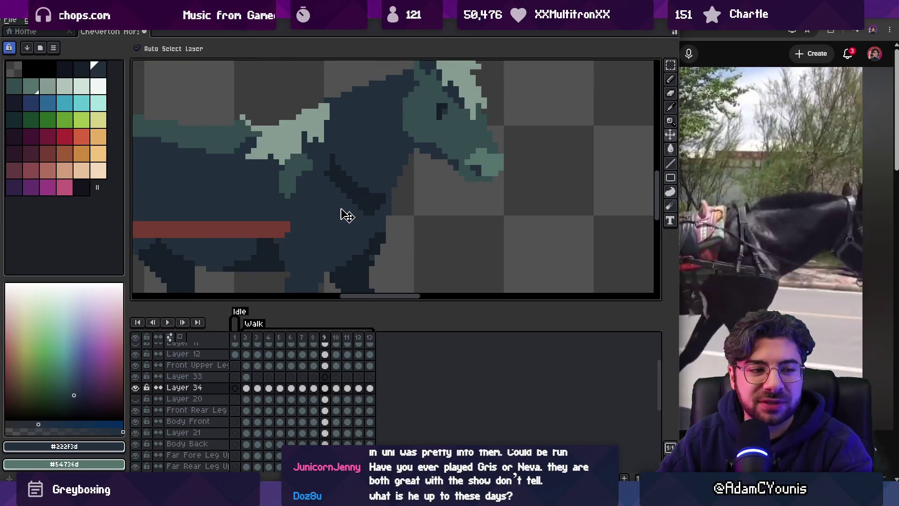
click(347, 214)
key(r)
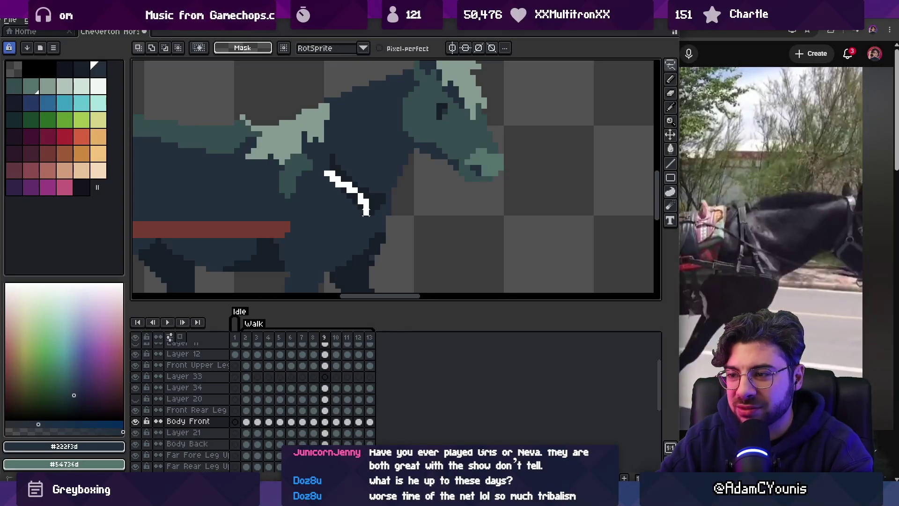
key(v)
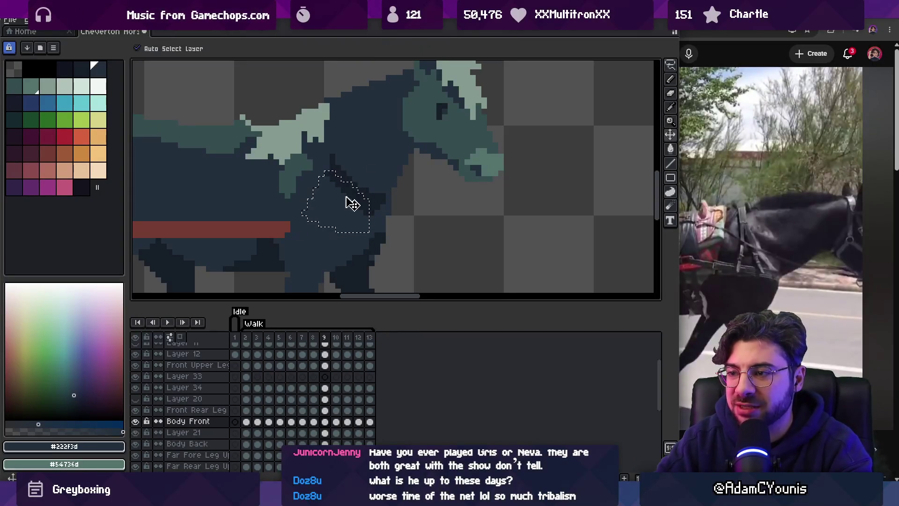
drag(351, 215, 359, 221)
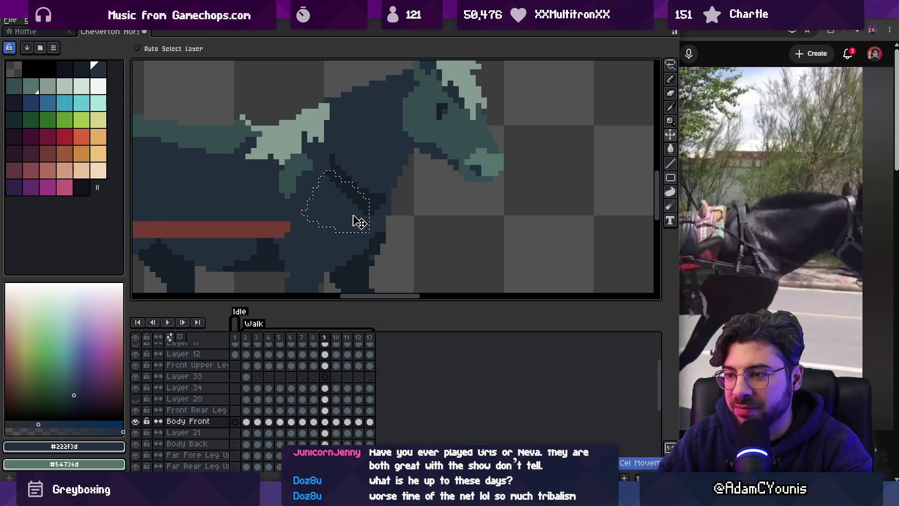
Carry the moved patch through frames 10–13, then commit and deselect.
key(period)
key(m)
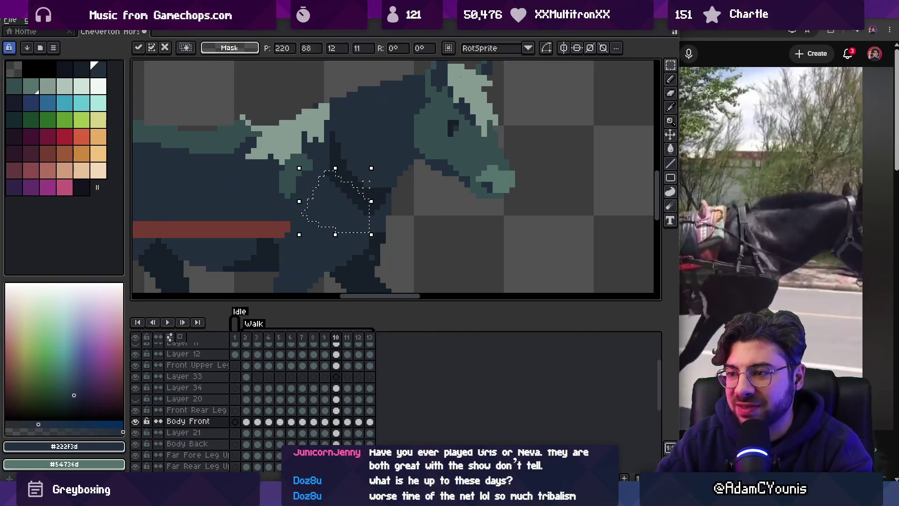
key(period)
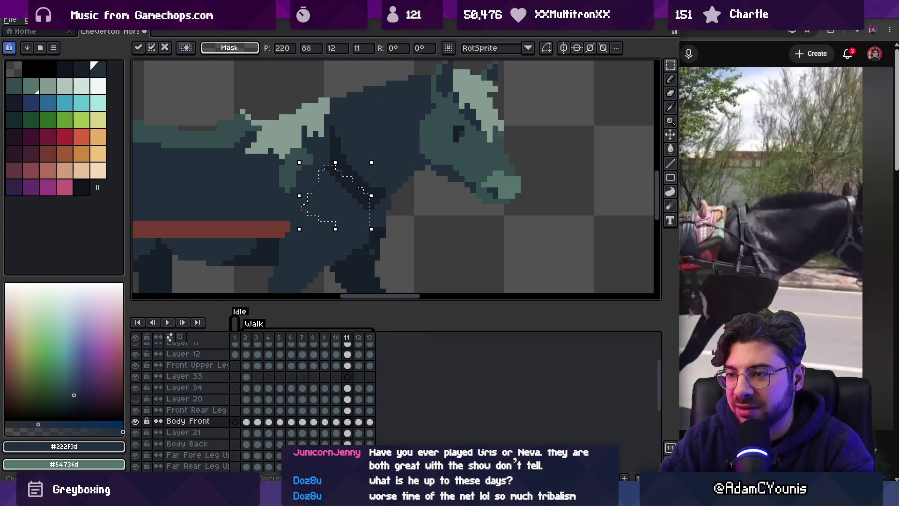
key(period)
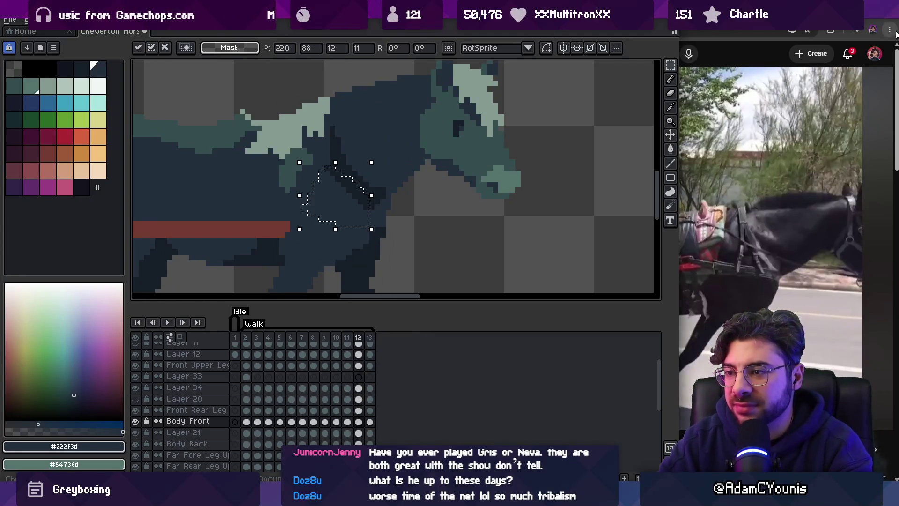
key(period)
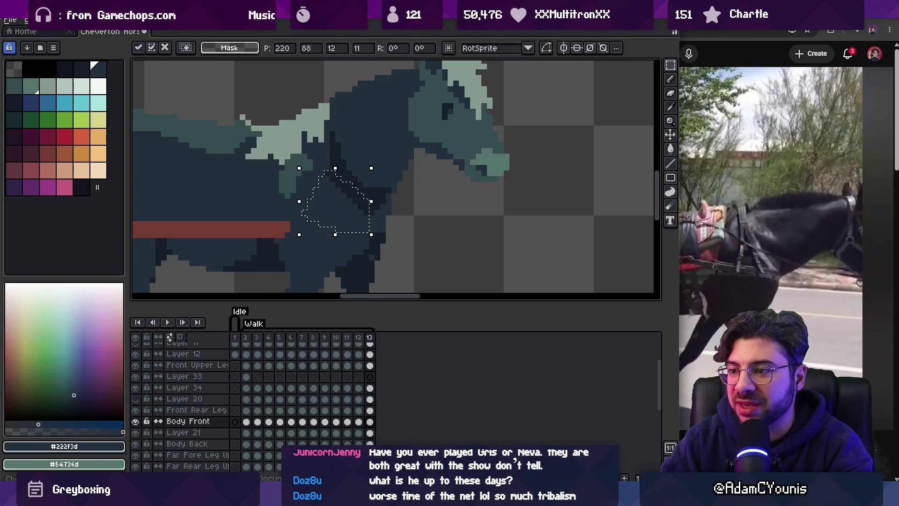
key(ctrl+d)
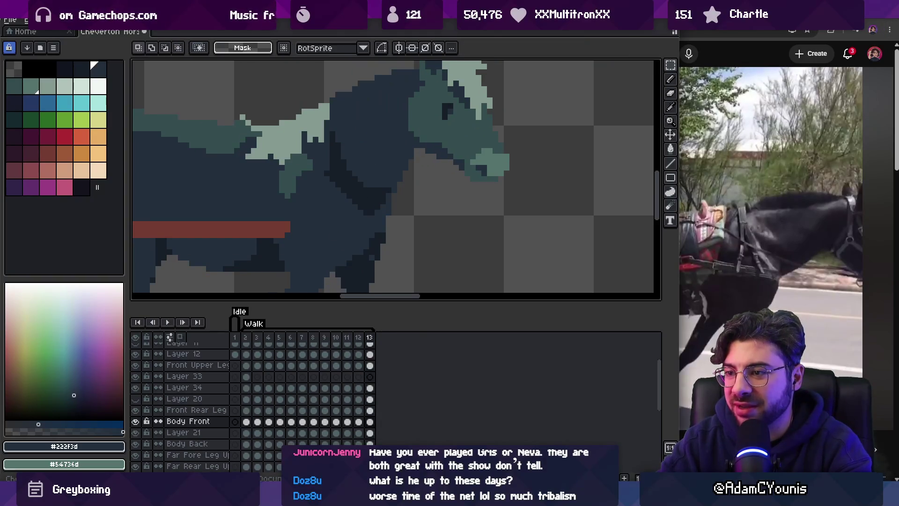
Nudge the neck patch down one pixel across frames 4–8, then zoom out and play the cycle.
key(ctrl+shift+d)
key(comma)
key(comma)
key(comma)
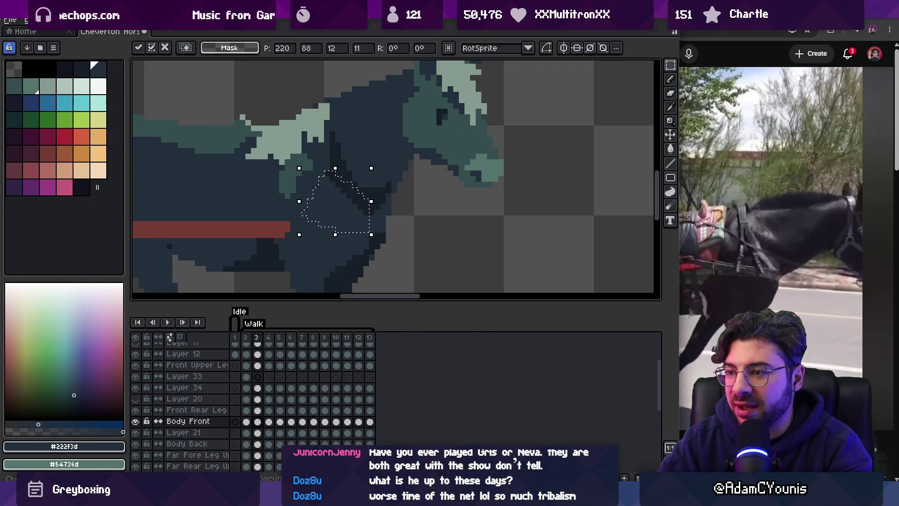
key(period)
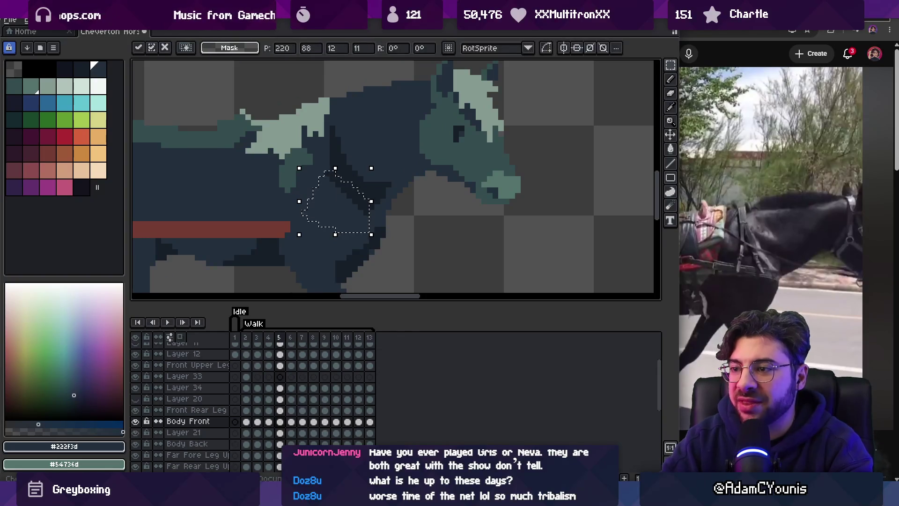
key(period)
key(period)
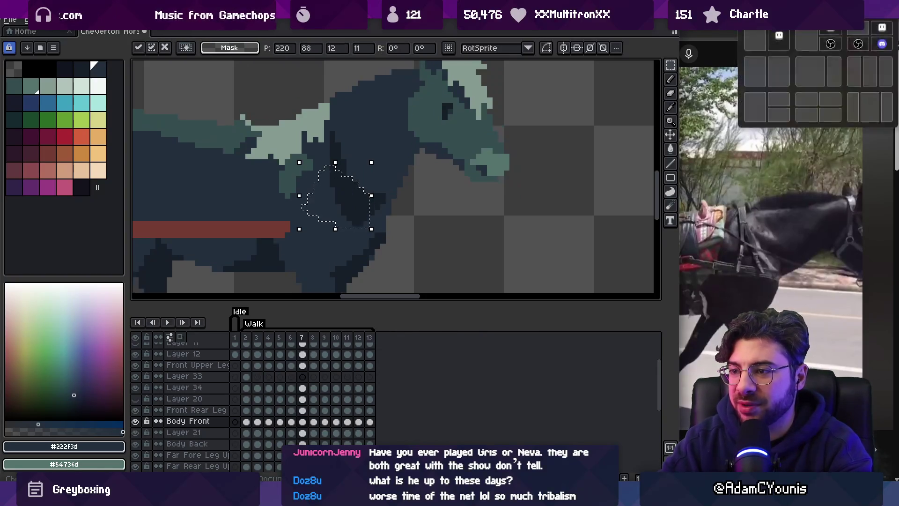
key(Down)
key(period)
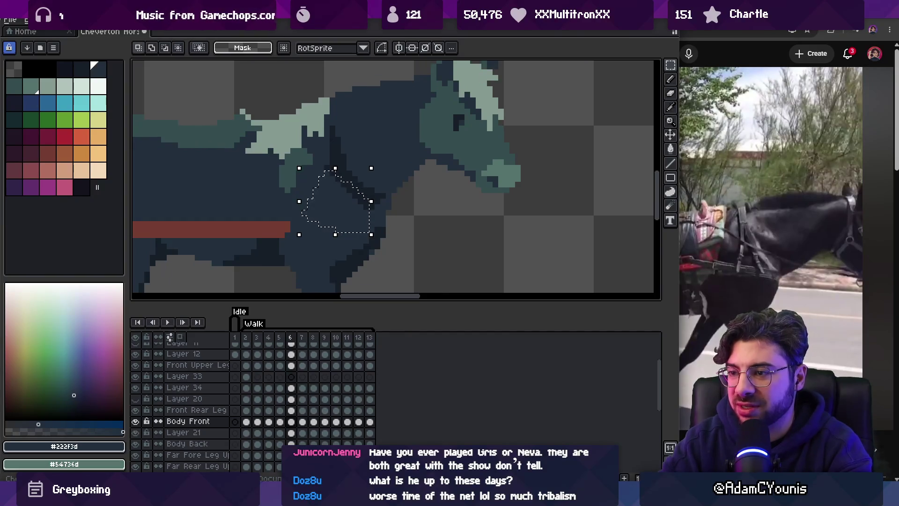
key(ctrl+d)
key(period)
key(period)
key(period)
key(period)
key(period)
key(period)
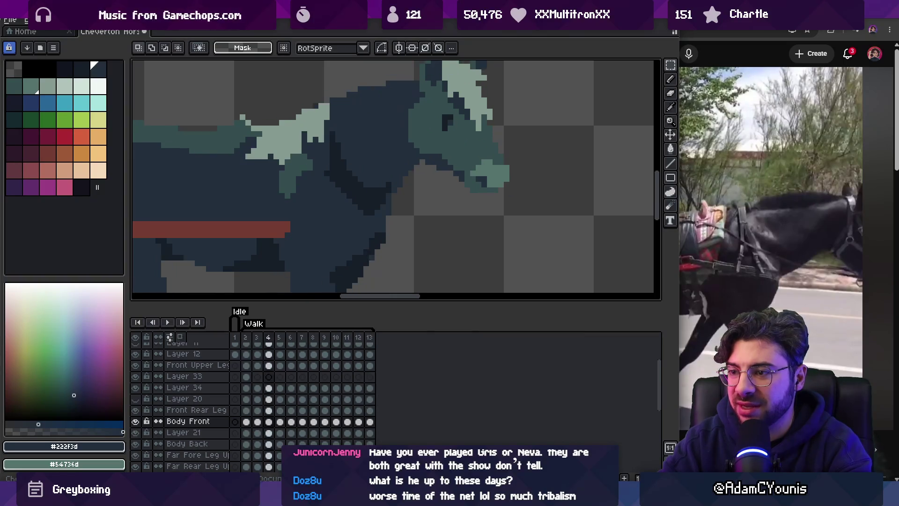
key(z)
scroll(395, 146, down, 5)
key(Return)
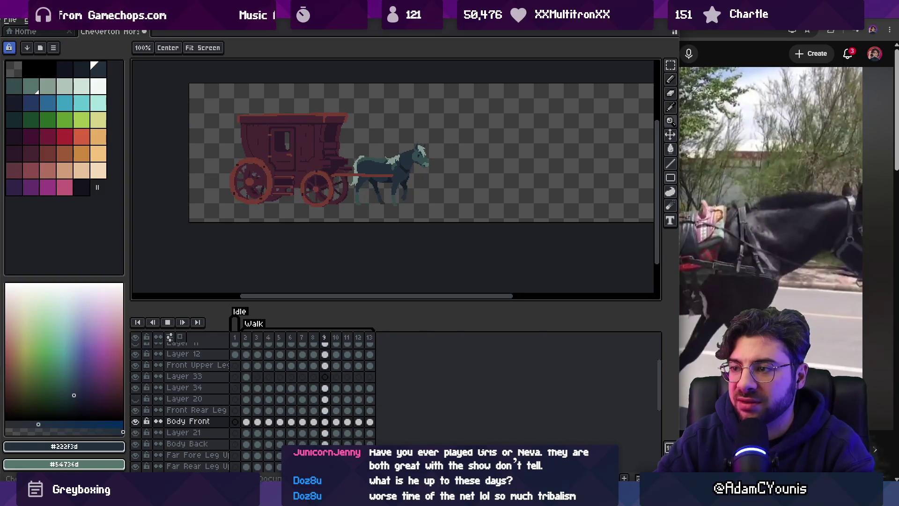
Stop the walk-cycle playback on frame 2 and zoom in close on the horse's head.
key(Return)
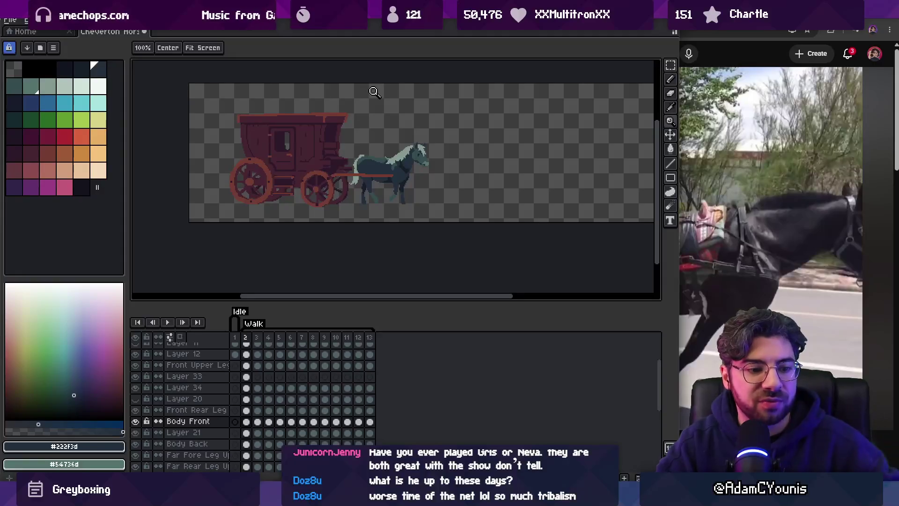
drag(373, 91, 480, 99)
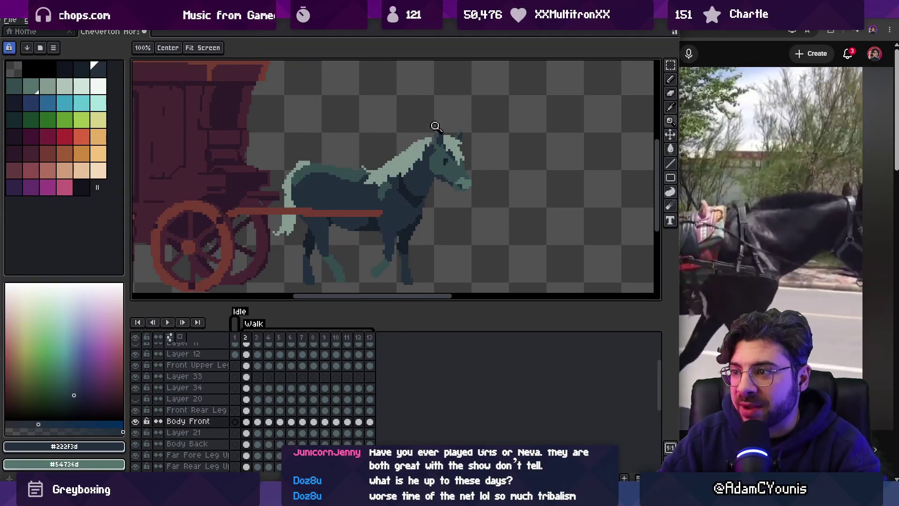
click(433, 143)
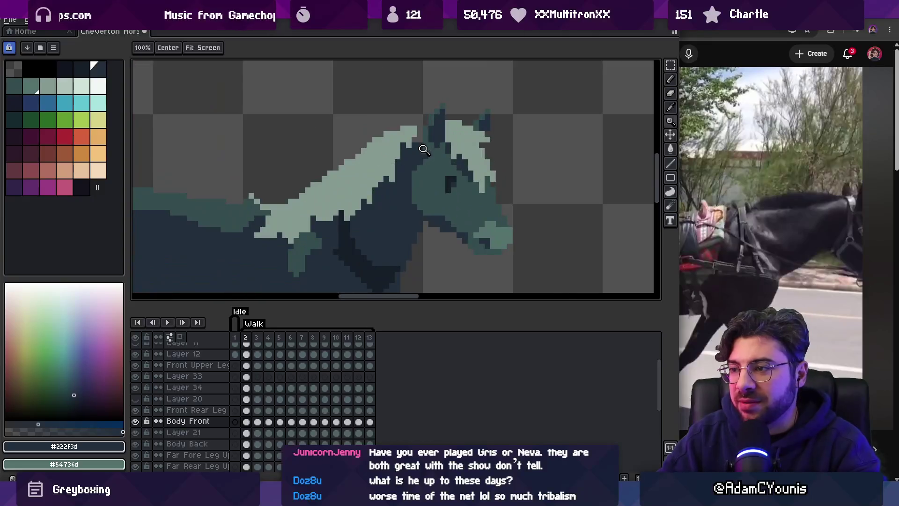
Zoom in on the head, then zoom out to view the whole horse and carriage.
key(b)
ctrl+click(421, 149)
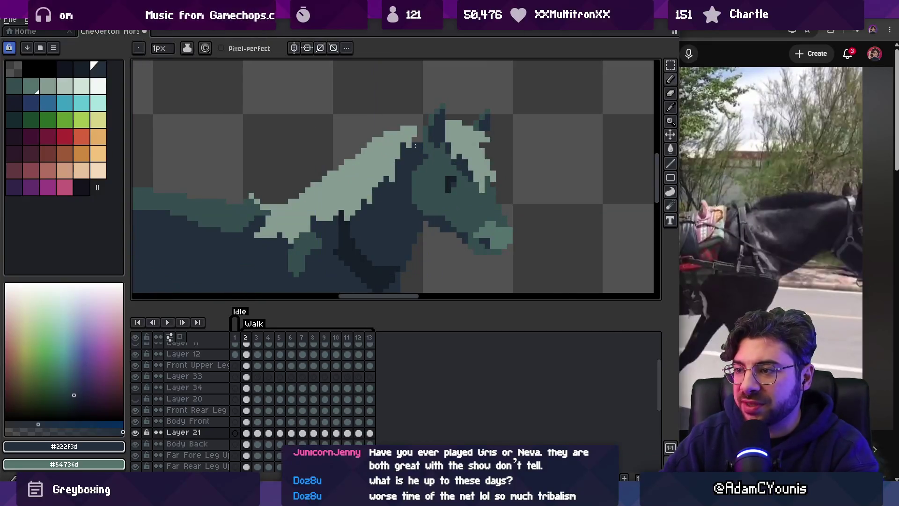
key(z)
scroll(428, 135, down, 3)
scroll(428, 135, up, 3)
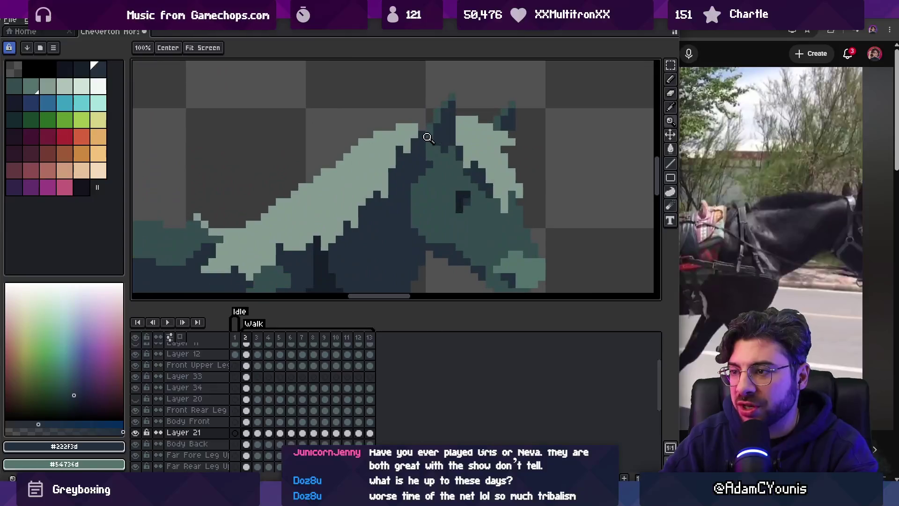
key(b)
Step to walk frame 3, compare it with frame 2, and zoom in on the head and neck.
key(Right)
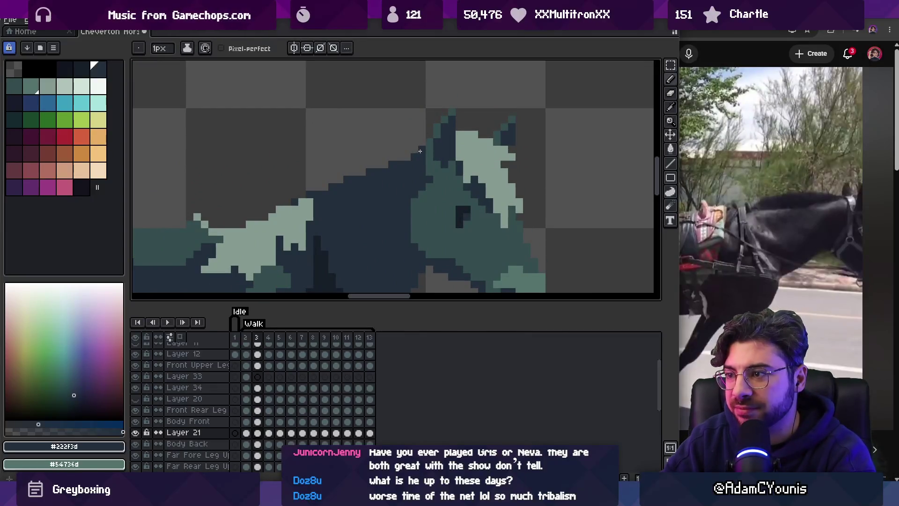
scroll(393, 125, down, 3)
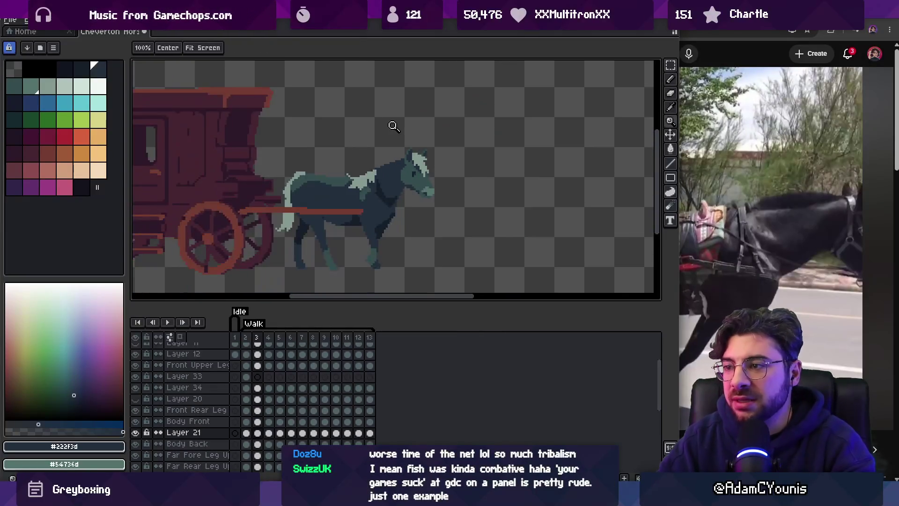
key(m)
key(Left)
key(Right)
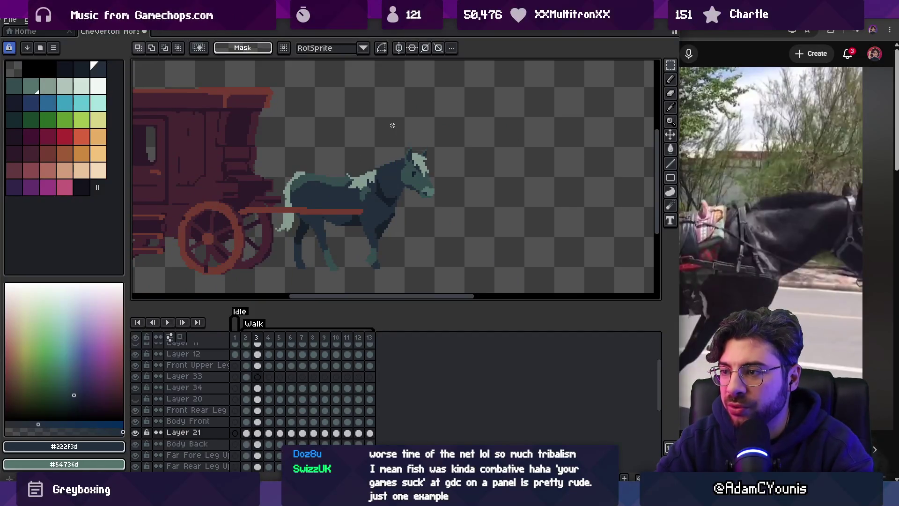
key(v)
scroll(397, 183, up, 3)
key(b)
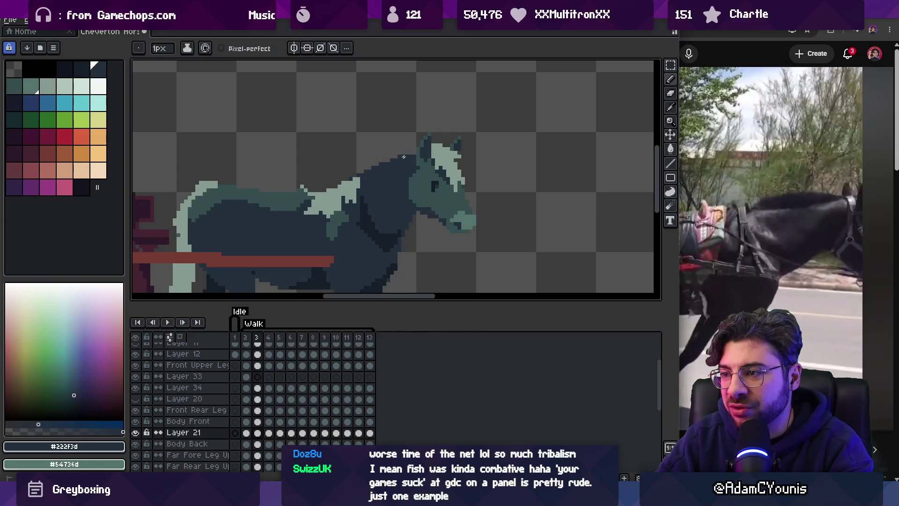
key(z)
scroll(427, 143, down, 1)
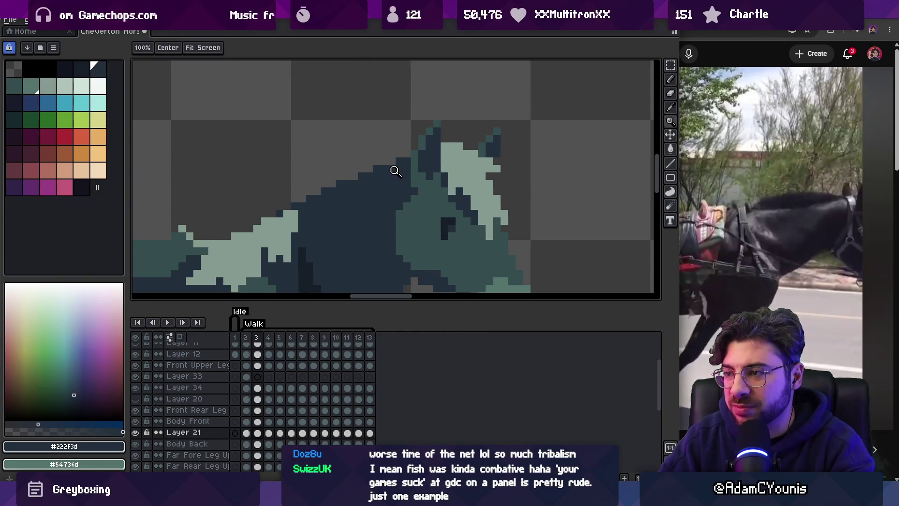
scroll(393, 174, down, 1)
click(398, 183)
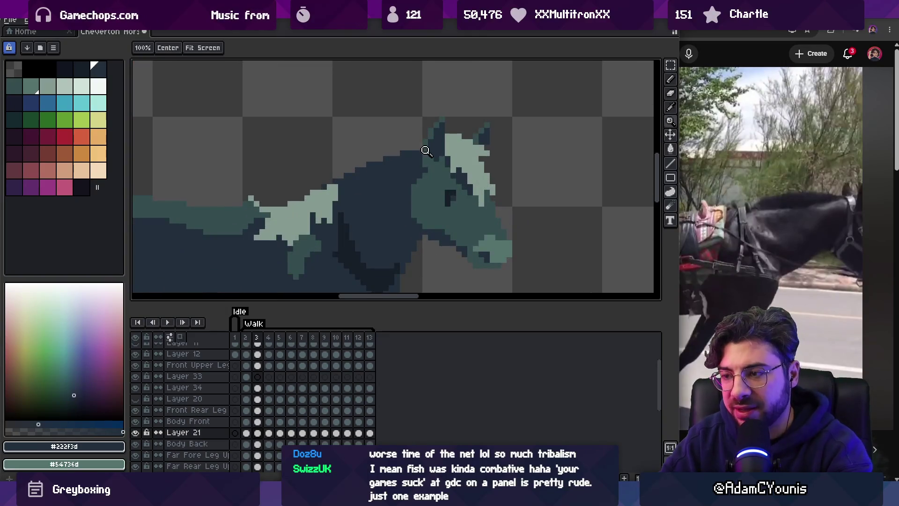
Advance through frames 4–8, adding a dark pixel to the neck outline on frame 7.
key(Right)
click(411, 165)
key(b)
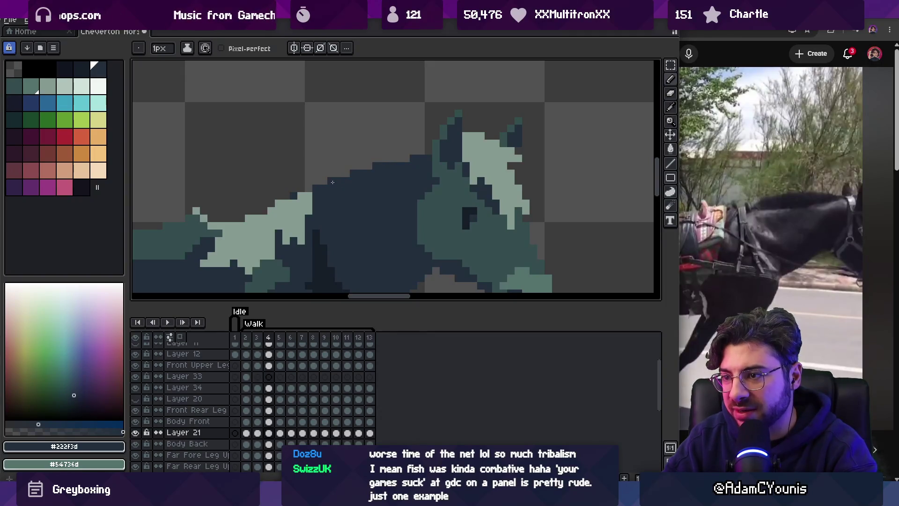
key(Right)
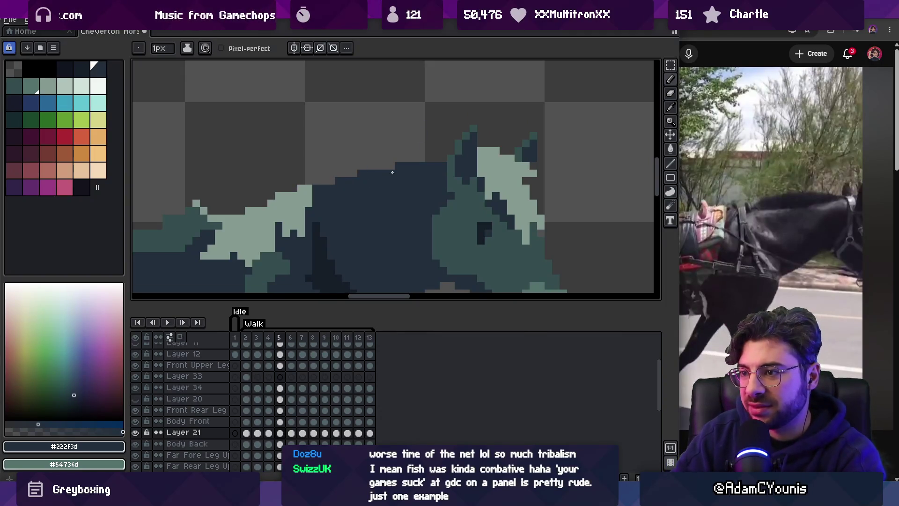
key(Right)
key(Right)
key(Left)
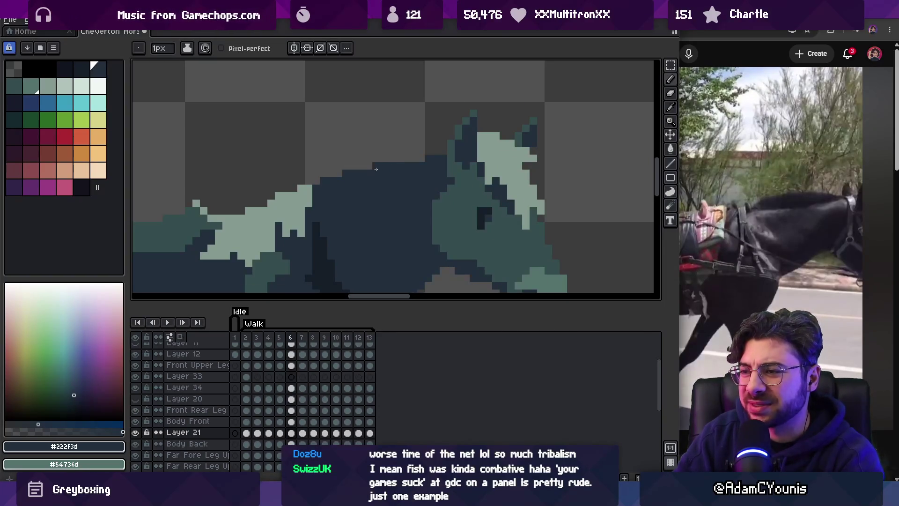
key(Right)
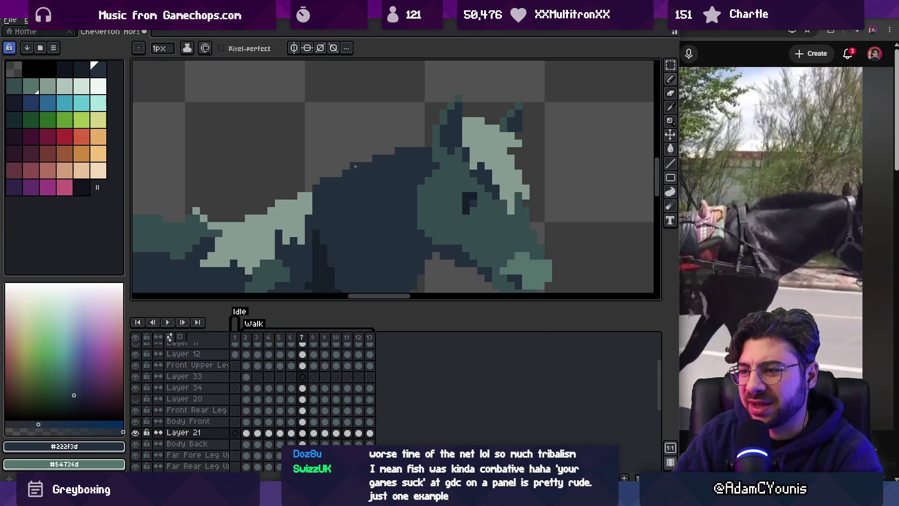
click(339, 173)
key(Left)
key(Right)
key(Right)
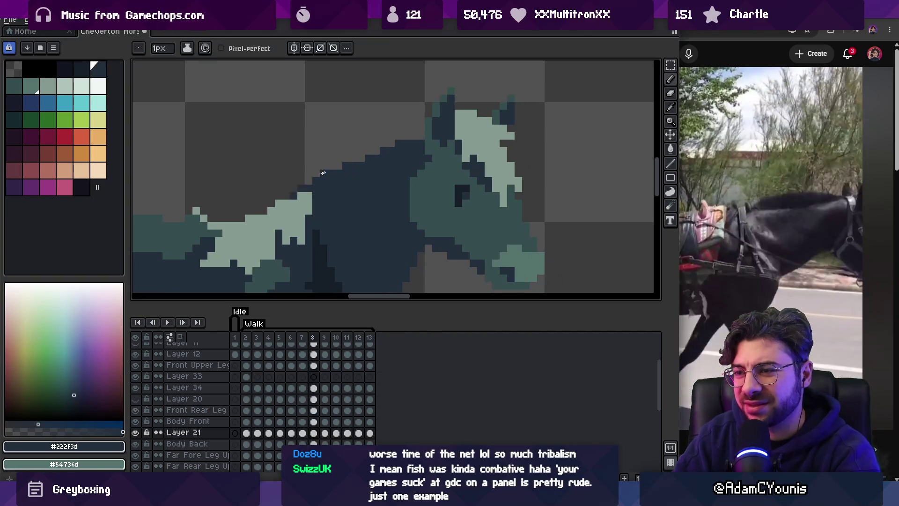
key(e)
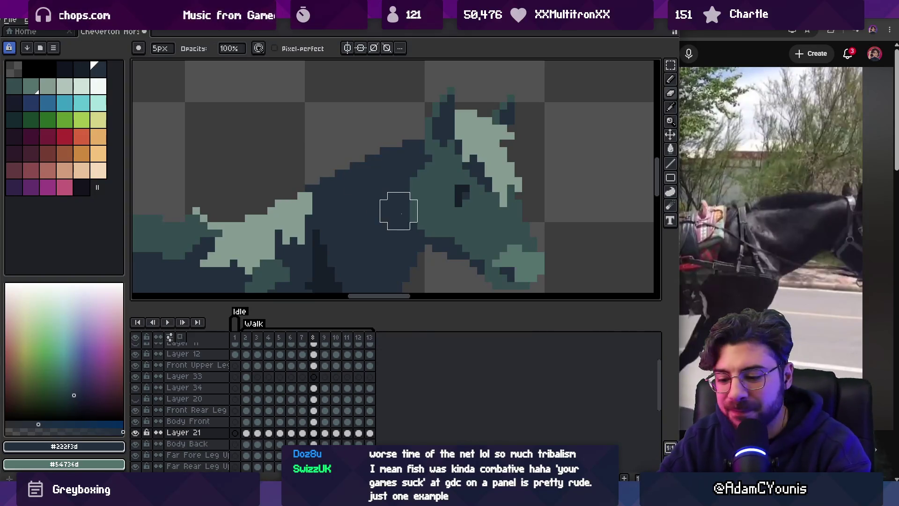
Flip between walk frames 9 and 10 to compare the horse's head poses.
key(Right)
key(Right)
key(Left)
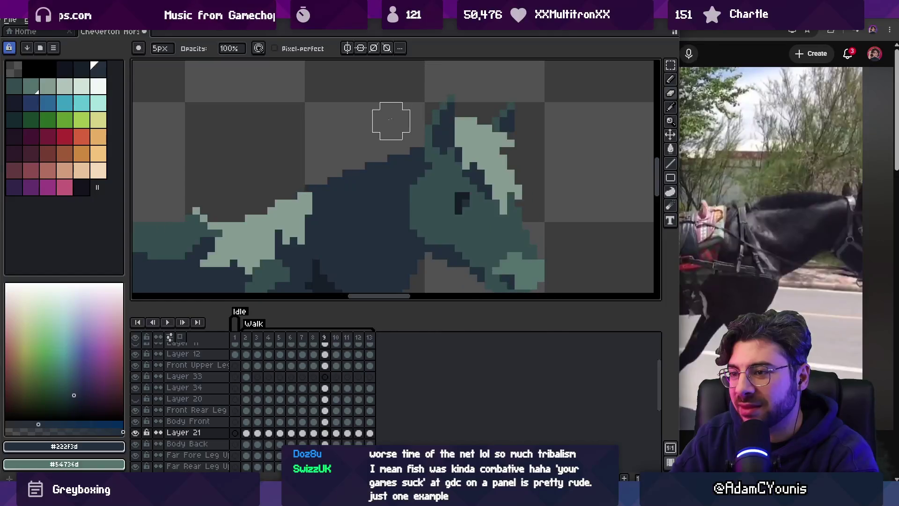
key(Right)
key(Left)
key(Right)
key(Left)
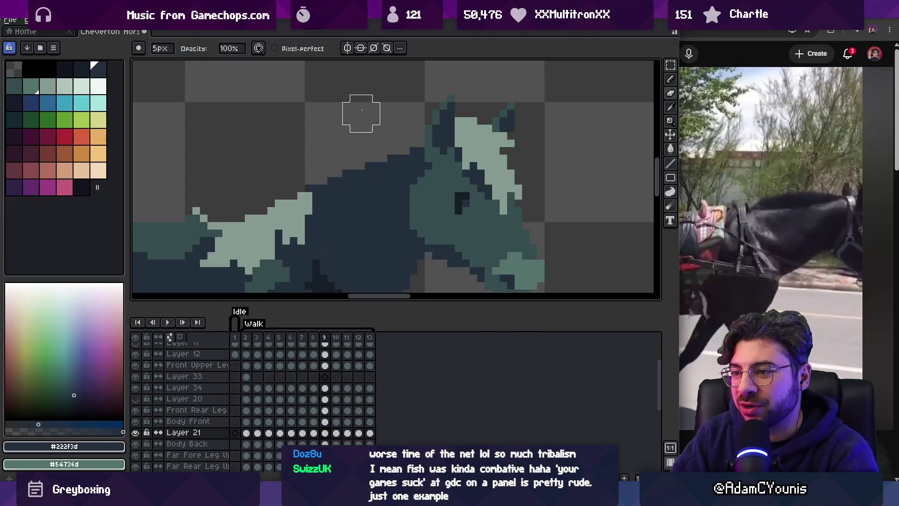
key(Right)
key(Left)
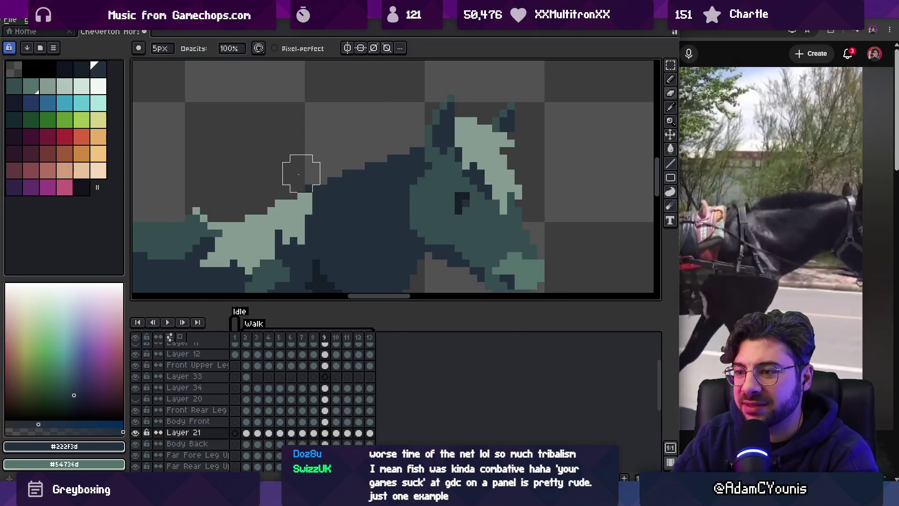
Compare the head pose on frame 12, then bring up the YouTube video and pause it.
key(Right)
key(Right)
key(Right)
key(Left)
key(Left)
key(Right)
key(Right)
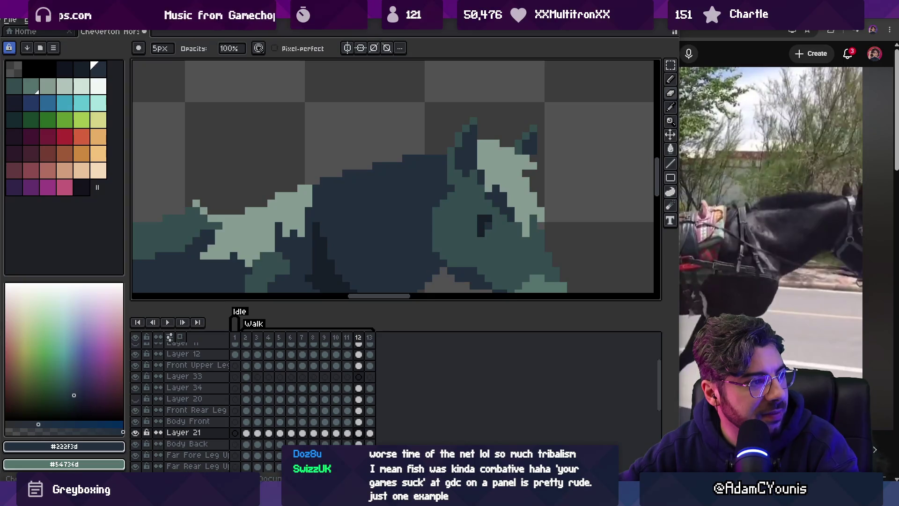
key(alt+Tab)
click(412, 320)
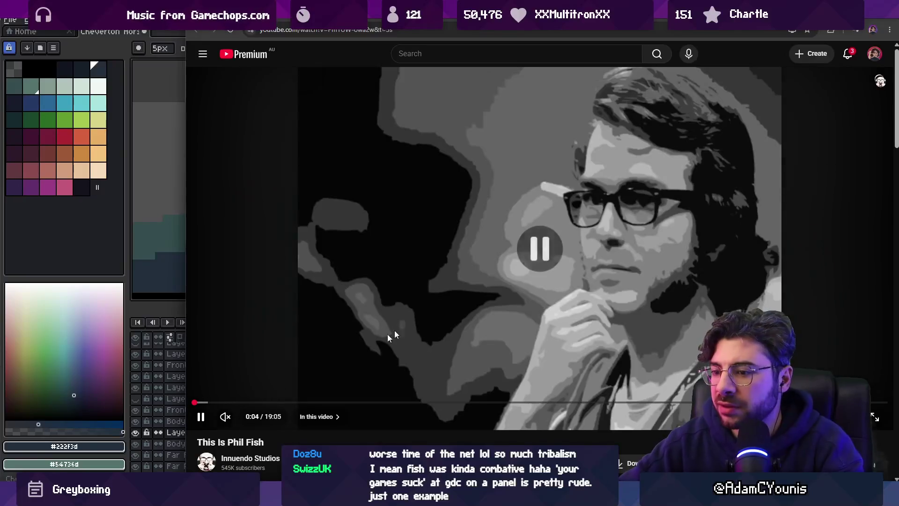
Skip the video ahead to about 1:12, pause it, and turn the sound back on.
click(201, 404)
key(Right)
key(Right)
key(Right)
key(k)
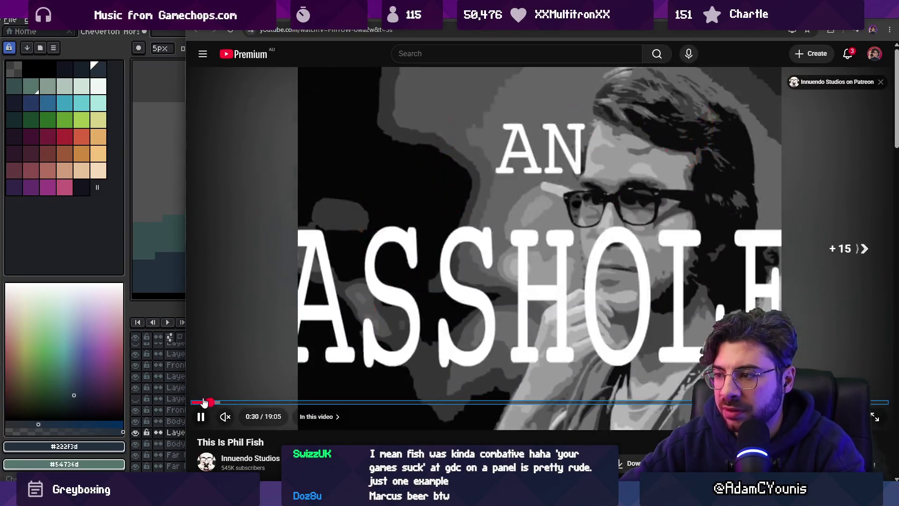
key(Right)
key(Right)
key(Right)
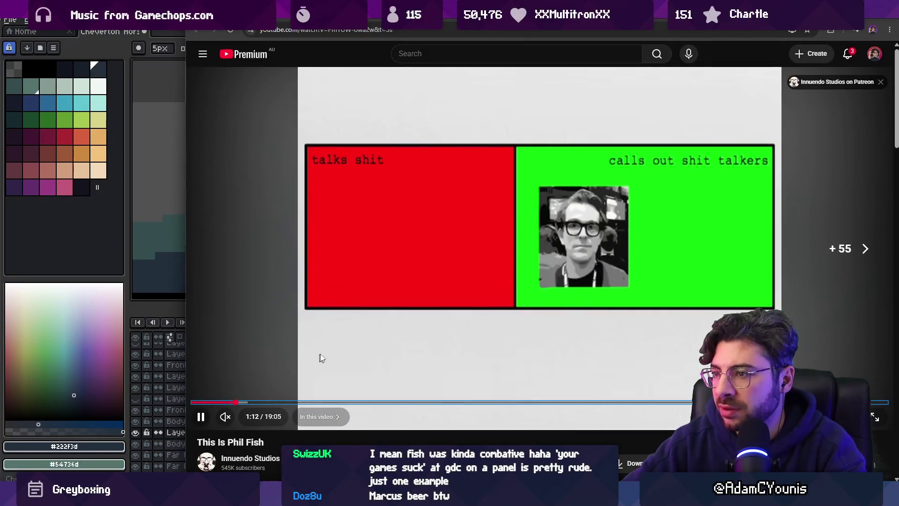
click(201, 416)
click(226, 416)
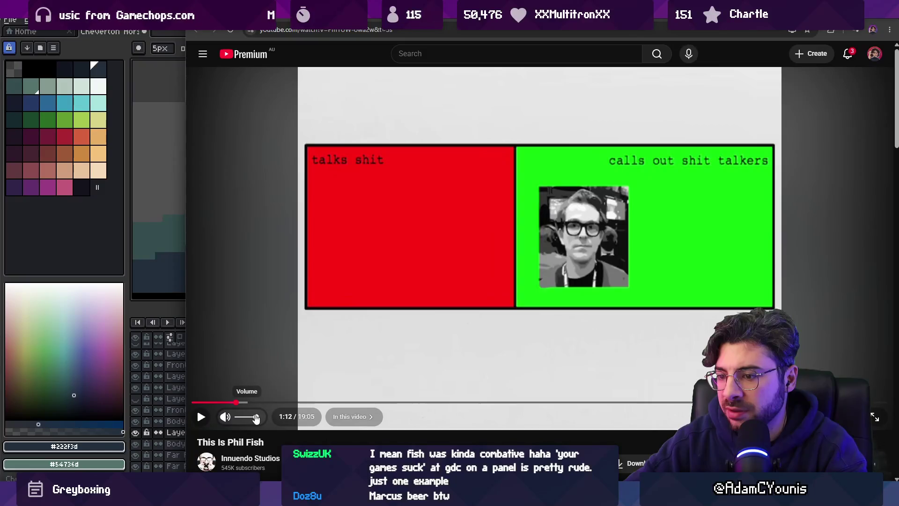
Jump along the seek bar through 1:41 and 2:26 to about 3:15, pausing at 3:19.
click(249, 402)
click(254, 402)
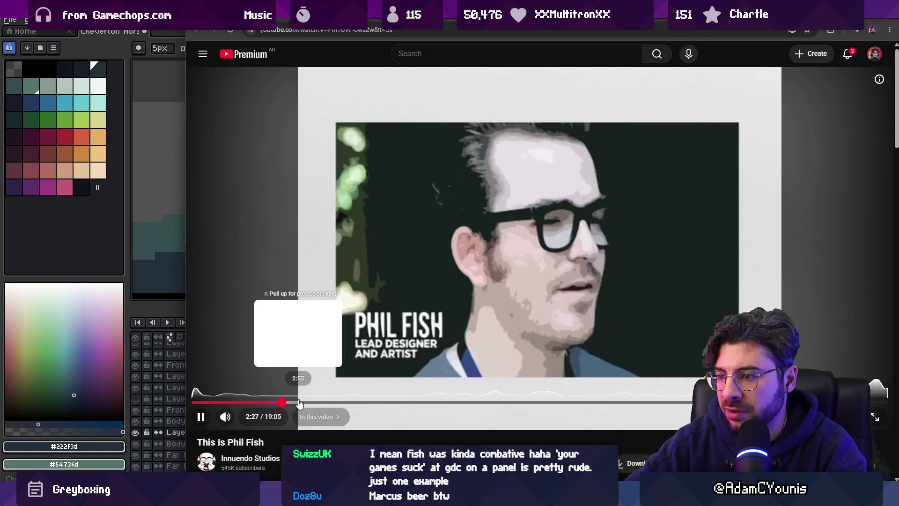
click(281, 401)
click(311, 402)
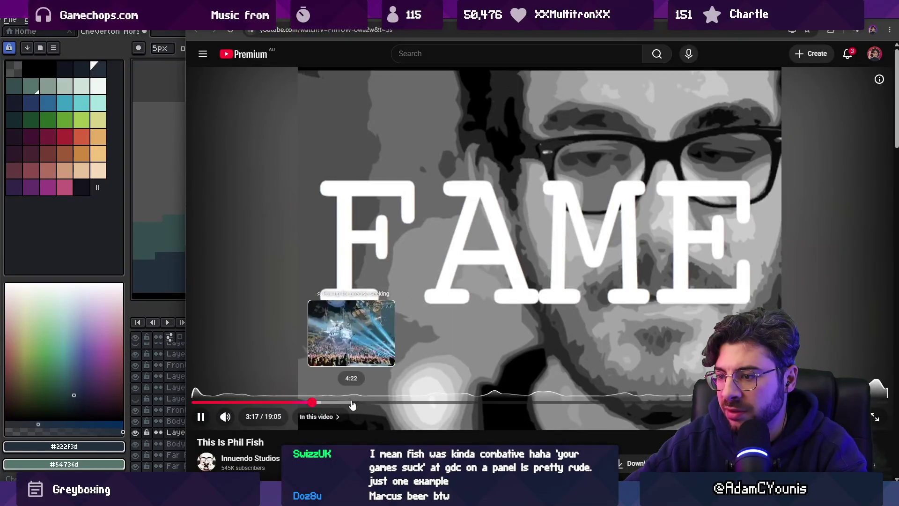
click(370, 279)
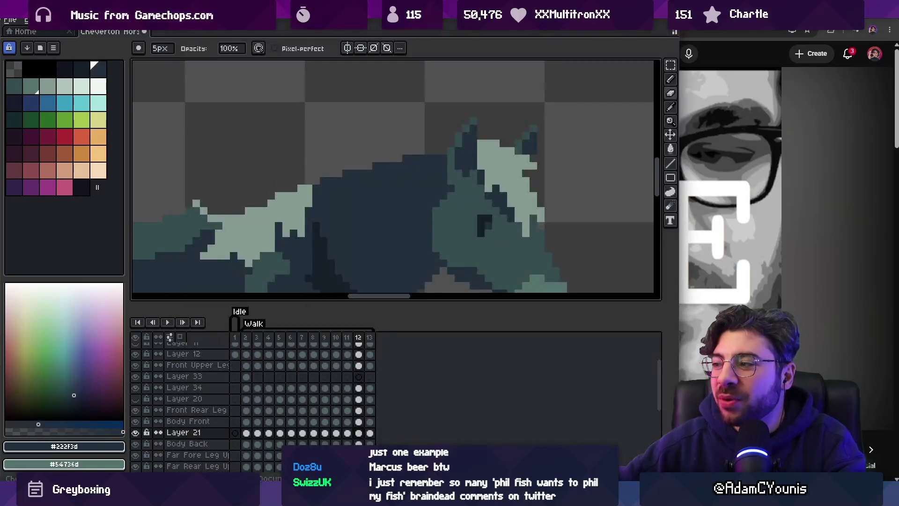
Back in Aseprite, zoom out and play the walk animation, stopping on frame 2.
key(alt+Tab)
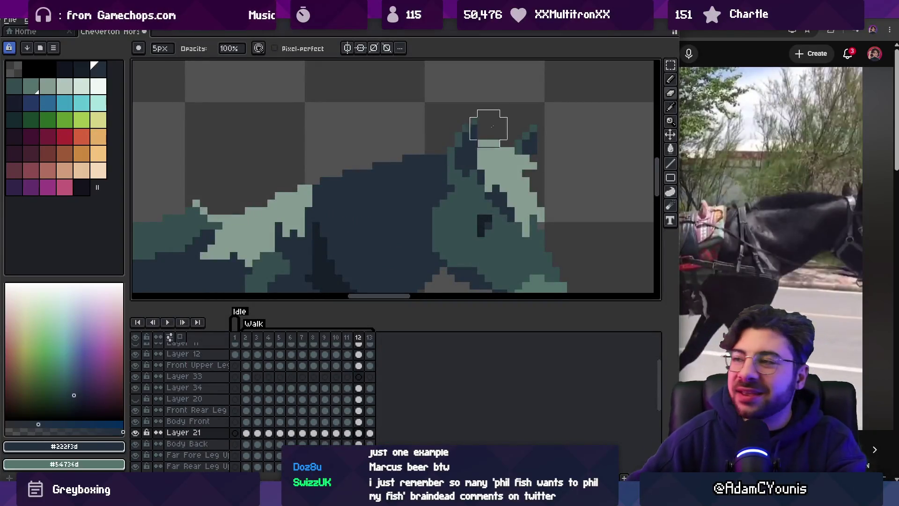
key(z)
scroll(470, 124, down, 3)
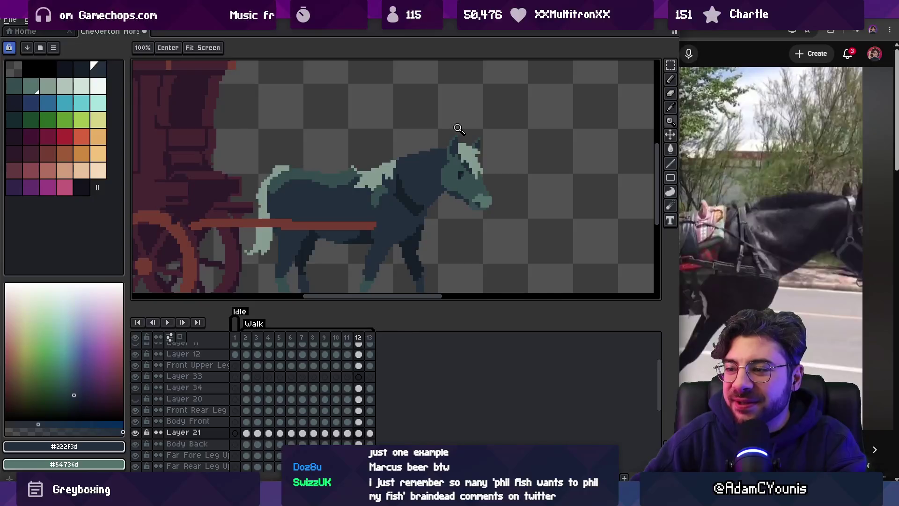
key(Return)
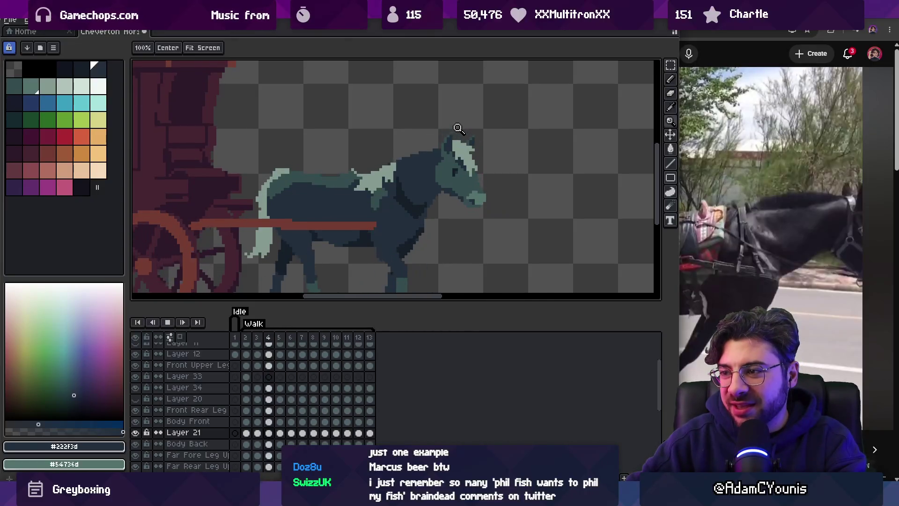
key(Return)
key(Return)
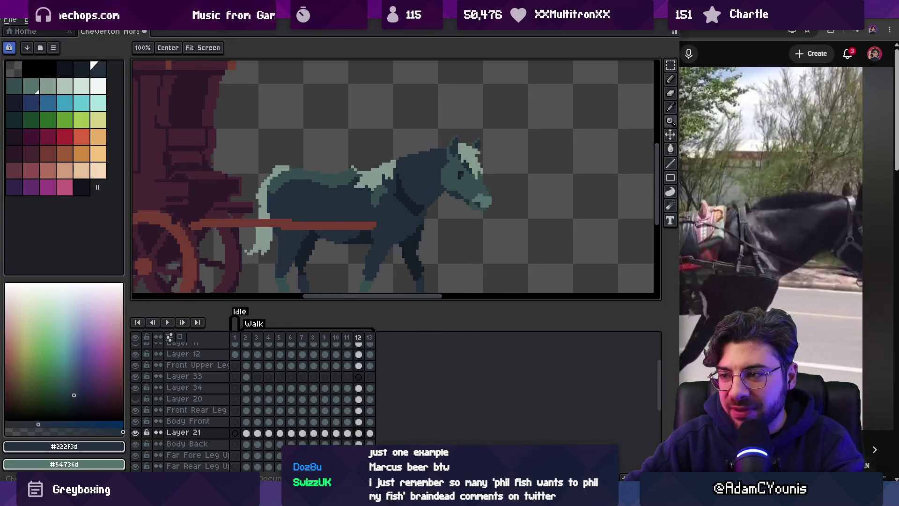
key(Return)
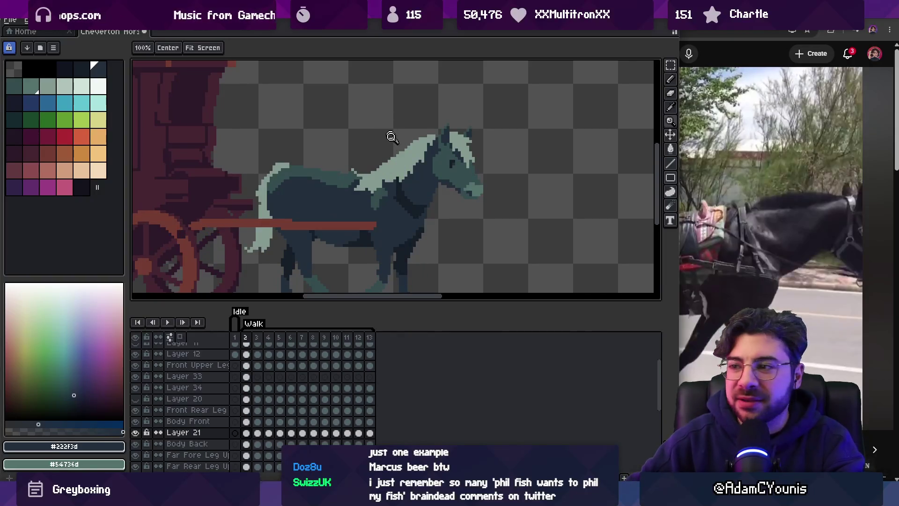
scroll(408, 162, up, 1)
On Layer 33, lasso the mane and move it into its frame-3 position along the neck.
key(q)
ctrl+click(356, 159)
mouse_move(388, 105)
mouse_down()
mouse_move(418, 141)
mouse_move(396, 121)
mouse_up()
key(.)
mouse_move(398, 168)
mouse_down()
mouse_move(402, 145)
mouse_move(397, 173)
mouse_up()
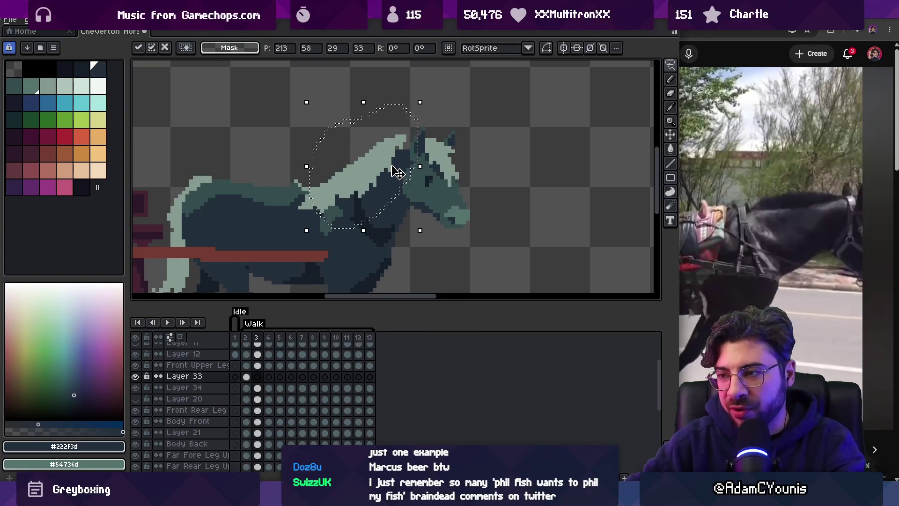
key(Return)
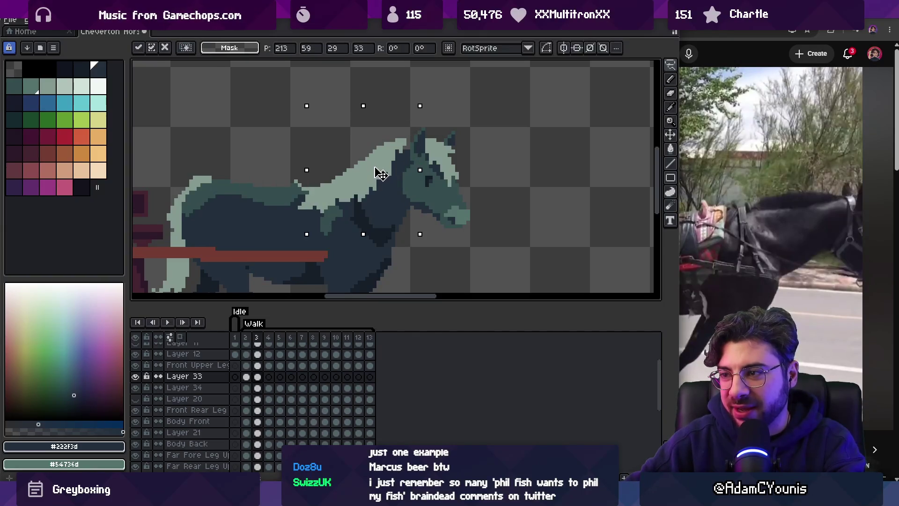
key(ctrl+d)
Flip between frames 2 and 3 to compare the mane positions.
key(comma)
key(period)
key(comma)
key(period)
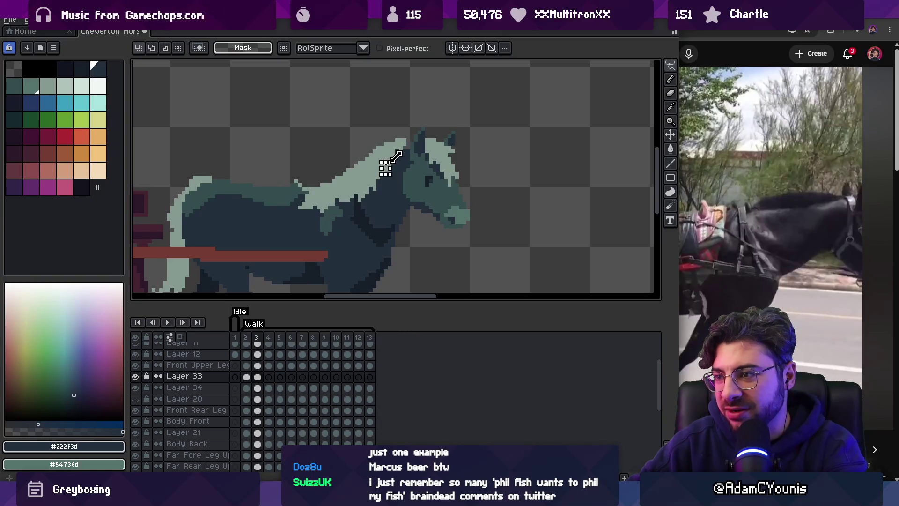
On frame 4, restore the mane selection and try two lower positions, undoing both.
key(period)
key(ctrl+shift+d)
key(ctrl+t)
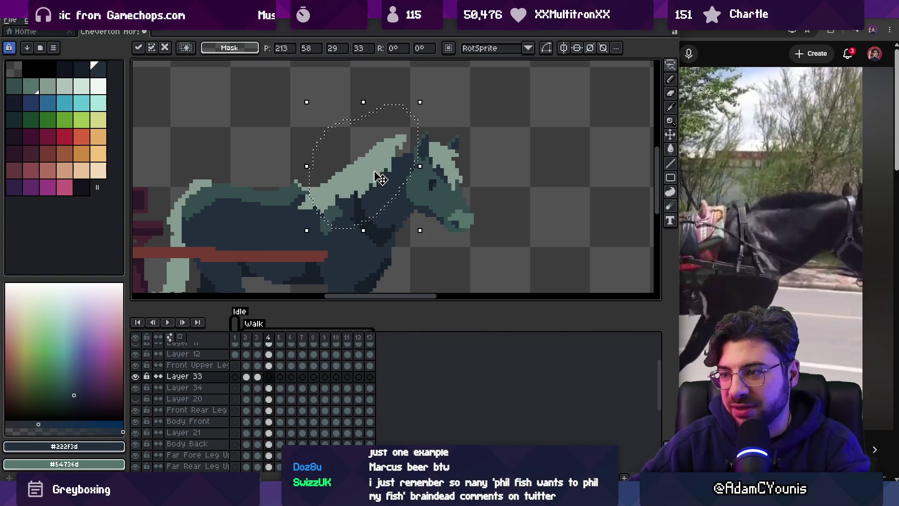
drag(376, 182, 377, 191)
key(Return)
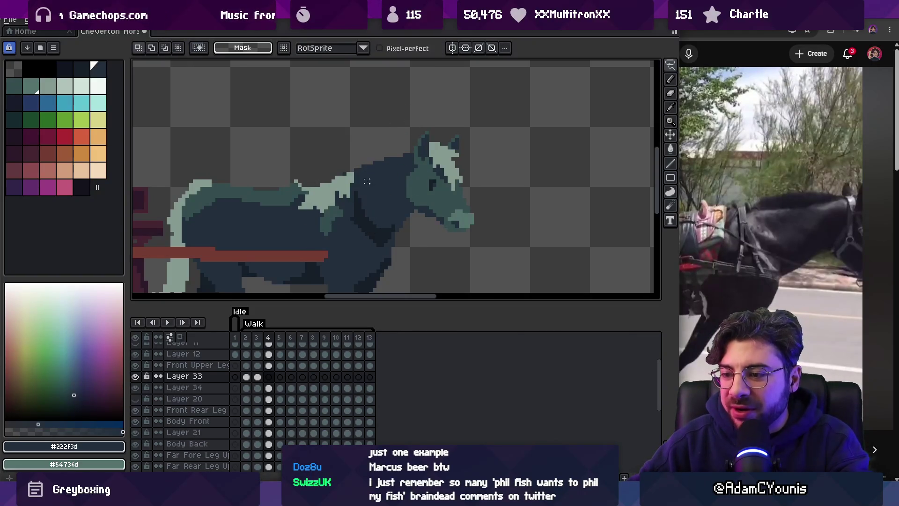
key(ctrl+z)
drag(376, 185, 377, 192)
key(Return)
key(ctrl+z)
key(ctrl+z)
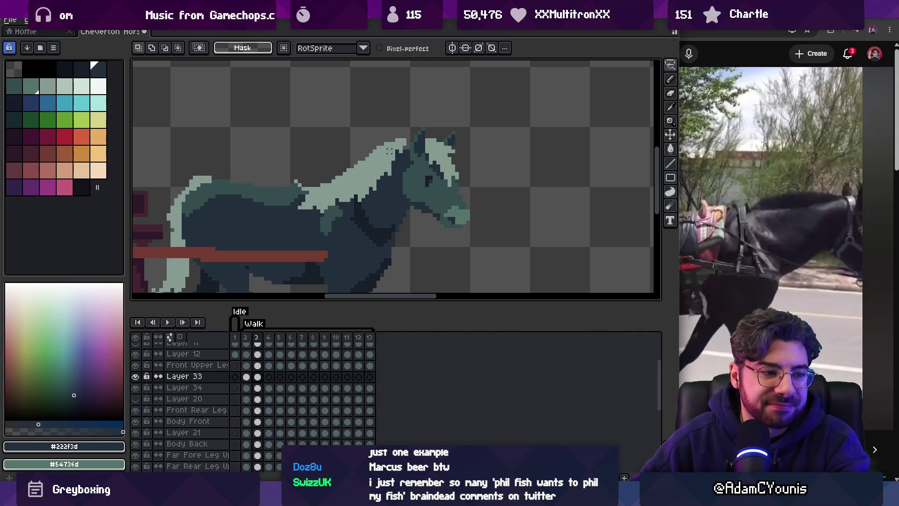
Outline the mane on the neck again, then drop and clear the selection.
key(v)
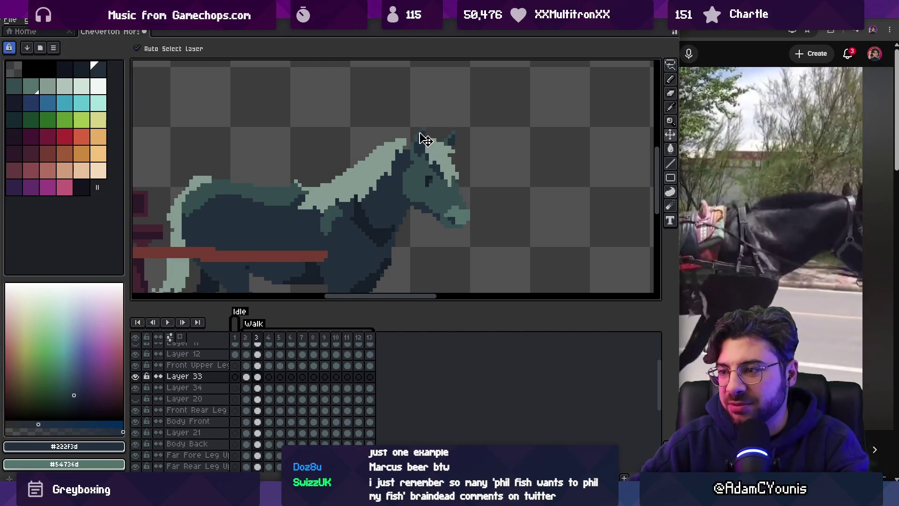
key(m)
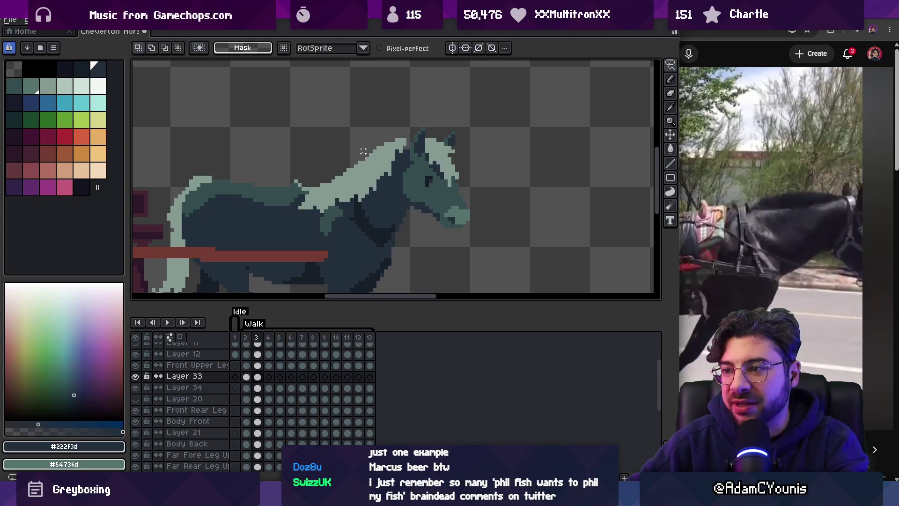
drag(406, 134, 412, 130)
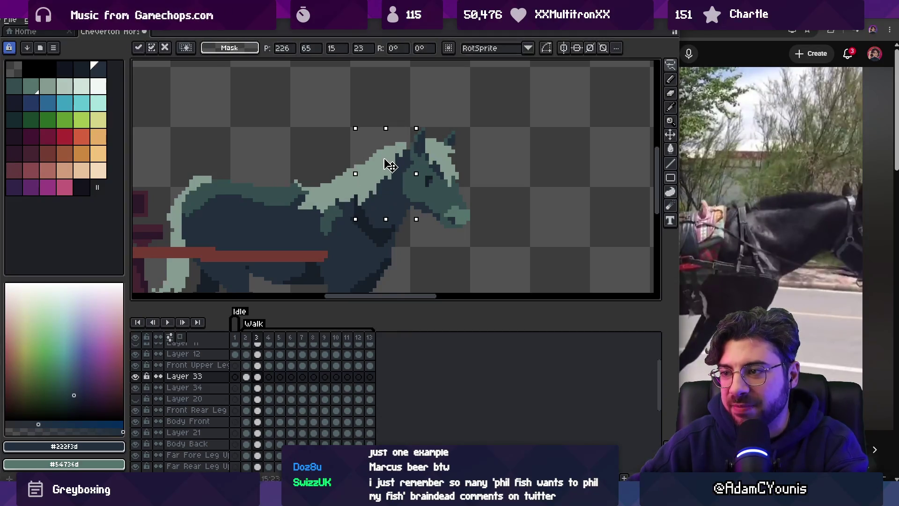
click(379, 144)
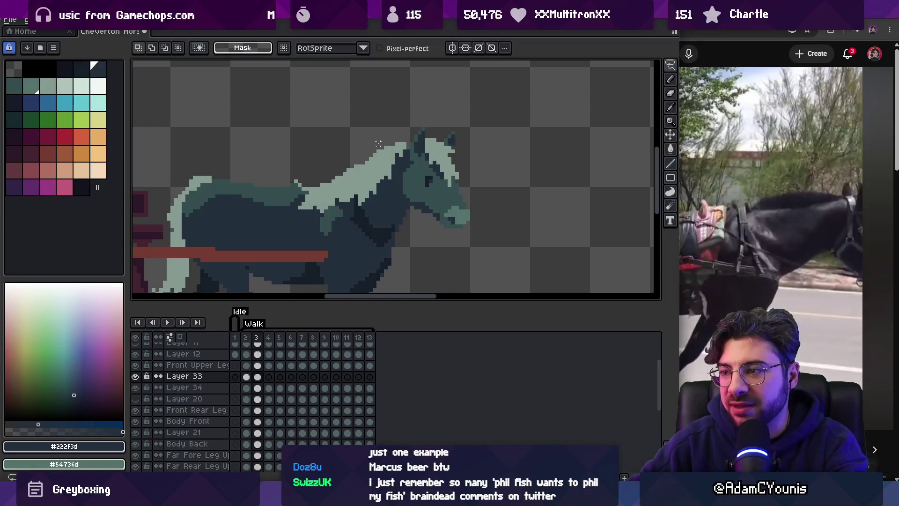
key(ctrl+d)
Restore the mane selection on frame 4, carry it through frames 5–13, and commit it.
key(b)
key(m)
scroll(387, 116, down, 2)
key(Right)
key(ctrl+z)
key(ctrl+z)
key(ctrl+z)
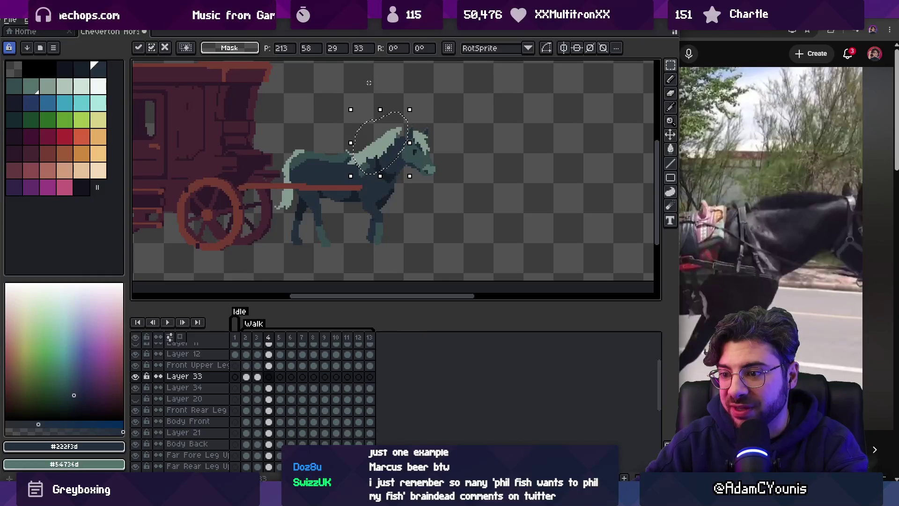
key(Right)
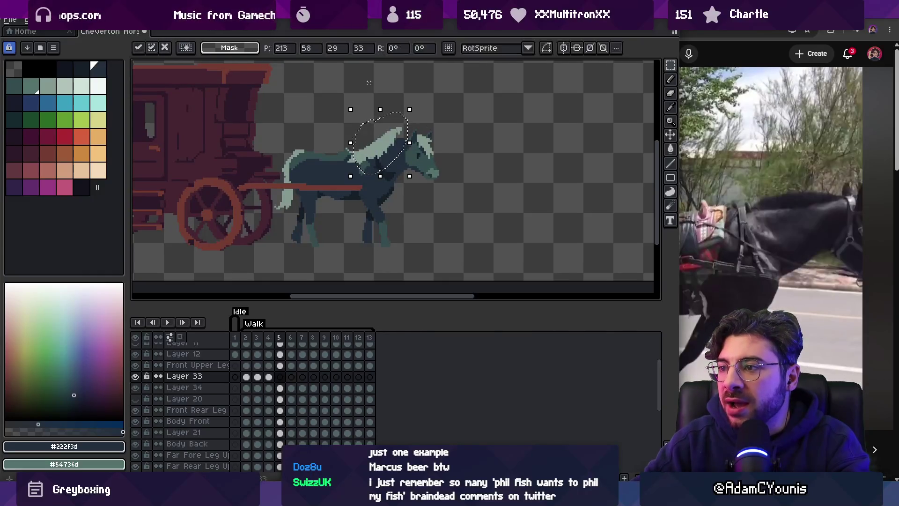
key(Right)
key(Right)
key(Right)
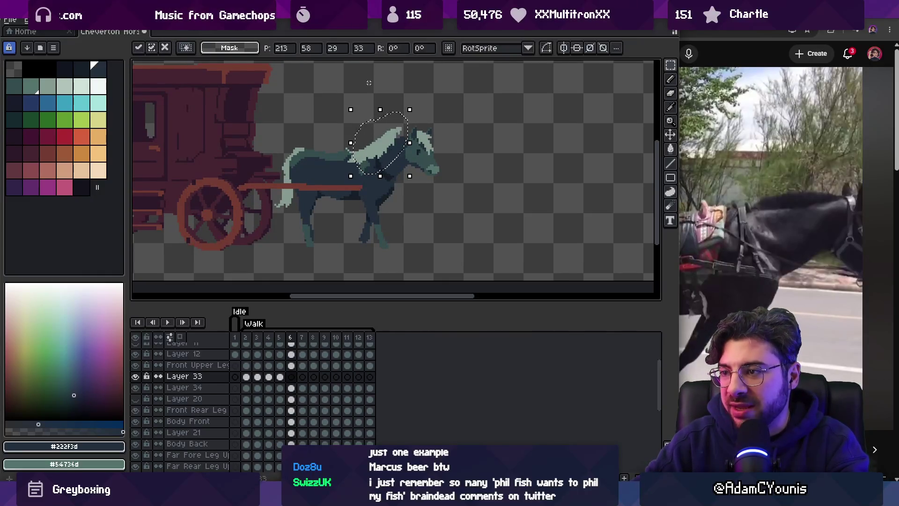
key(Right)
key(Right)
key(Right)
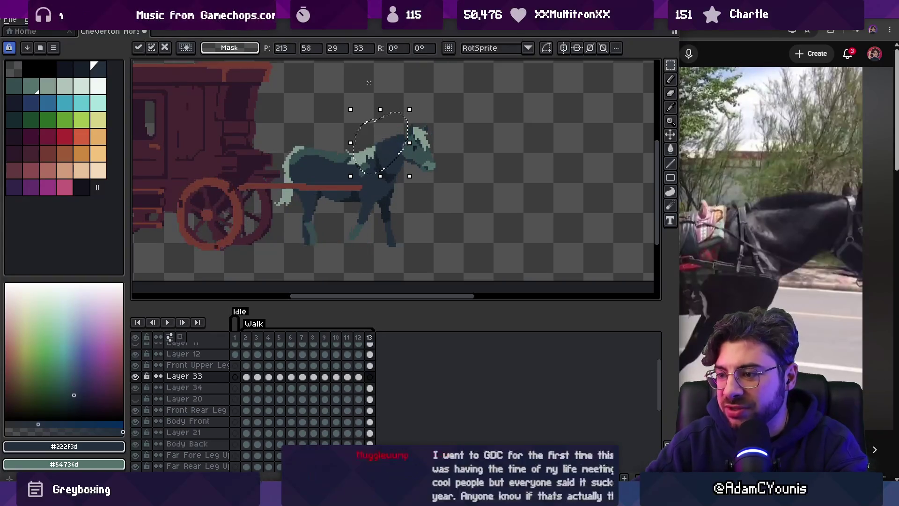
key(Return)
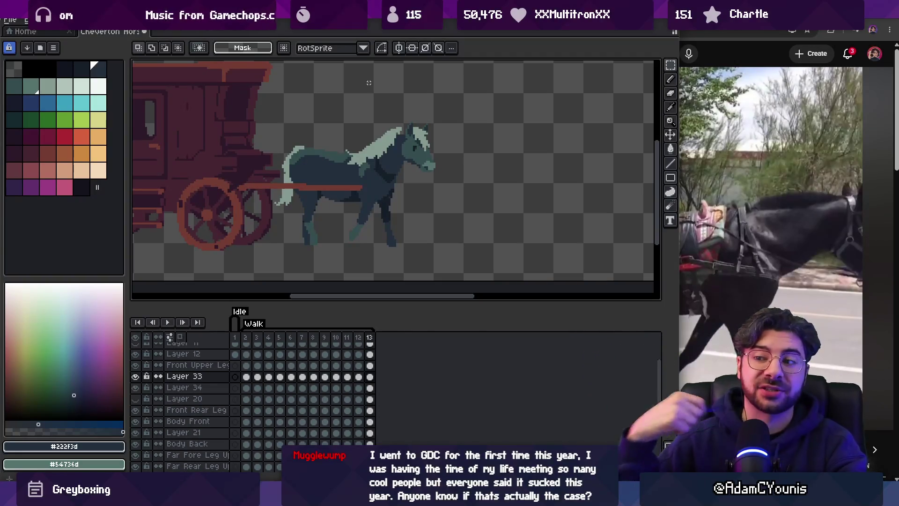
key(Right)
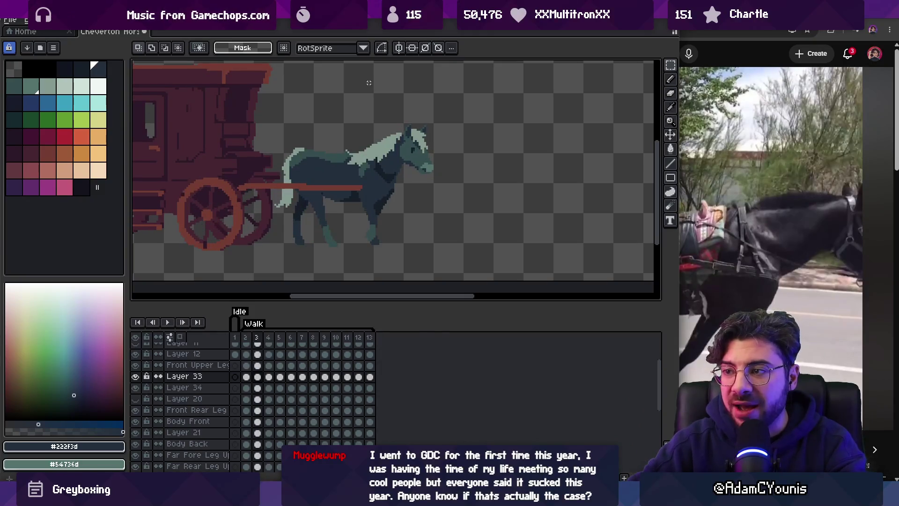
Zoom in on the horse's head and try lasso selections of the mane, clearing each.
scroll(356, 112, up, 1)
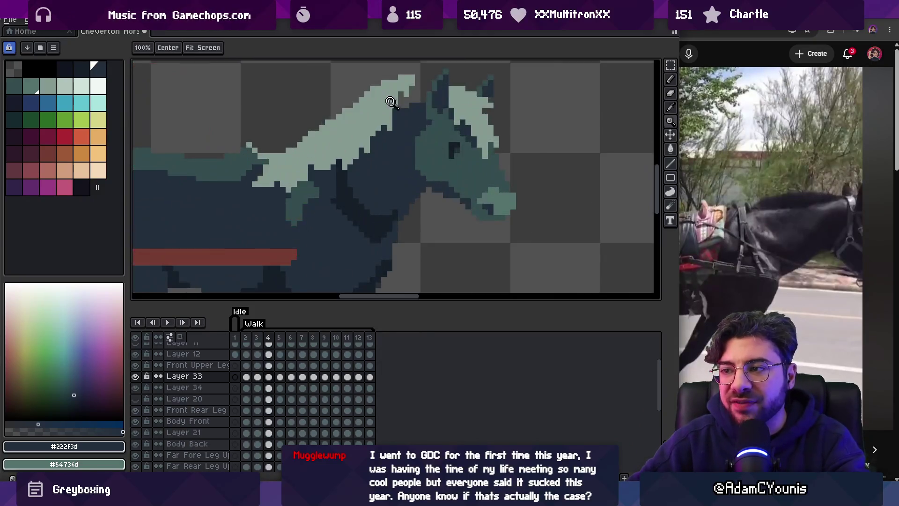
scroll(343, 146, up, 1)
key(q)
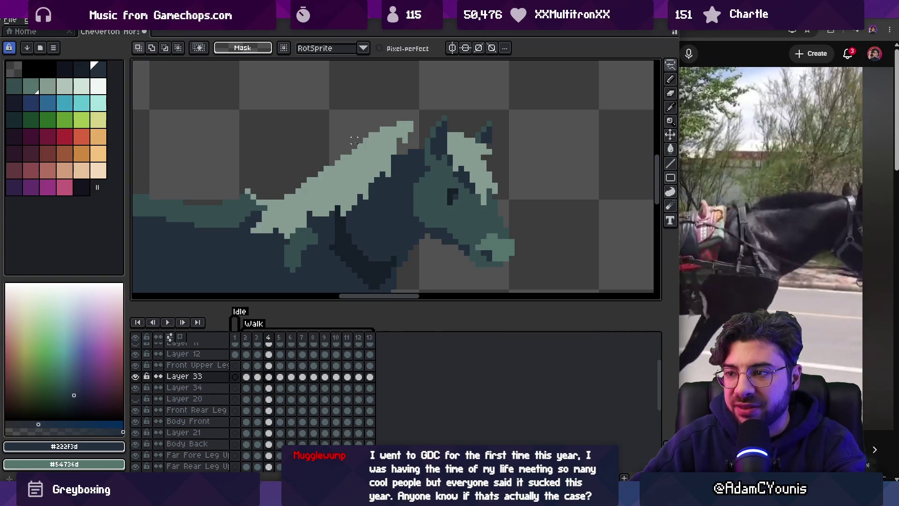
mouse_move(359, 135)
mouse_down()
mouse_move(416, 94)
mouse_move(371, 180)
mouse_move(368, 105)
mouse_up()
click(393, 135)
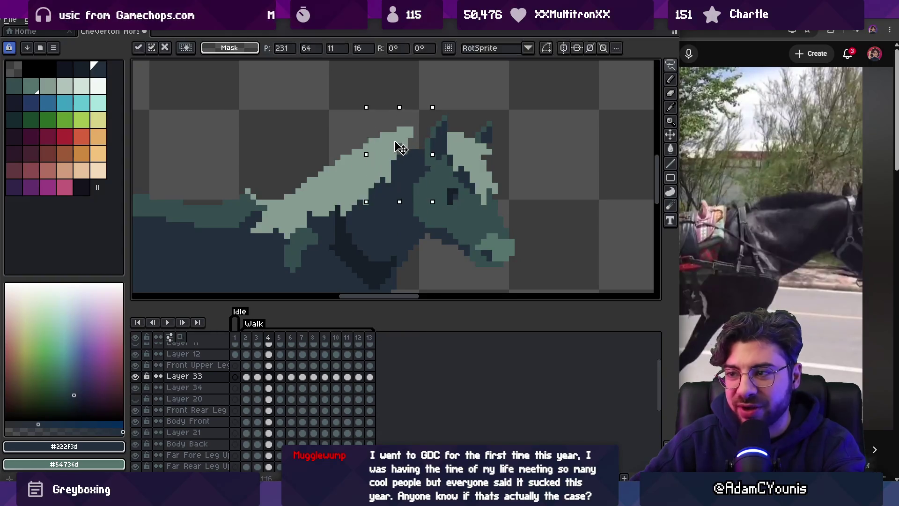
click(354, 118)
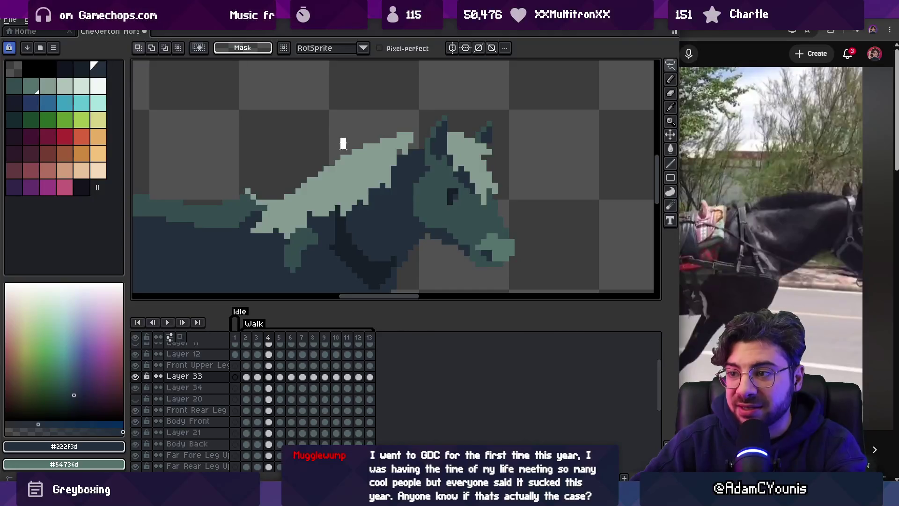
drag(397, 225, 381, 157)
click(382, 151)
Step to frames 3 and 4, select the mane top, and flip frames to compare.
key(Return)
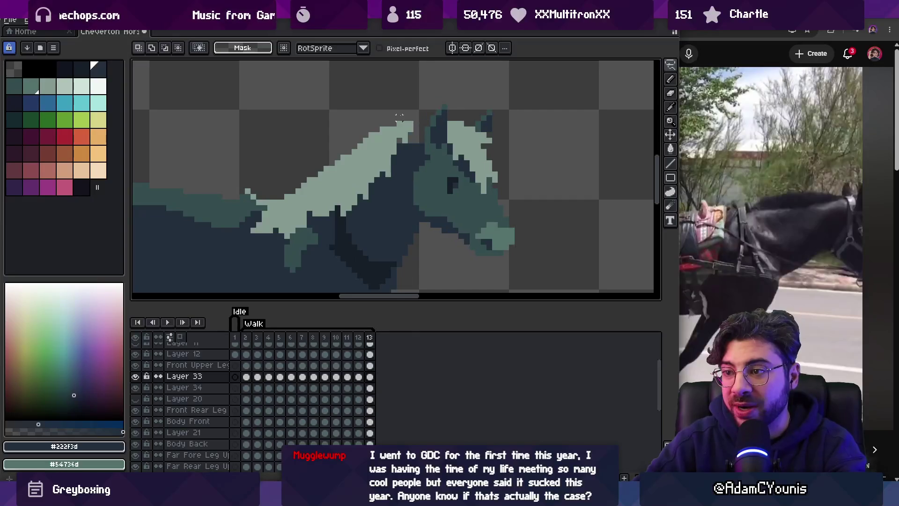
key(Right)
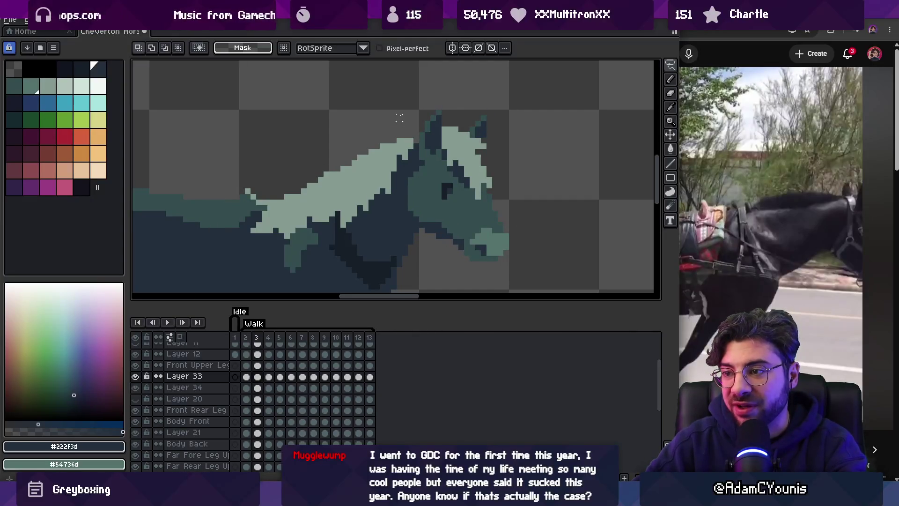
key(v)
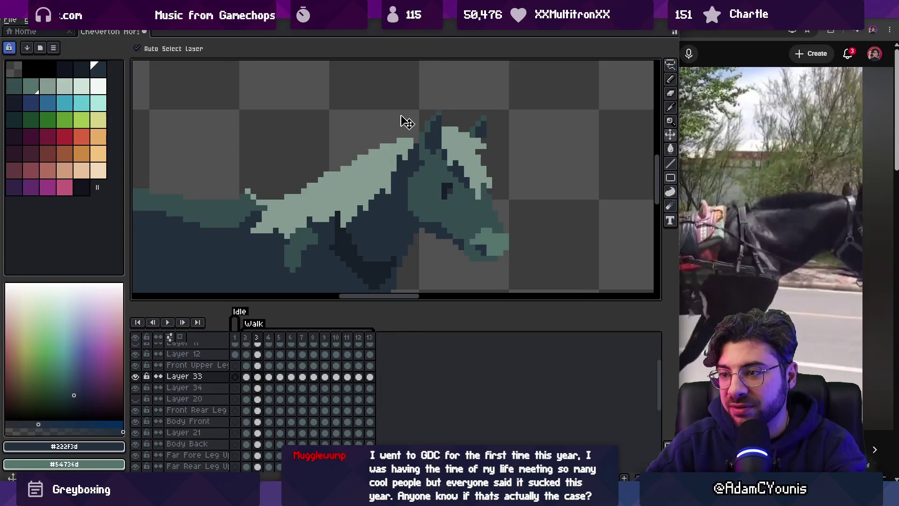
key(Right)
key(m)
mouse_move(327, 158)
mouse_down()
mouse_move(325, 225)
mouse_move(357, 124)
mouse_move(328, 159)
mouse_up()
key(ctrl+d)
key(m)
key(Left)
key(Right)
key(Left)
key(Right)
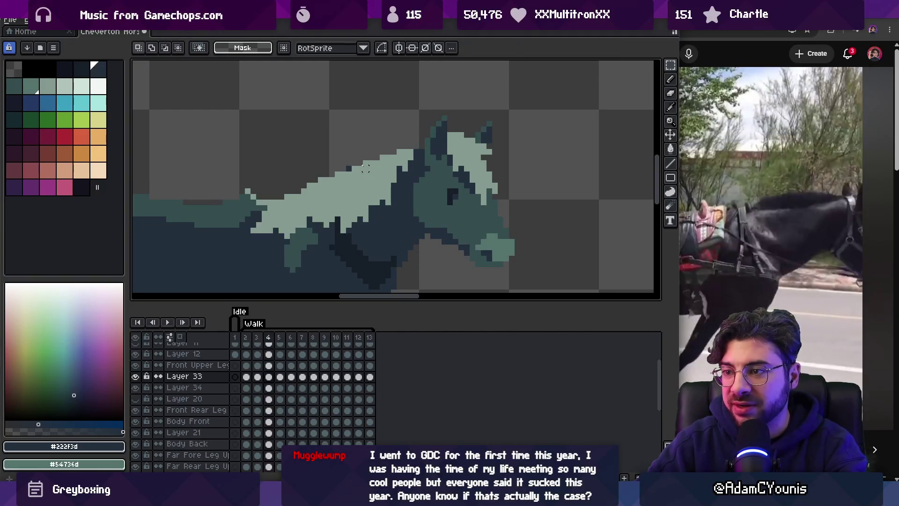
Pick the light mane colour for the Pencil and review the walk animation.
key(b)
alt+click(372, 195)
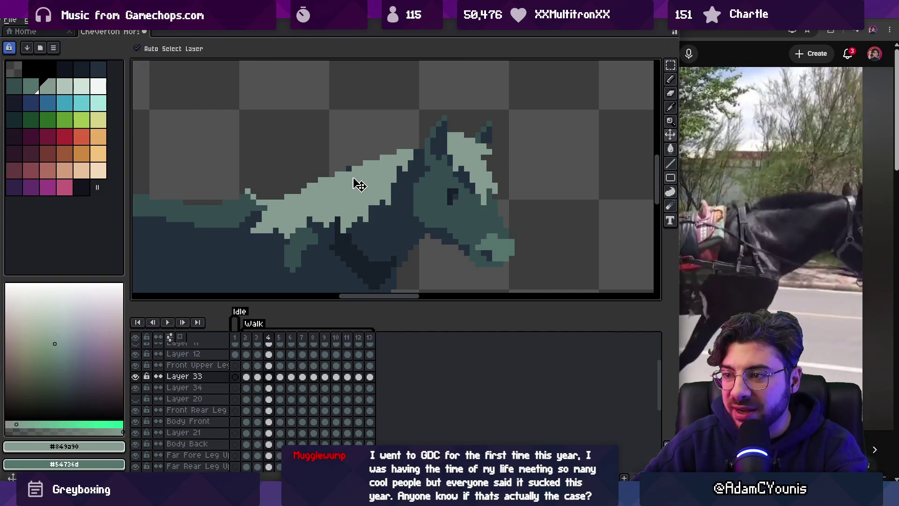
key(Left)
key(Right)
key(Left)
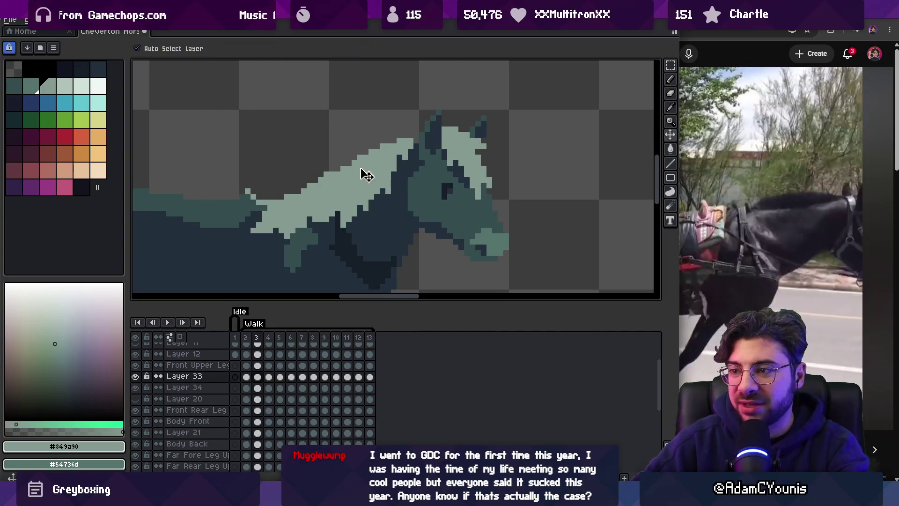
key(z)
scroll(347, 159, down, 3)
key(F5)
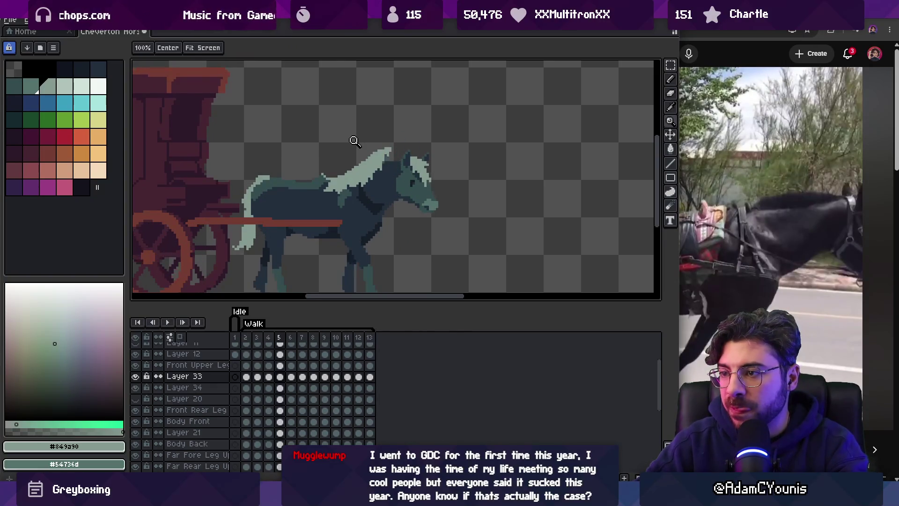
Zoom in on the head and nudge the mane one pixel right.
click(373, 151)
key(v)
key(l)
key(v)
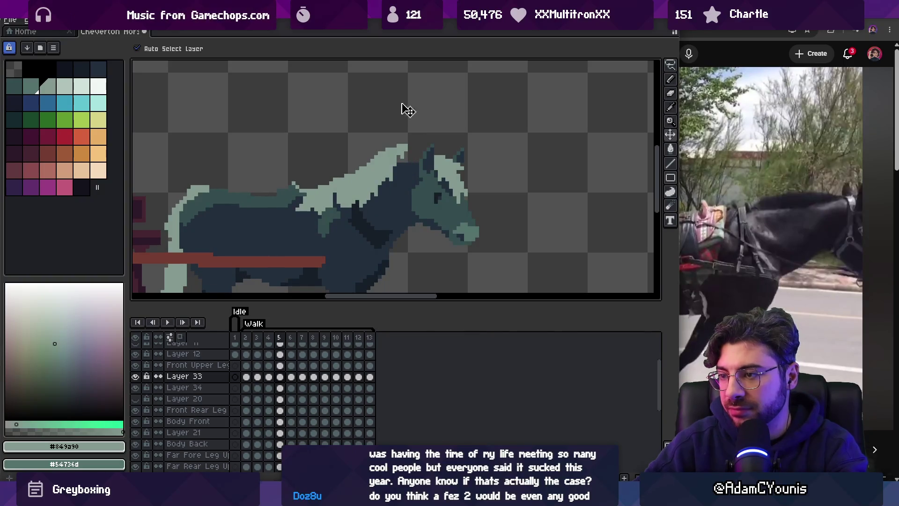
drag(382, 183, 387, 183)
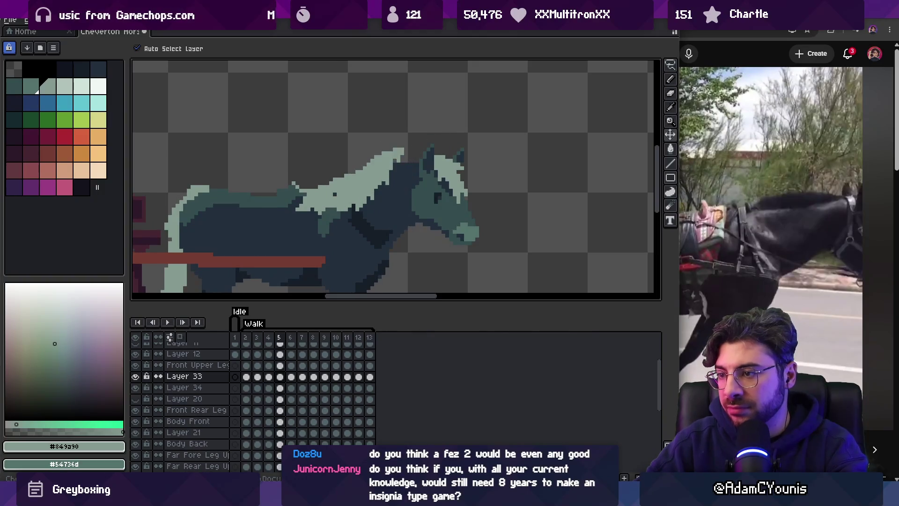
Lasso the mane above the neck and near the head, then clear the selections.
scroll(383, 169, up, 1)
key(b)
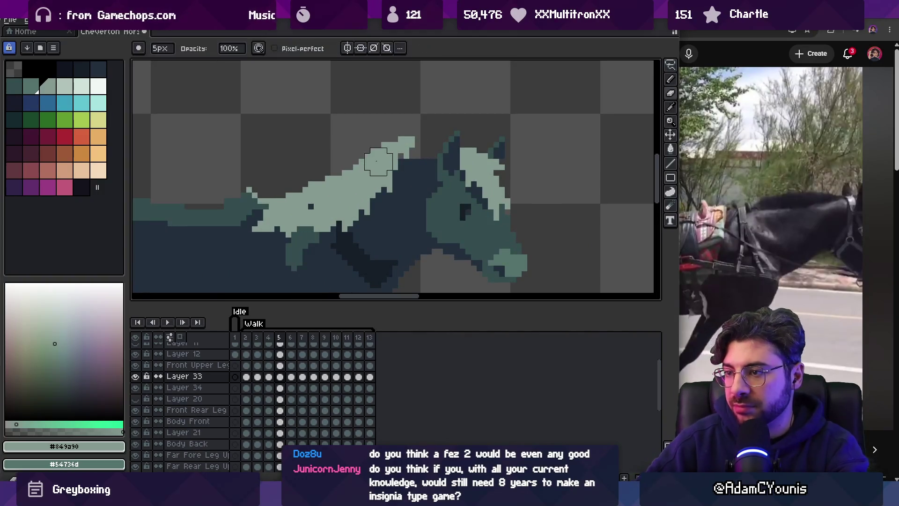
key(m)
mouse_move(361, 209)
mouse_down()
mouse_move(368, 133)
mouse_move(399, 223)
mouse_move(387, 172)
mouse_up()
key(ctrl+d)
drag(368, 209, 367, 143)
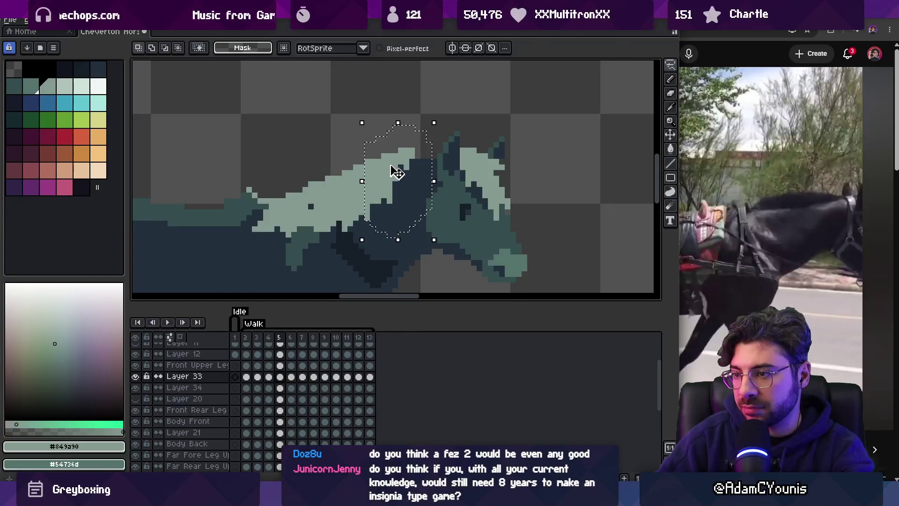
key(ctrl+d)
Move to frame 6 and touch up the mane with the 5px eraser, undoing once.
key(Left)
key(Left)
key(Right)
key(Right)
key(Right)
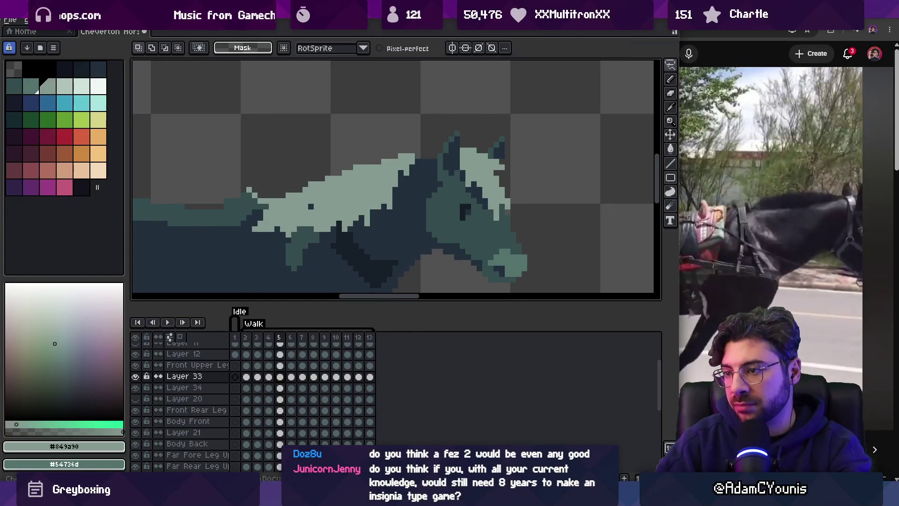
key(b)
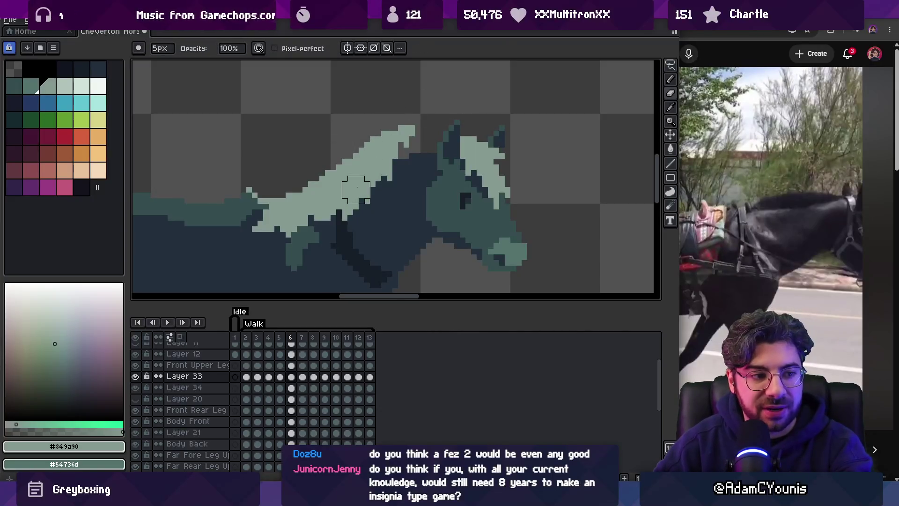
key(ctrl+z)
key(e)
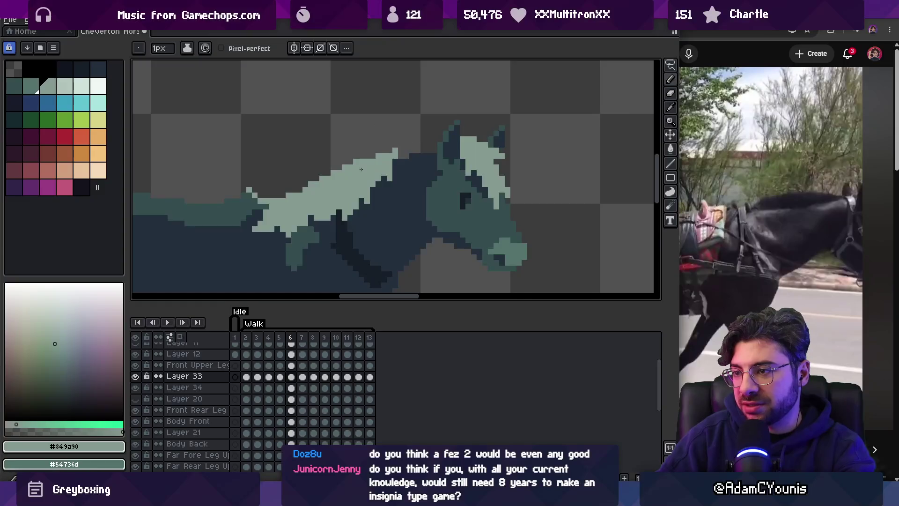
scroll(386, 159, down, 4)
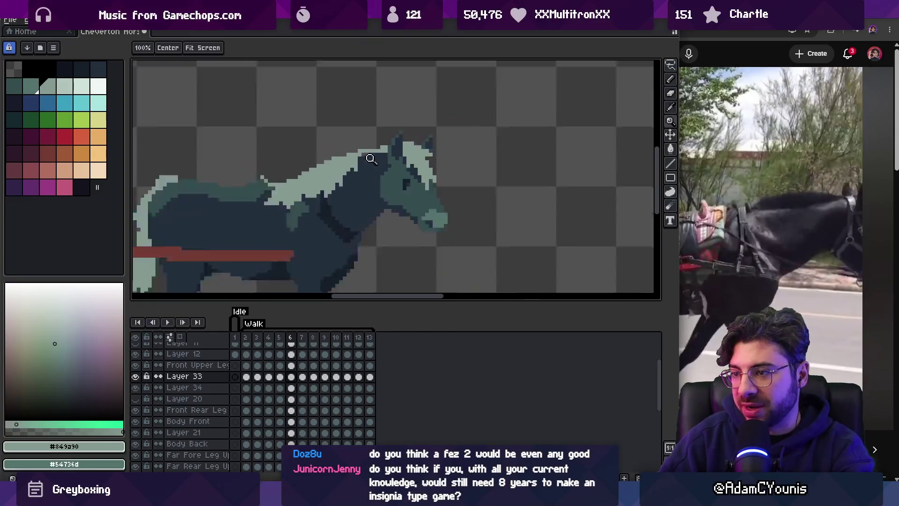
scroll(368, 161, up, 2)
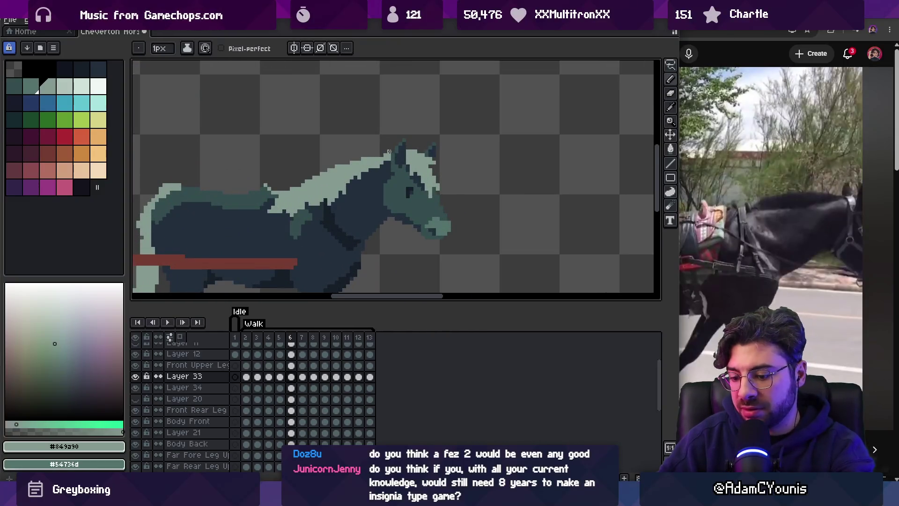
Advance through frames 7 to 10, erasing stray light pixels on the mane top.
key(Right)
key(b)
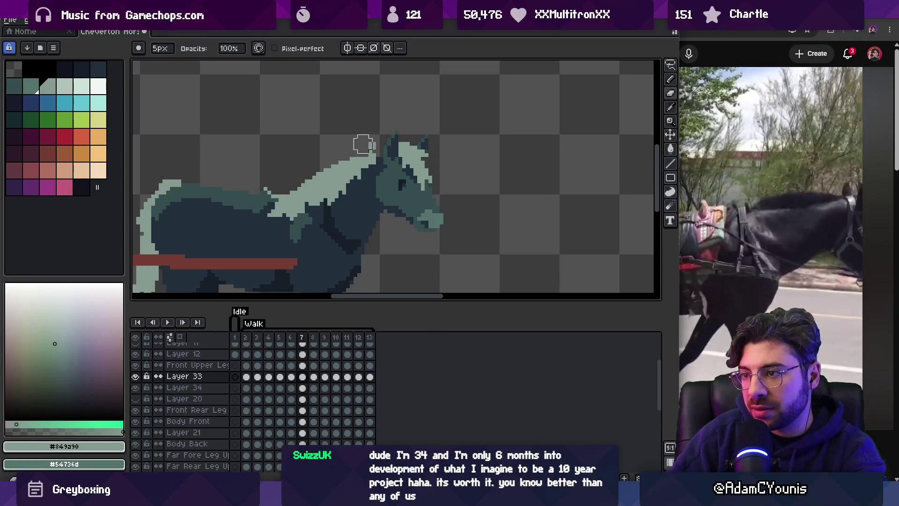
key(Right)
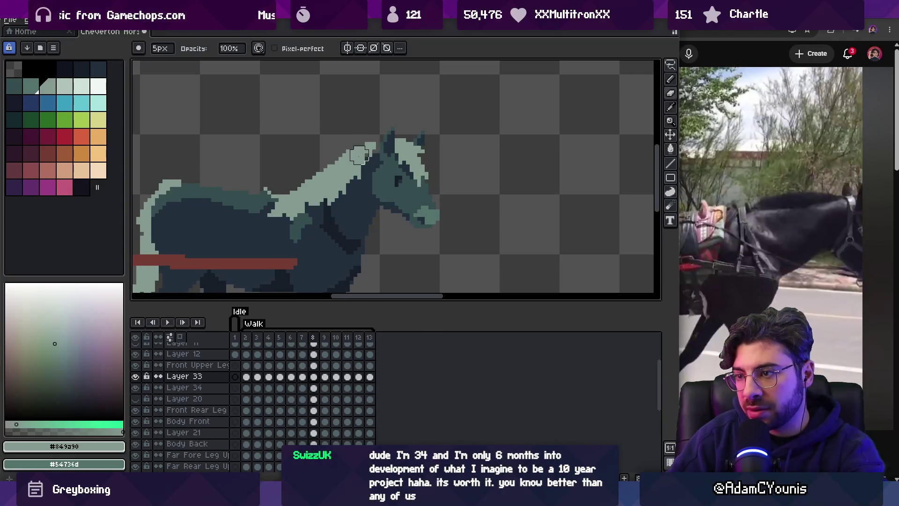
key(e)
key(b)
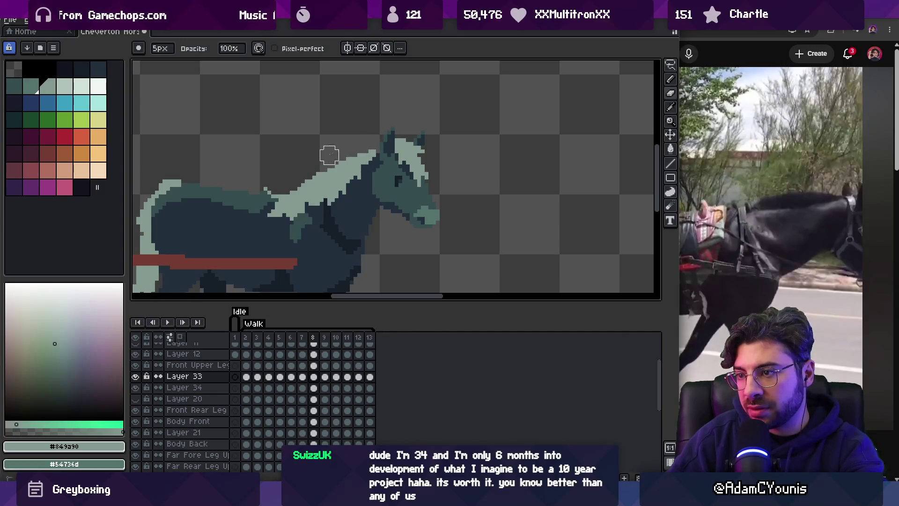
key(Right)
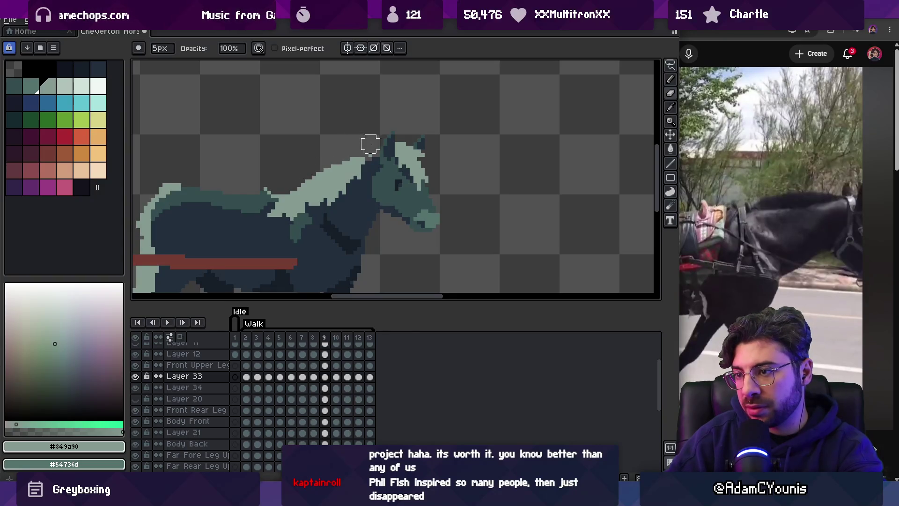
key(e)
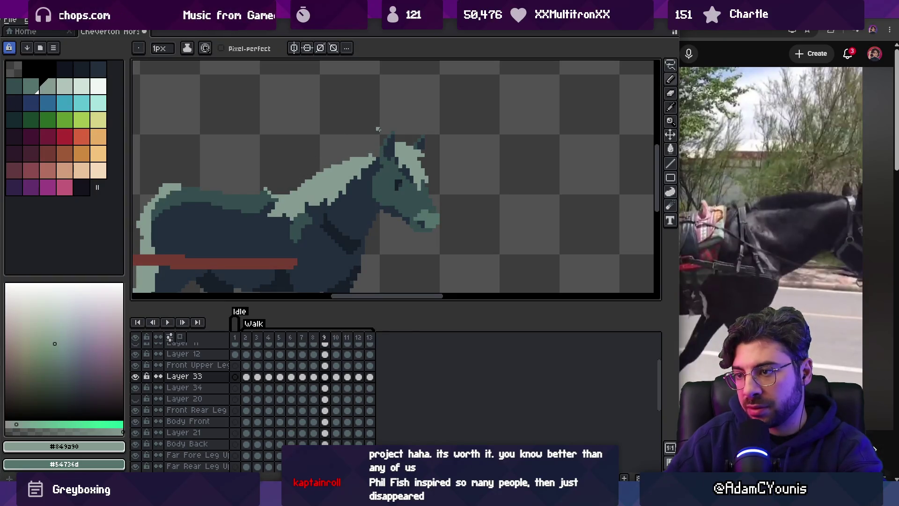
key(Right)
key(e)
drag(331, 150, 381, 162)
key(b)
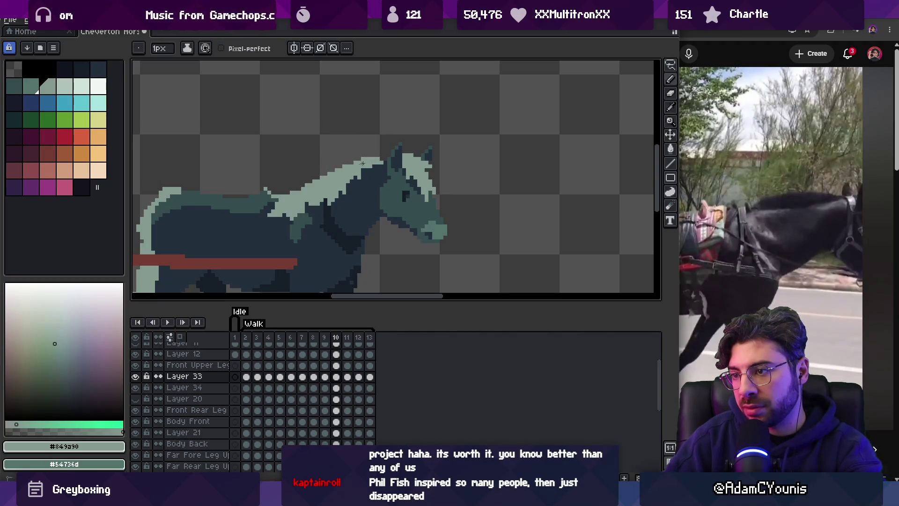
On frame 11 erase light pixels along the mane top, then select Layer 33 cels in frames 2–5.
key(Right)
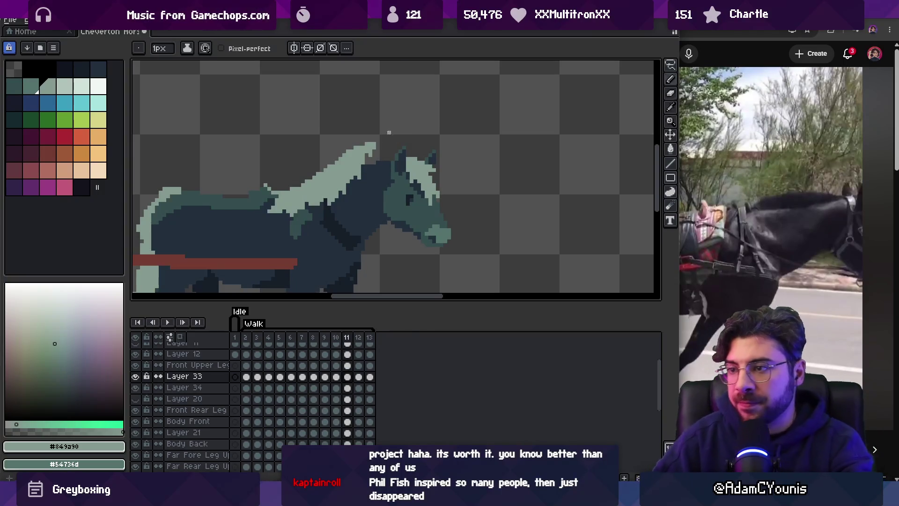
key(e)
drag(375, 145, 348, 151)
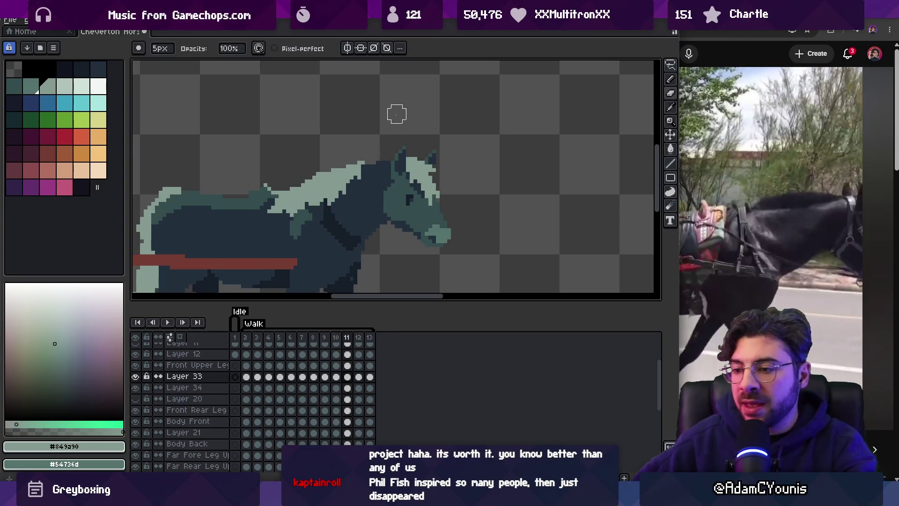
key(v)
drag(247, 377, 314, 377)
Link Layer 33 cels across frames 2–8, then 3–9, then 4–11.
right_click(314, 377)
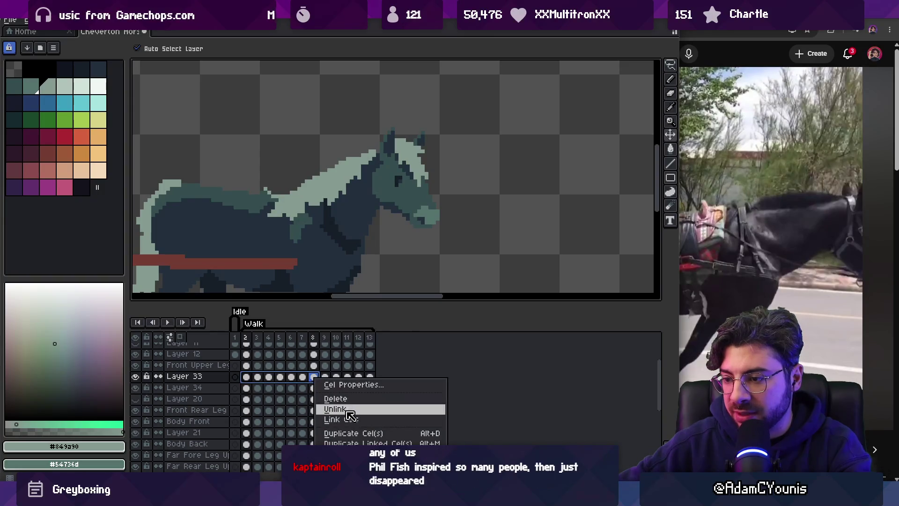
click(349, 419)
click(258, 377)
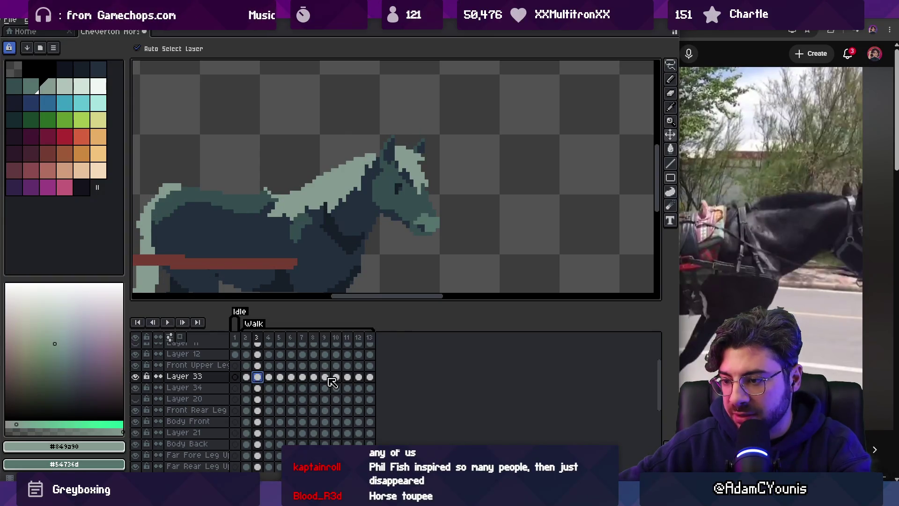
shift+click(326, 378)
right_click(326, 377)
click(349, 407)
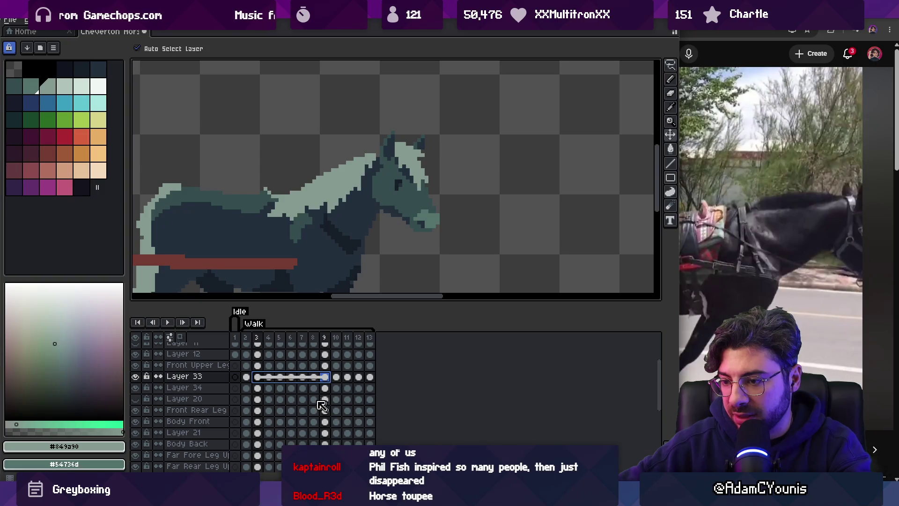
click(269, 377)
shift+click(347, 377)
right_click(348, 377)
click(358, 416)
Link Layer 33 cels across frames 5–12 and 6–13.
click(280, 378)
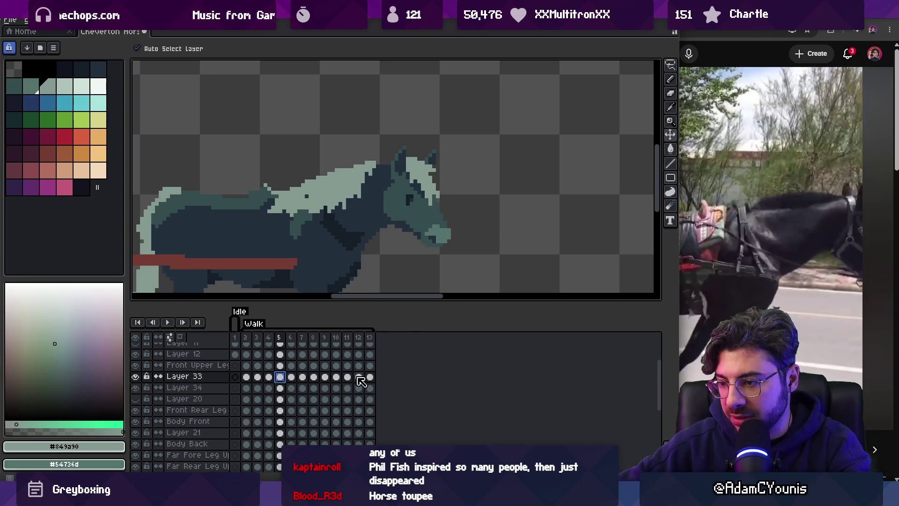
shift+click(359, 377)
right_click(359, 377)
click(385, 418)
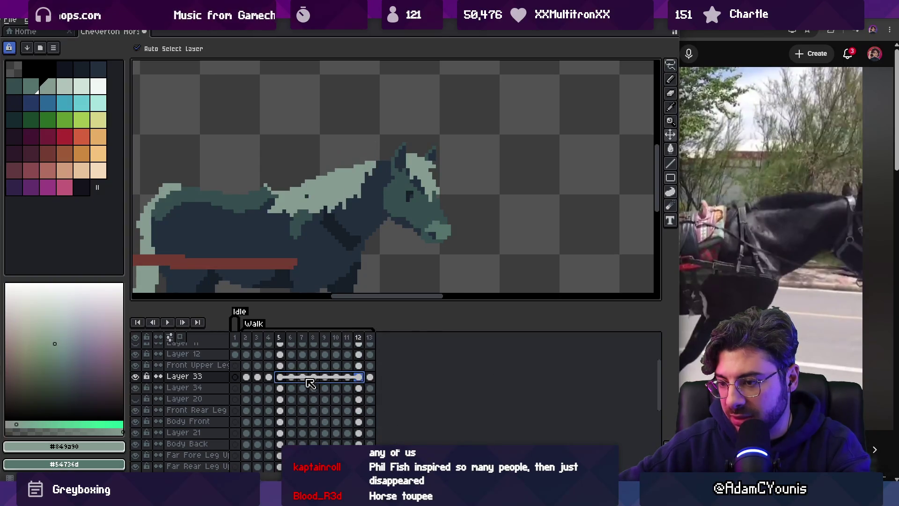
click(294, 377)
shift+click(370, 378)
right_click(370, 379)
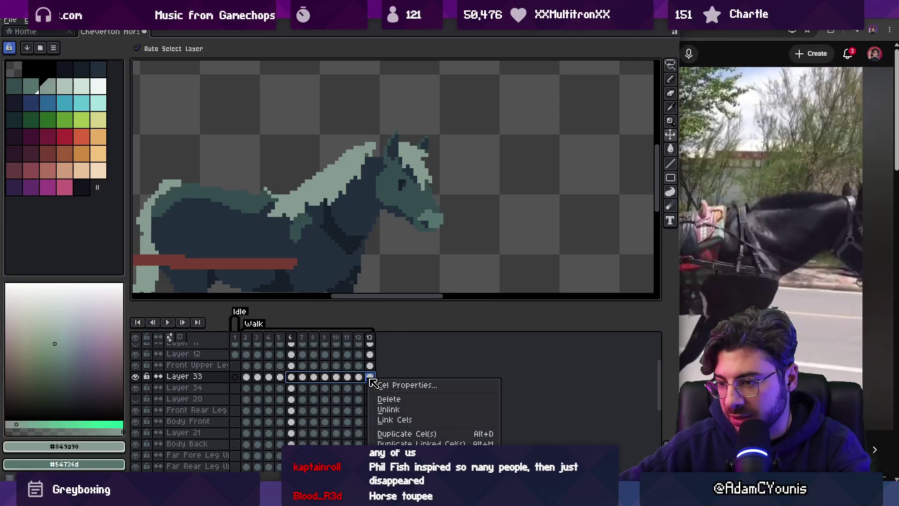
click(394, 420)
Scrub back to frame 2 and reselect the mane cels from frame 4 to 10.
click(305, 378)
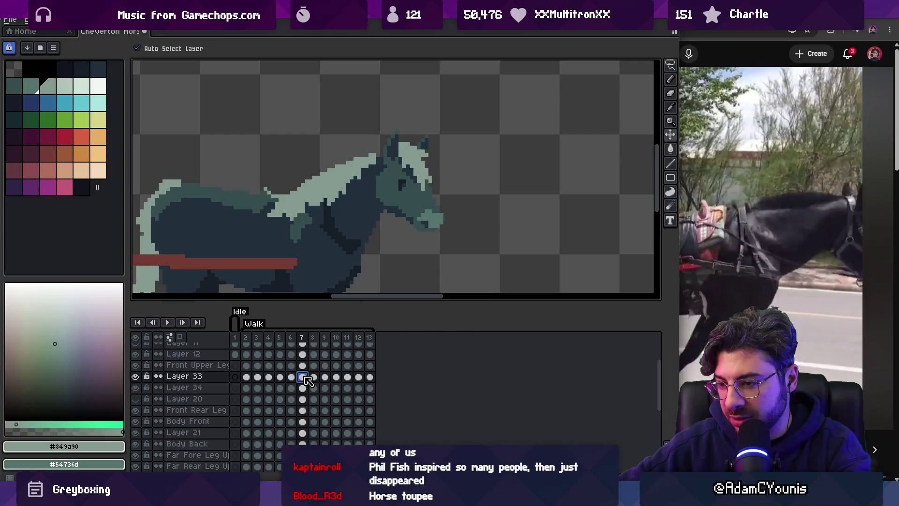
mouse_move(249, 345)
mouse_down()
mouse_move(324, 346)
mouse_move(258, 347)
mouse_move(303, 352)
mouse_up()
click(303, 377)
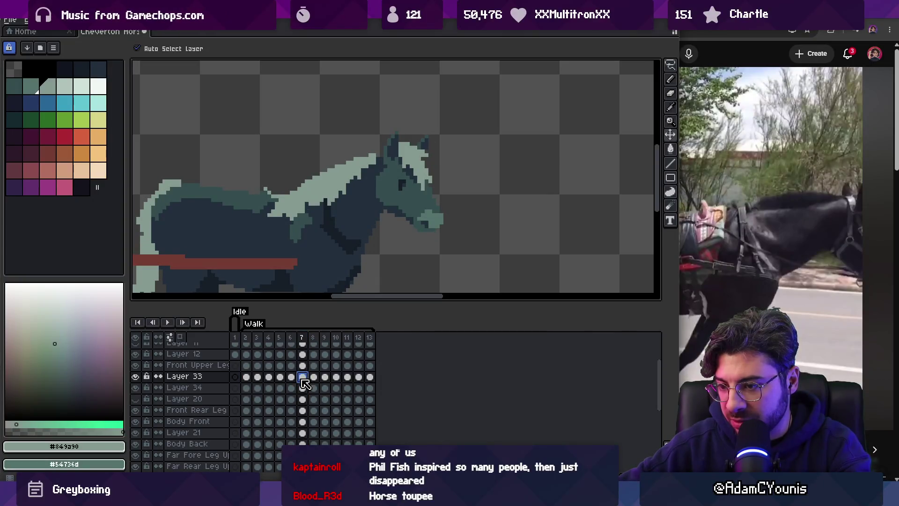
drag(248, 381, 371, 382)
drag(248, 380, 273, 381)
click(275, 381)
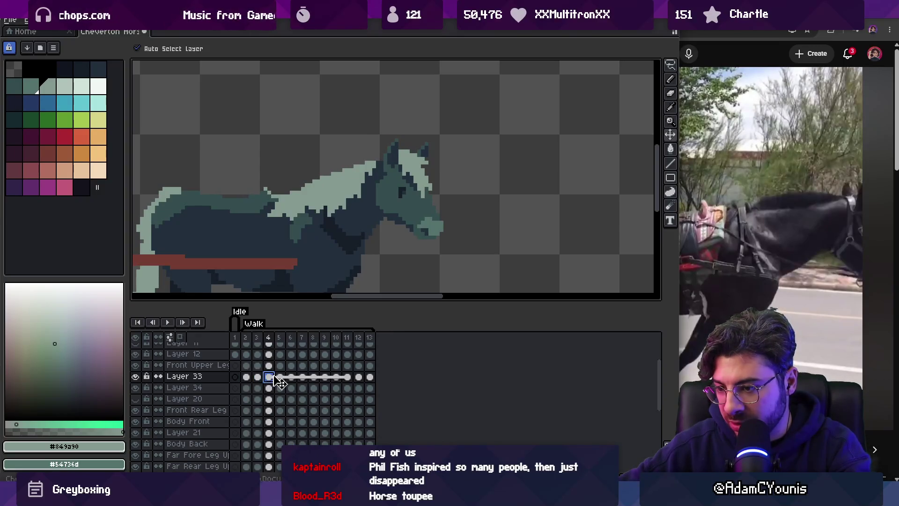
drag(341, 382, 337, 380)
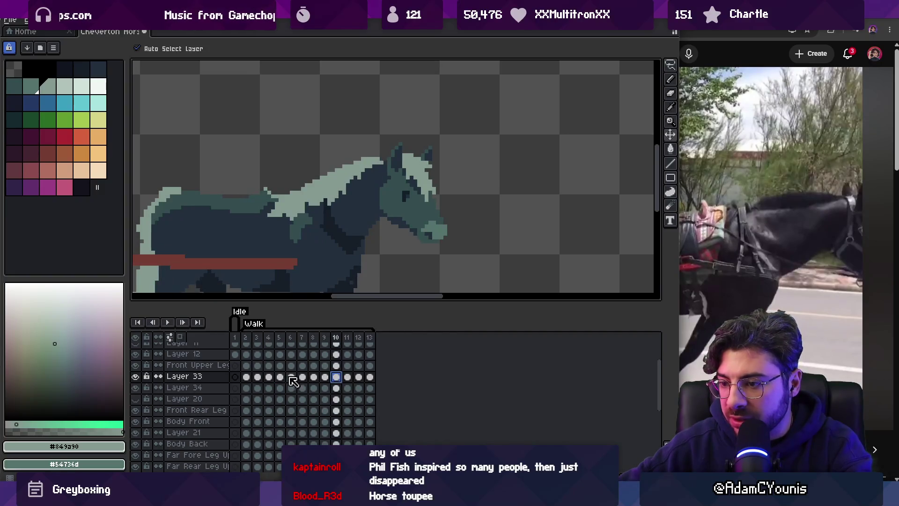
Link the mane cels in frames 4–10, 5–11 and 6–12.
right_click(273, 379)
click(313, 421)
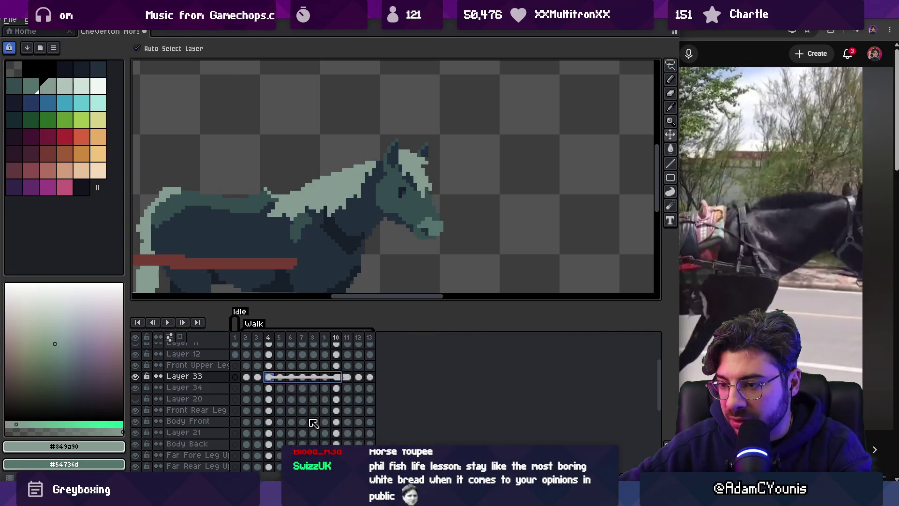
drag(281, 380, 352, 382)
right_click(352, 380)
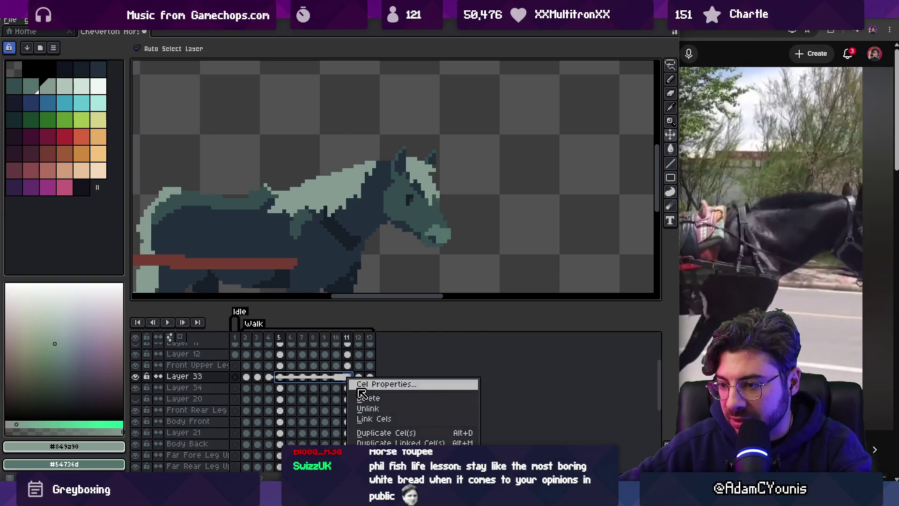
click(379, 421)
drag(291, 377, 359, 379)
right_click(361, 378)
click(387, 419)
Unlink the mane cels from frame 9 onward, then play and stop frames 2–8.
drag(302, 377, 370, 378)
right_click(370, 379)
click(390, 409)
drag(245, 337, 319, 344)
key(Return)
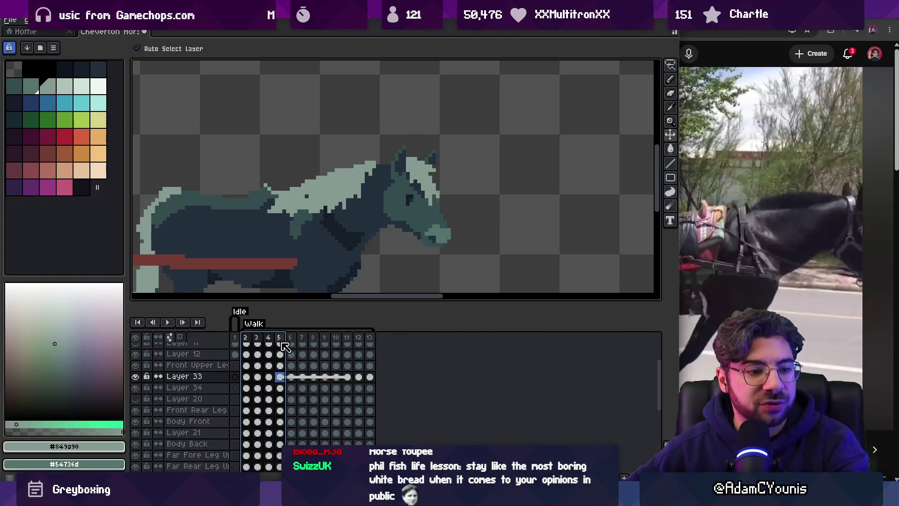
key(Return)
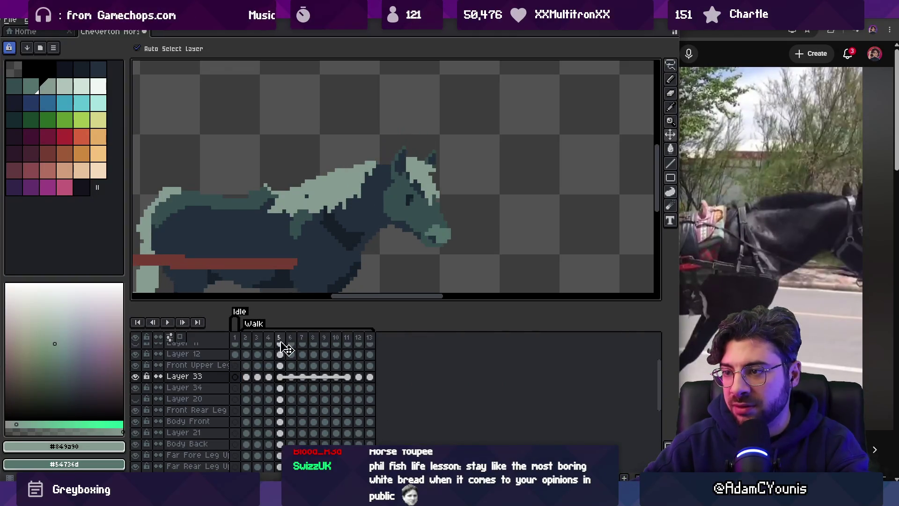
click(246, 376)
Zoom in on the horse's head and set Layer 33's opacity to 83%.
key(z)
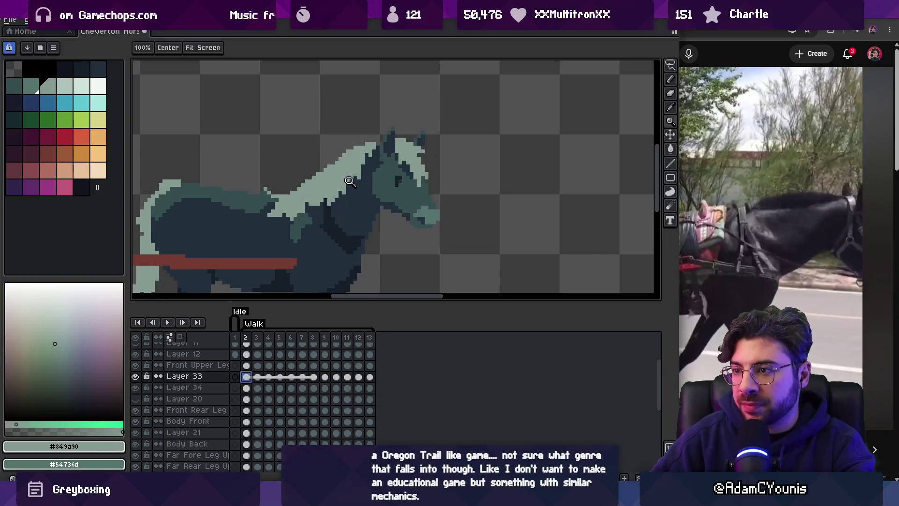
click(360, 178)
key(b)
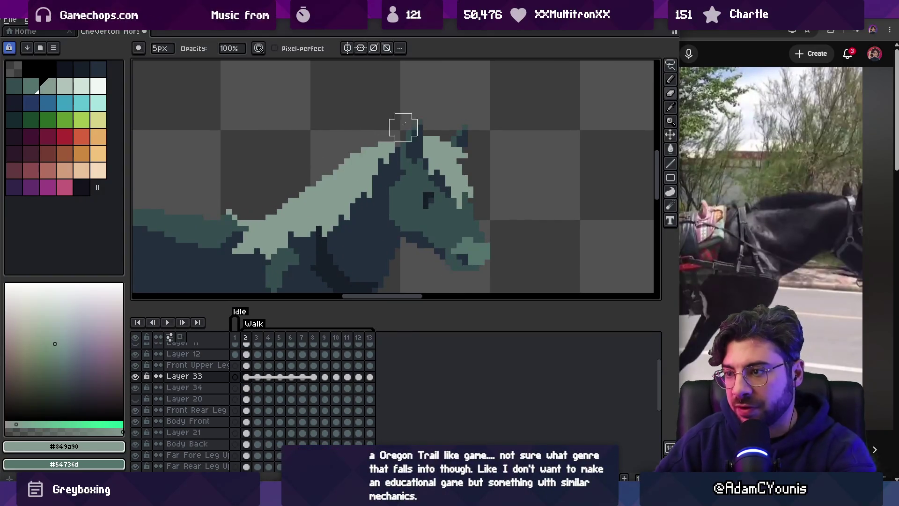
key(period)
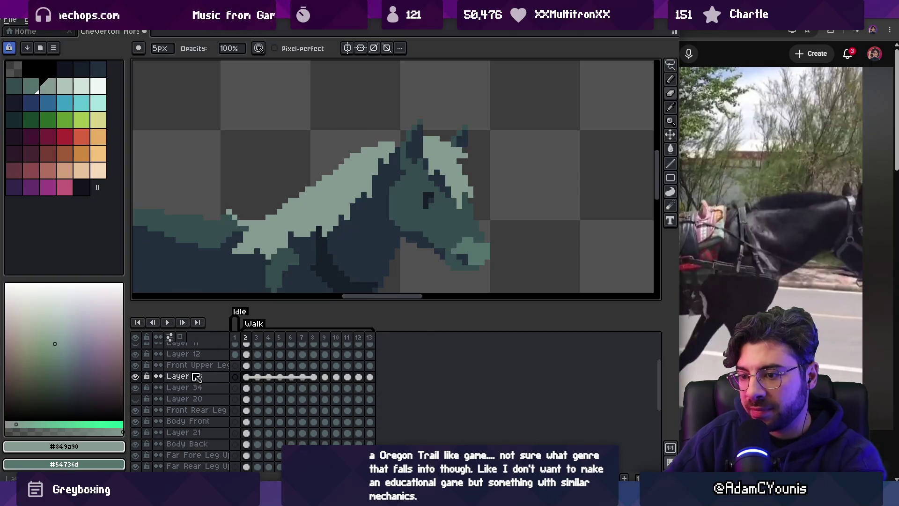
double_click(184, 376)
click(505, 349)
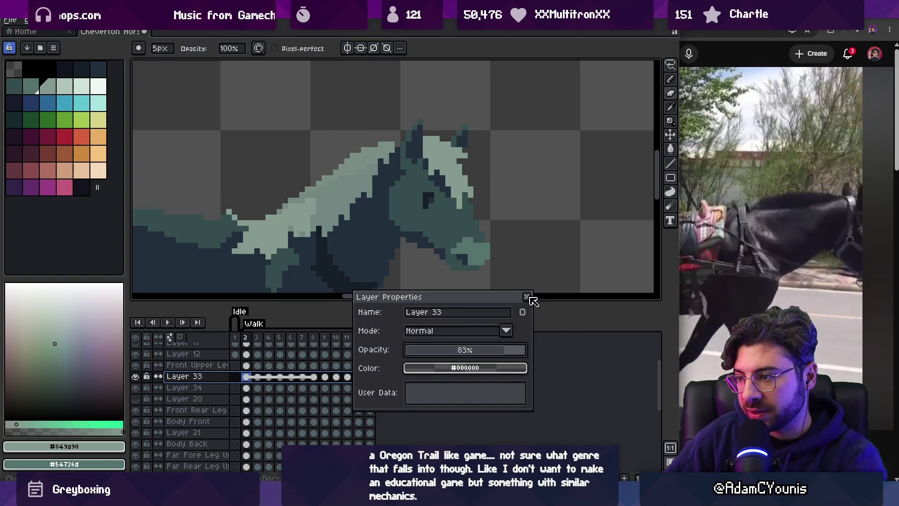
click(527, 297)
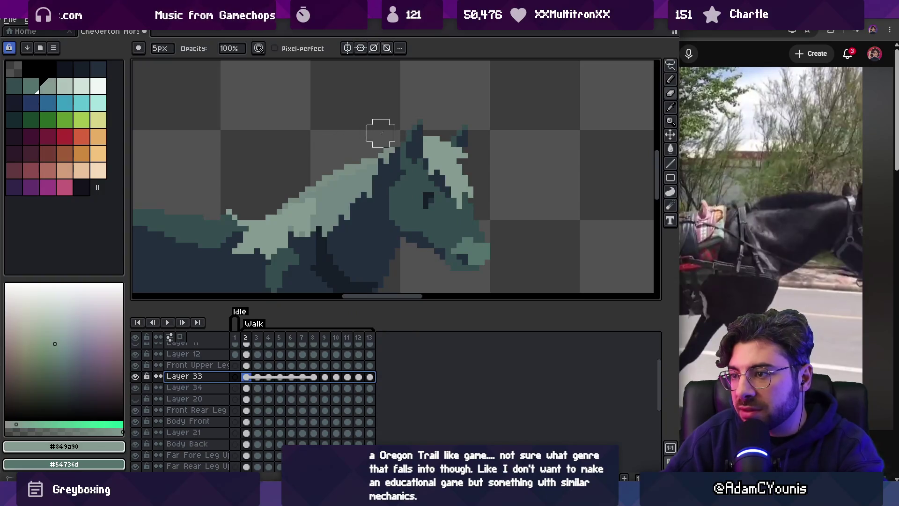
key(b)
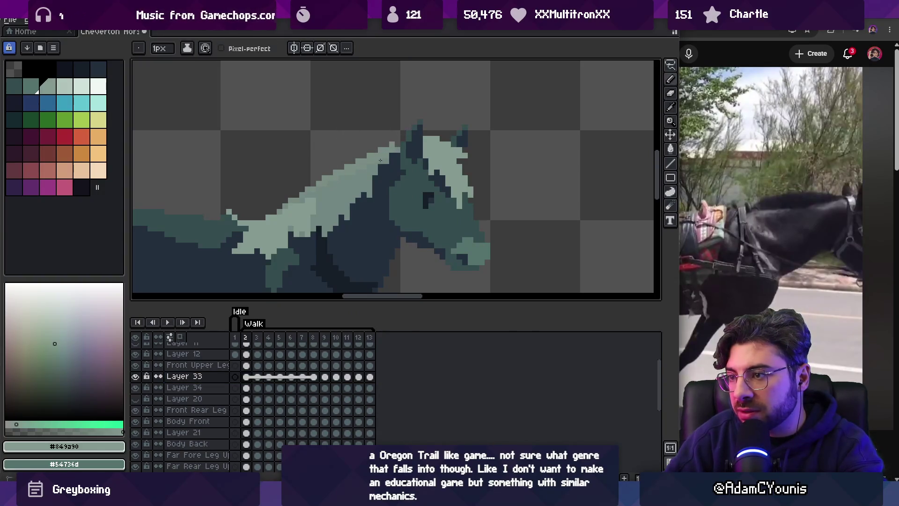
Step through frames 3 to 7 checking the mane, then zoom out and play the walk cycle.
key(period)
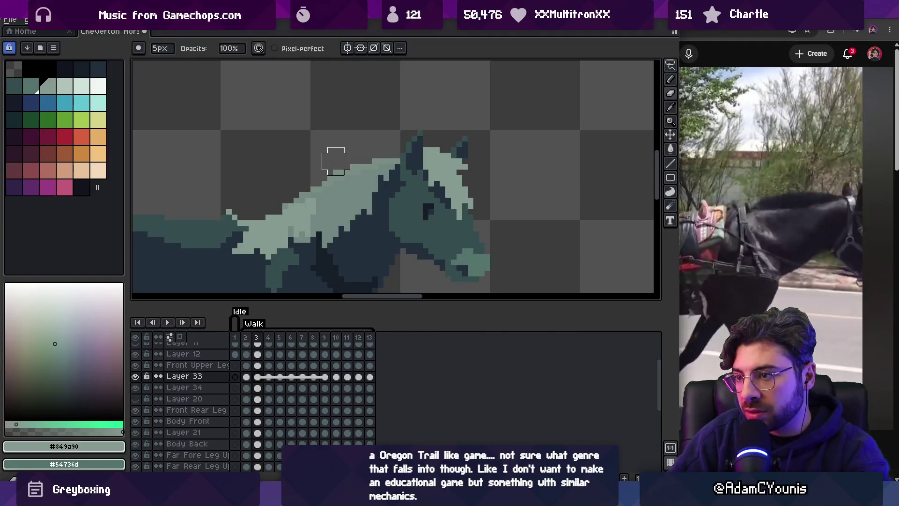
key(period)
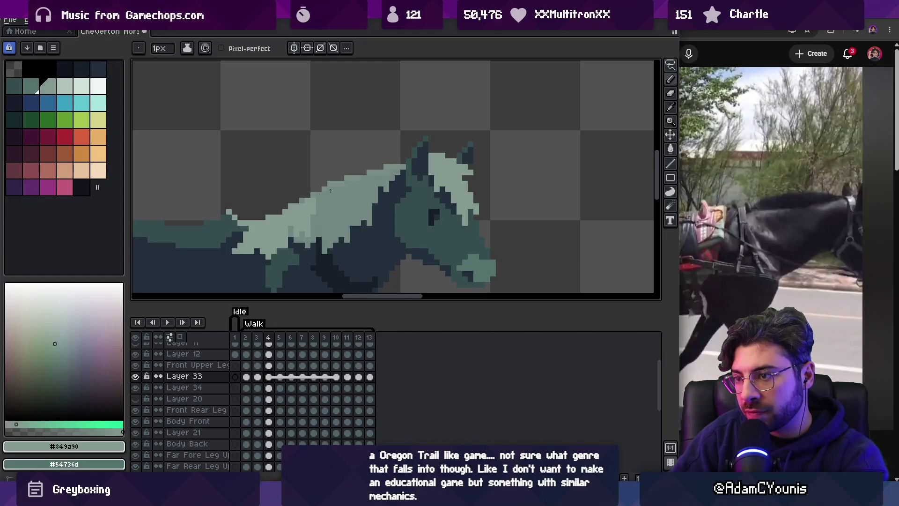
key(period)
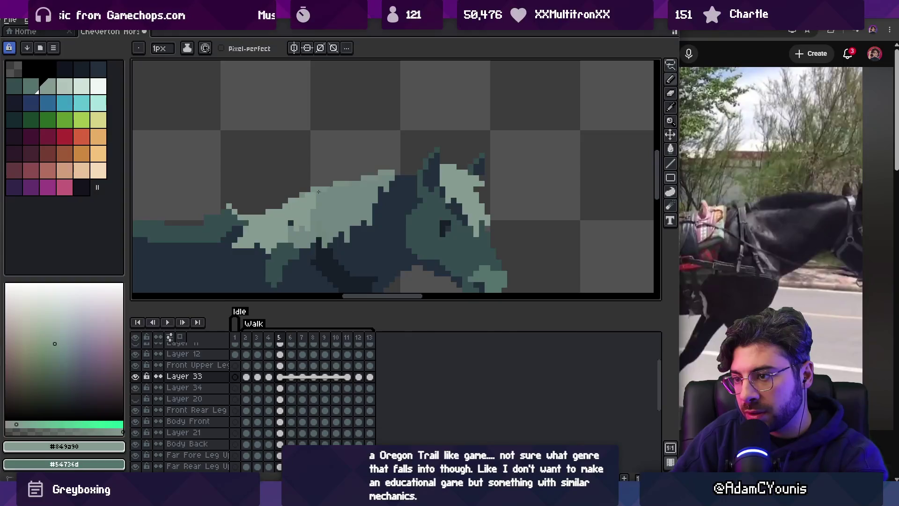
key(period)
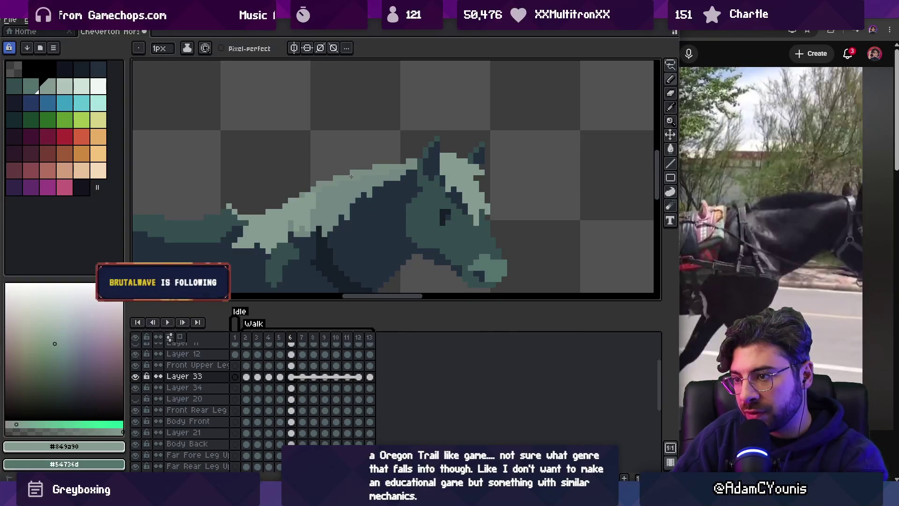
key(period)
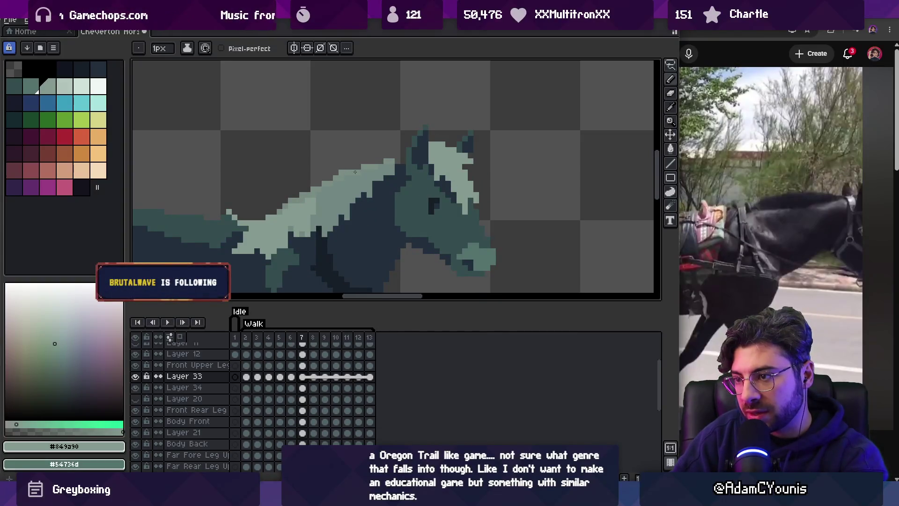
key(e)
key(z)
scroll(323, 150, down, 3)
key(Return)
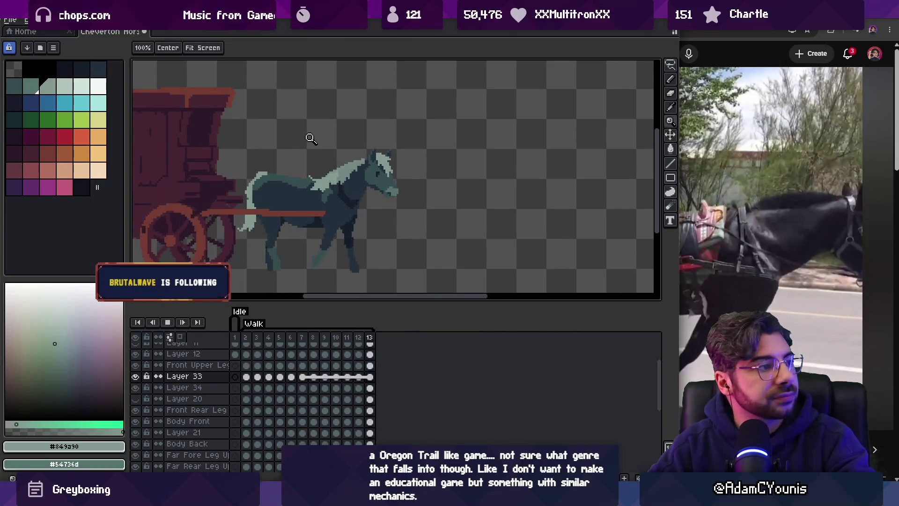
key(Return)
scroll(360, 164, up, 2)
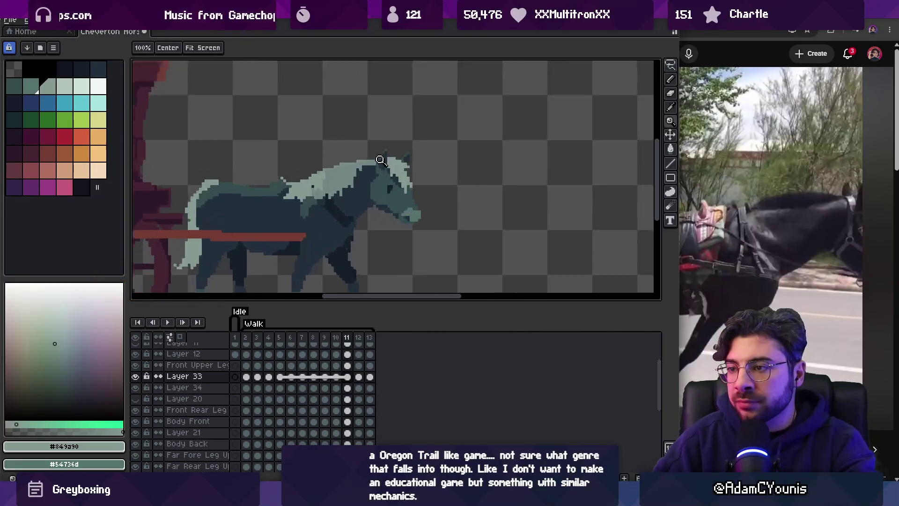
key(b)
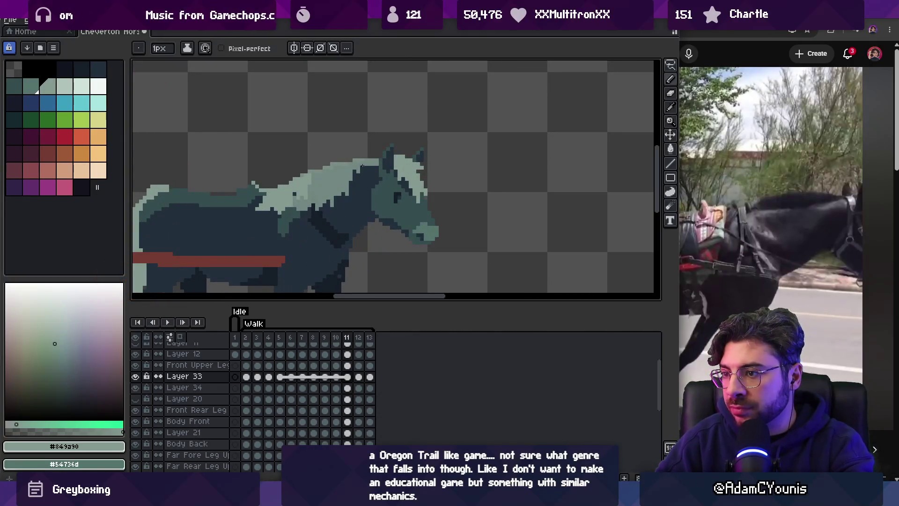
key(Right)
key(Right)
key(Right)
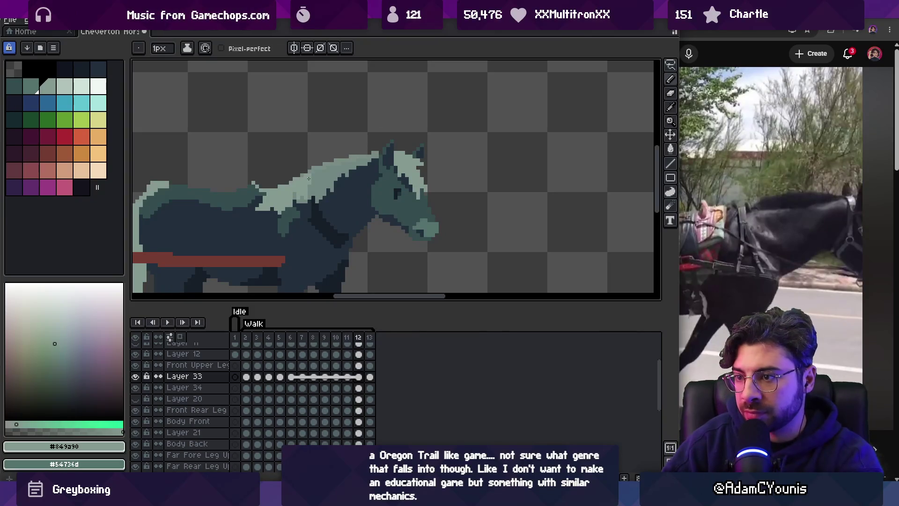
key(Right)
key(Right)
key(Right)
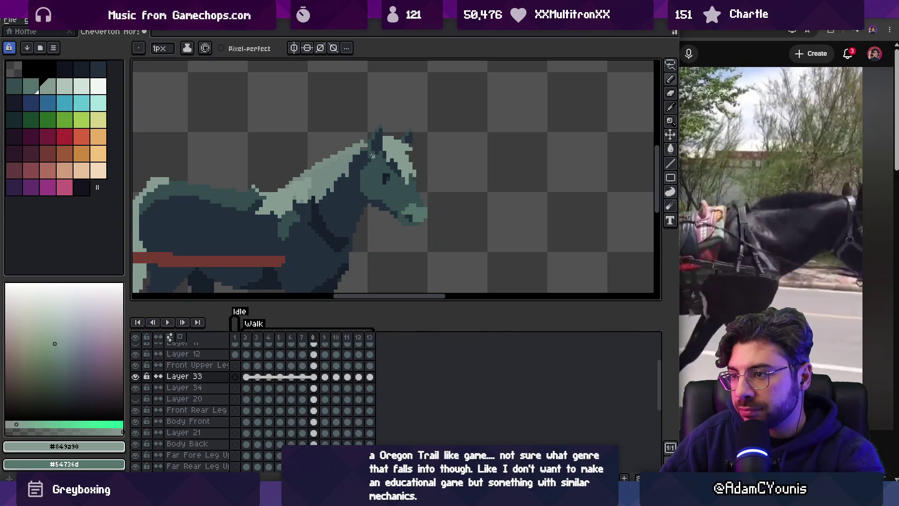
key(Left)
key(Left)
key(Left)
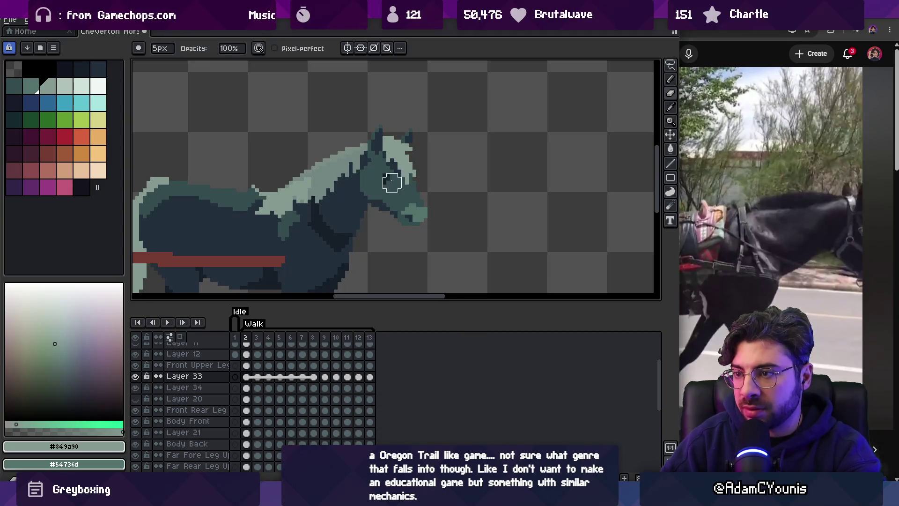
key(z)
click(349, 170)
scroll(348, 197, down, 3)
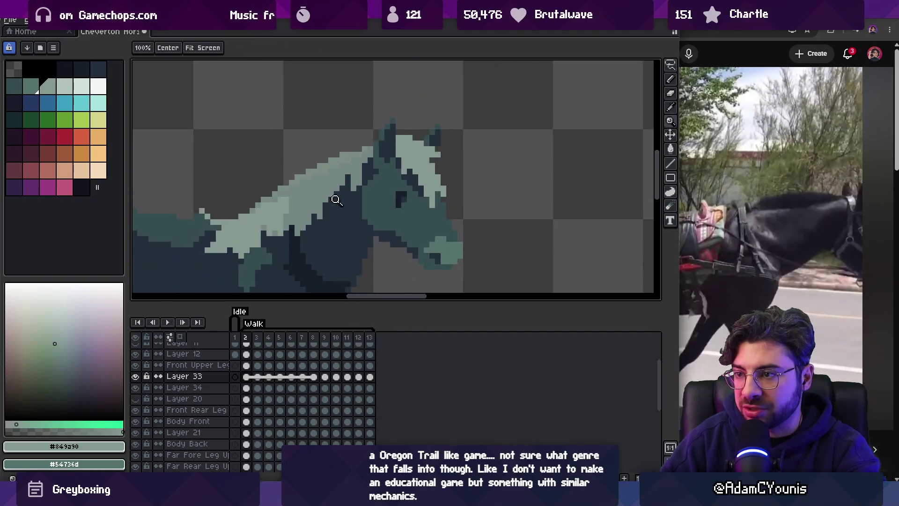
scroll(348, 200, up, 2)
scroll(344, 192, down, 3)
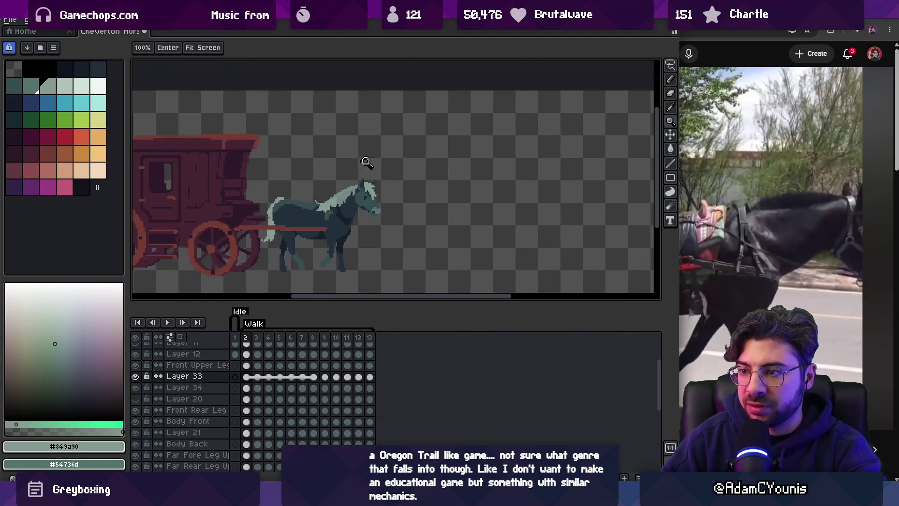
scroll(363, 165, up, 4)
scroll(368, 204, up, 1)
key(m)
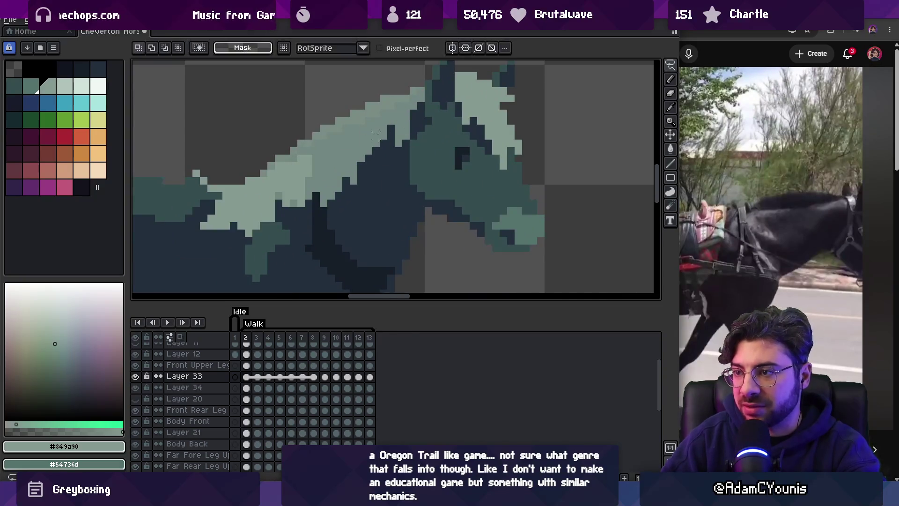
Step through the walk frames to frame 4, comparing the horse's neck against neighbouring frames.
drag(391, 120, 411, 116)
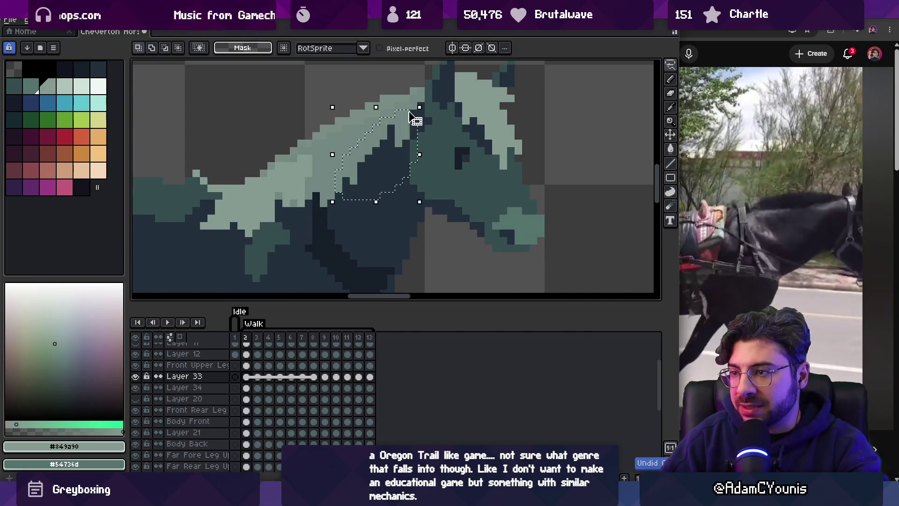
key(period)
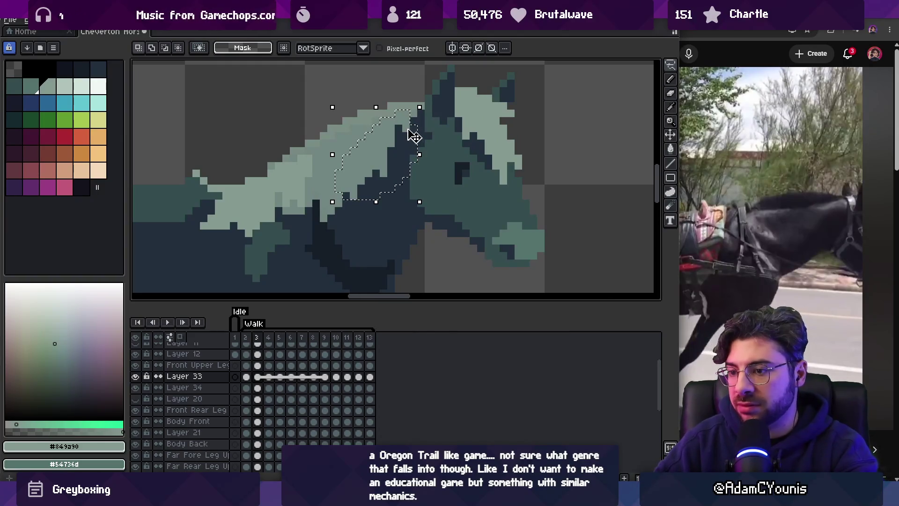
key(ctrl+z)
key(period)
key(b)
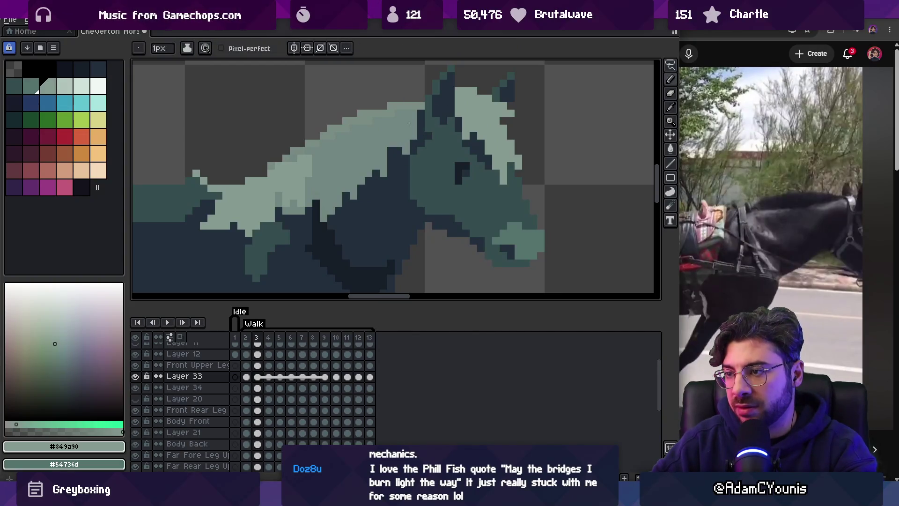
key(comma)
key(period)
key(comma)
key(period)
key(e)
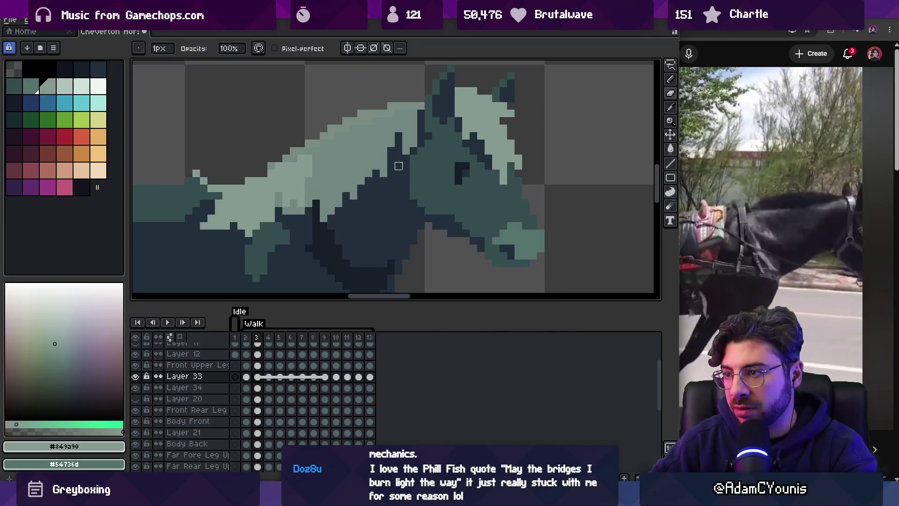
key(period)
key(comma)
key(period)
key(b)
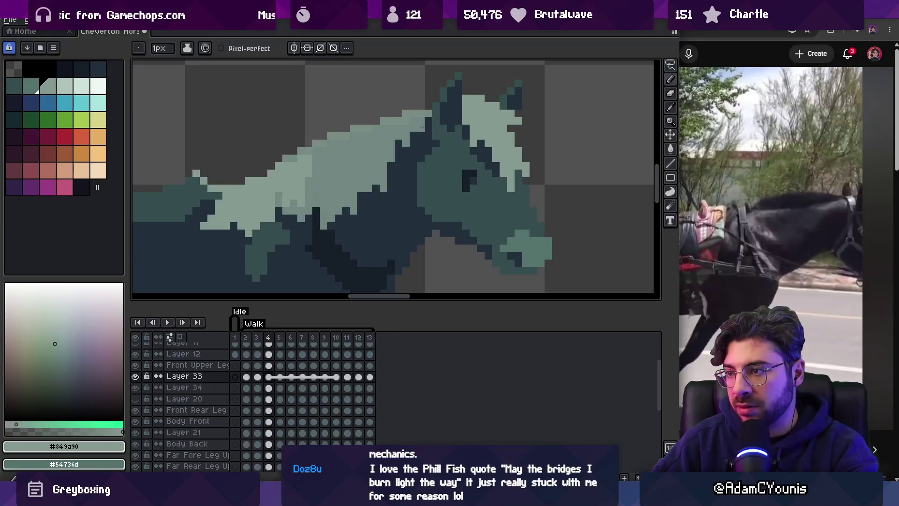
Paint a vertical stroke of pale mane pixels over the dark neck gap on frame 4.
drag(422, 127, 421, 161)
key(e)
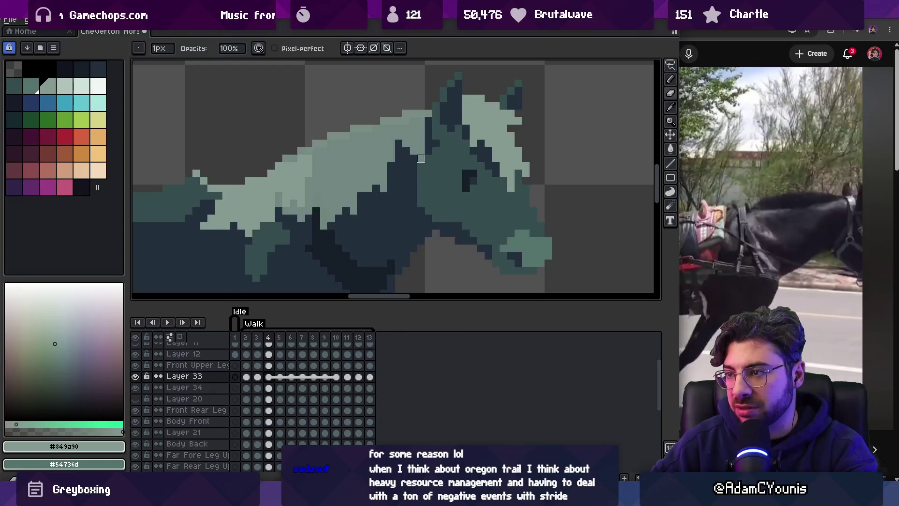
key(b)
key(Left)
key(Right)
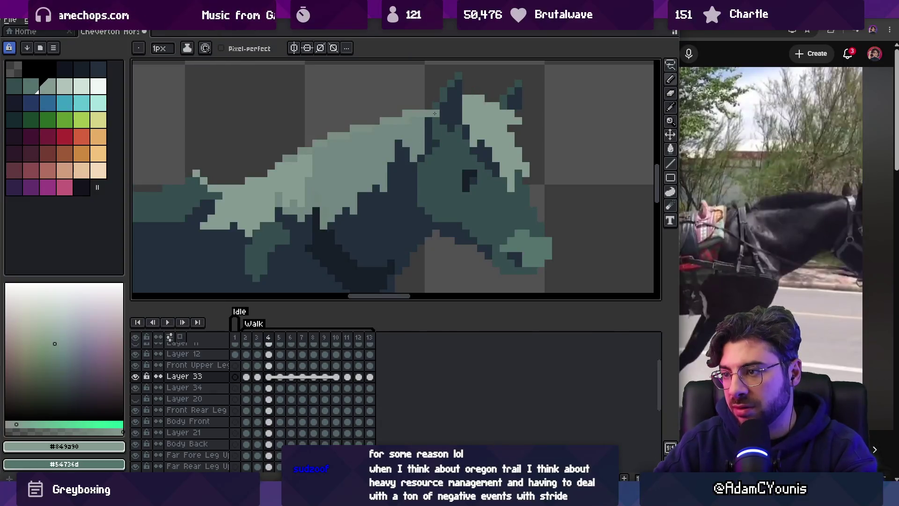
key(Left)
key(Right)
key(Left)
key(Right)
key(e)
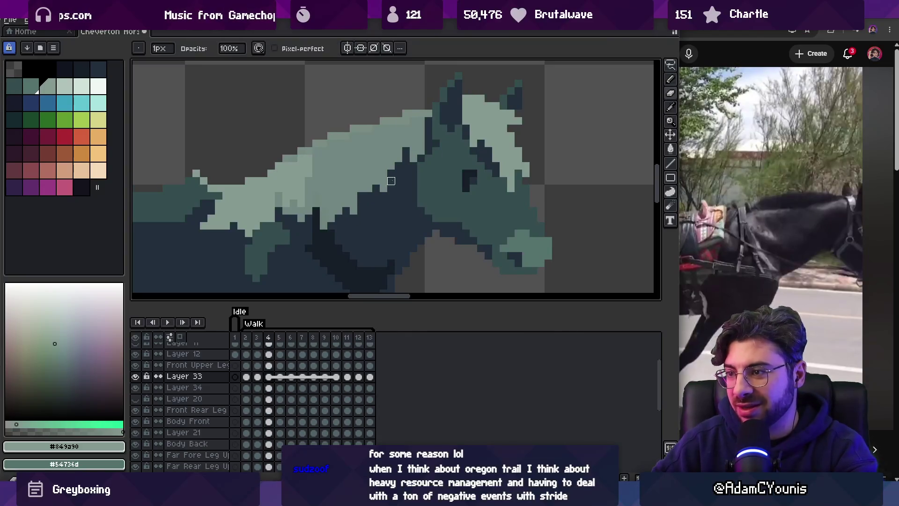
key(b)
key(Left)
key(Right)
Flip between neighbouring frames to check the mane, then zoom out to see the whole carriage.
key(e)
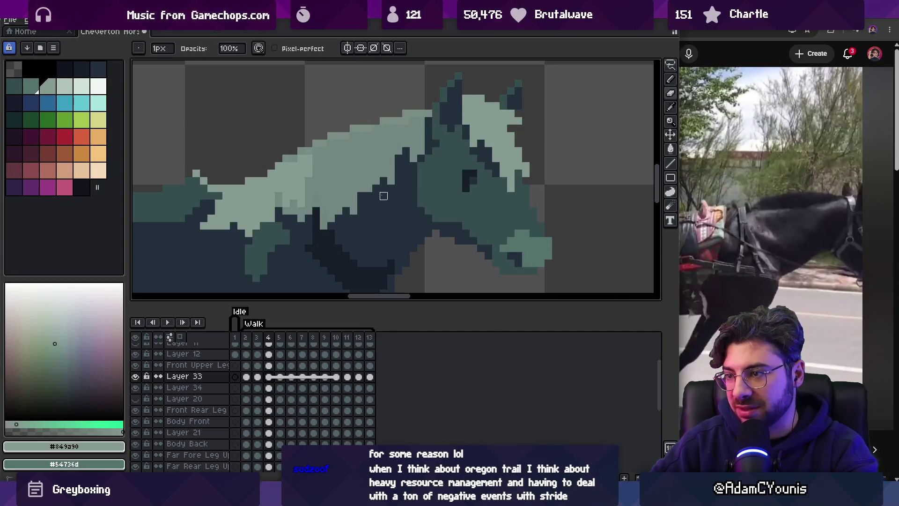
key(Right)
key(Left)
key(Left)
key(Left)
key(Right)
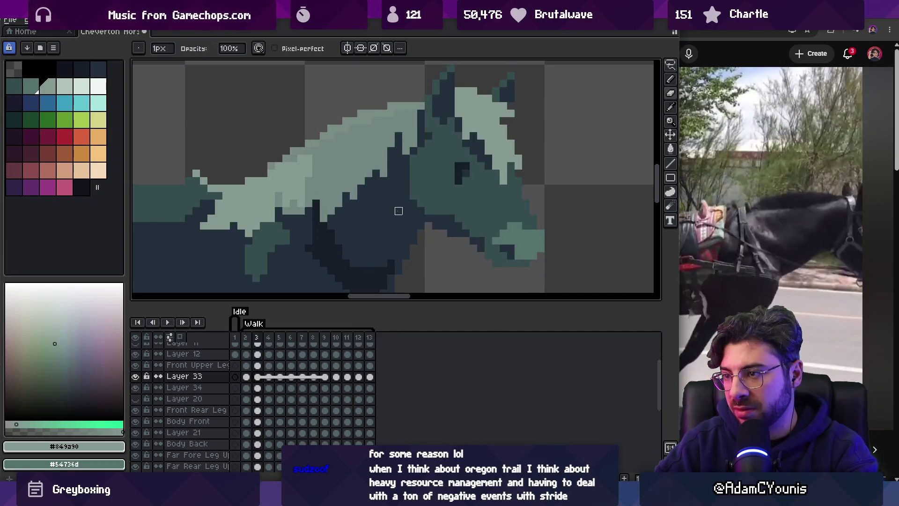
key(Right)
key(Right)
key(Left)
key(Left)
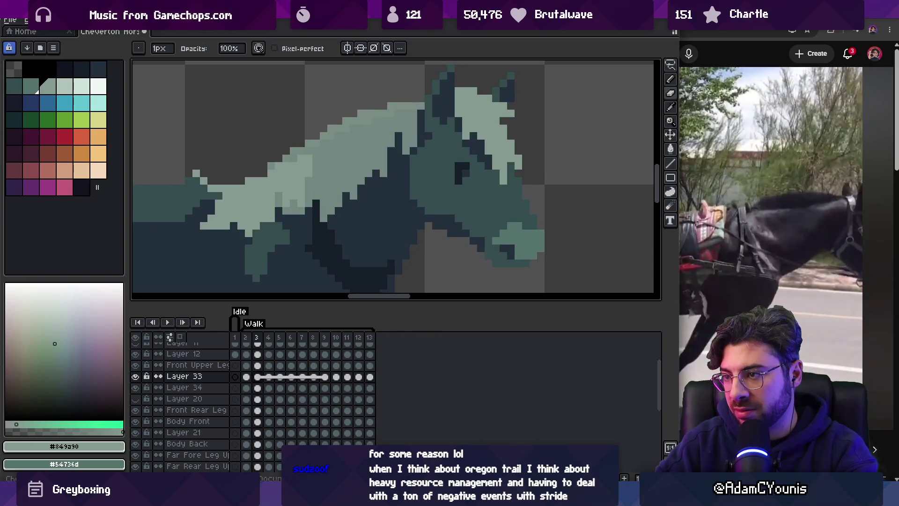
key(Left)
key(Right)
key(Left)
key(e)
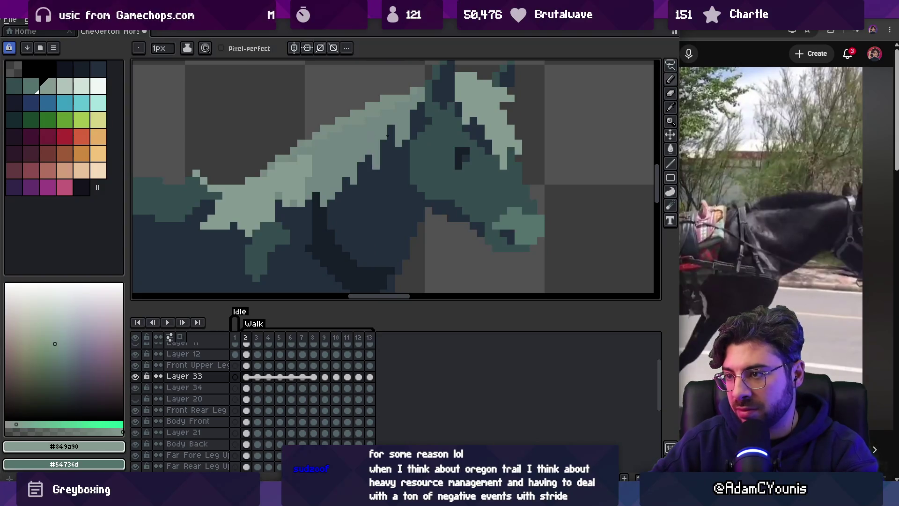
key(z)
scroll(389, 132, down, 3)
scroll(421, 108, up, 3)
key(Right)
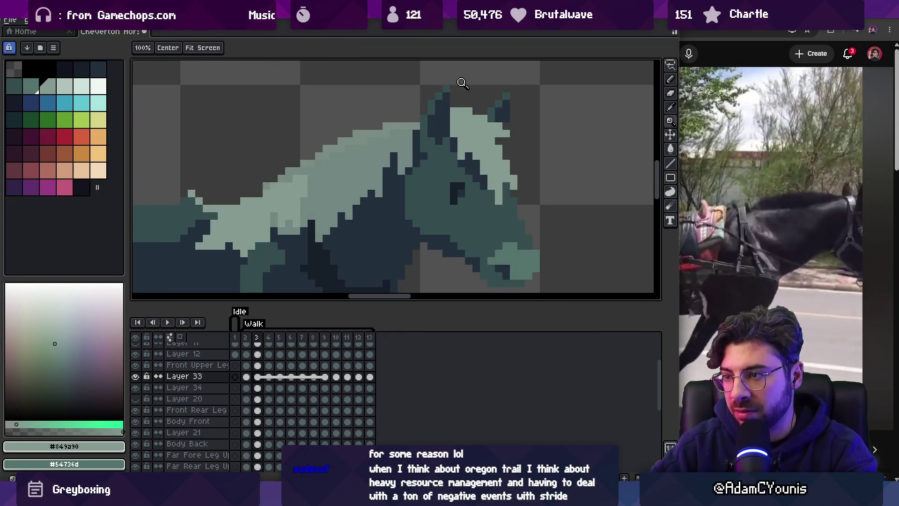
Select the neck-and-mane piece and move it up on frame 5.
key(Right)
key(Right)
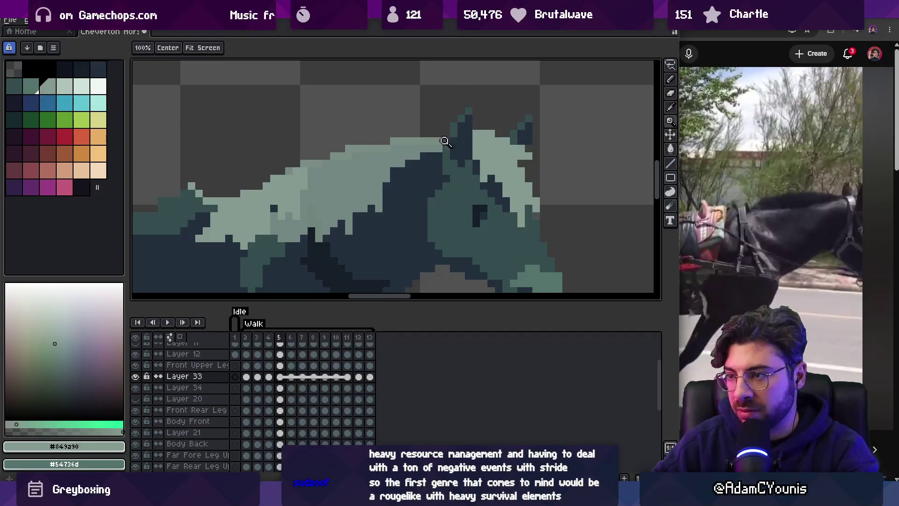
key(Left)
key(m)
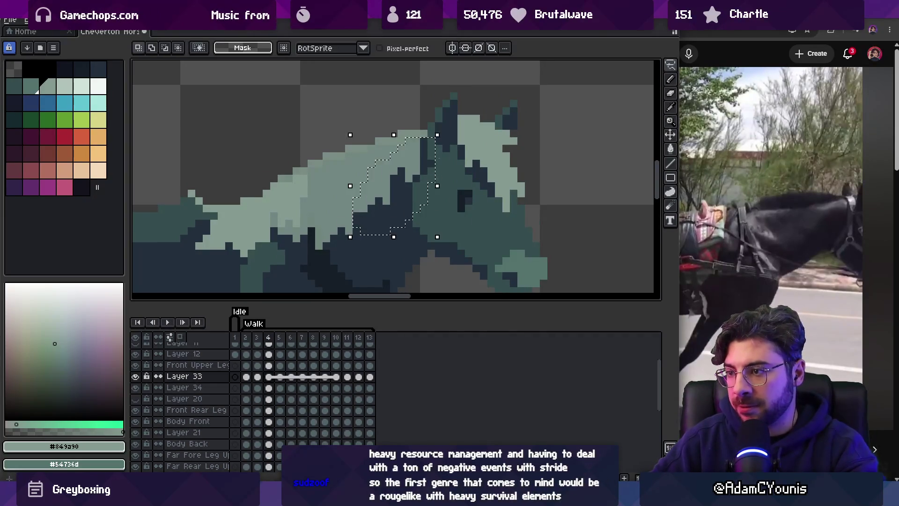
key(Right)
click(421, 182)
drag(427, 177, 409, 156)
key(Return)
Nudge the neck area up on frames 6 and 7 and commit the moves.
key(Right)
key(Return)
key(Right)
key(Return)
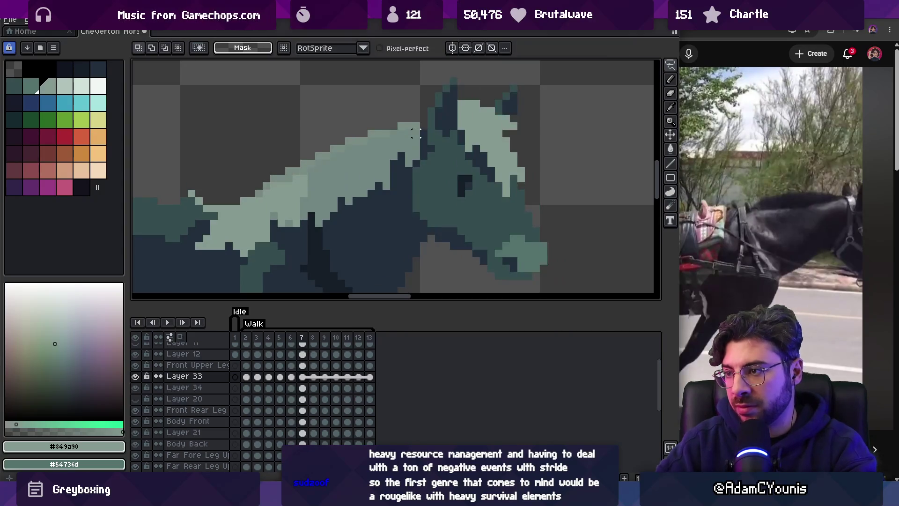
key(Right)
key(Left)
Reselect the neck on frame 7 and nudge it up and left.
drag(414, 133, 420, 142)
key(Return)
key(Right)
key(Left)
key(Right)
key(Right)
key(Left)
key(Left)
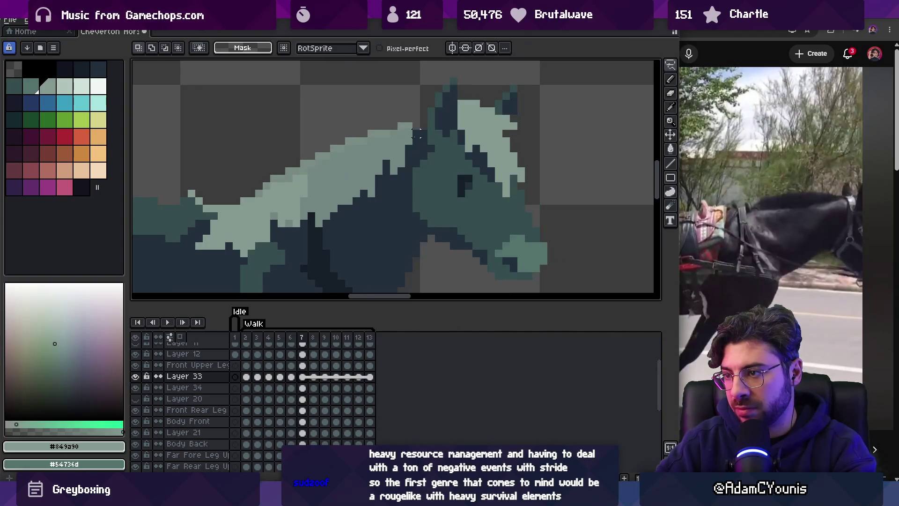
mouse_move(417, 135)
mouse_down()
mouse_move(380, 150)
mouse_move(393, 235)
mouse_move(417, 129)
mouse_up()
key(Up)
key(Up)
key(Left)
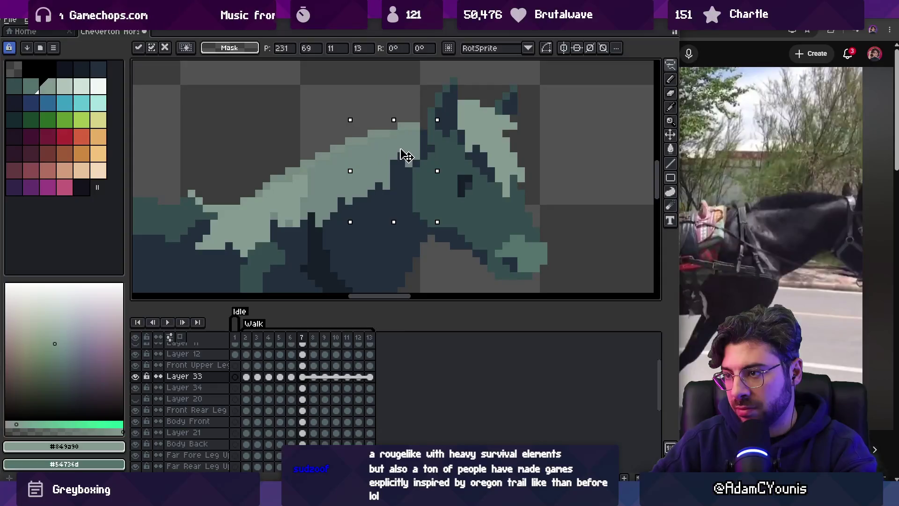
key(Return)
Play the walk animation zoomed out to show the whole carriage.
key(Right)
key(Left)
key(Right)
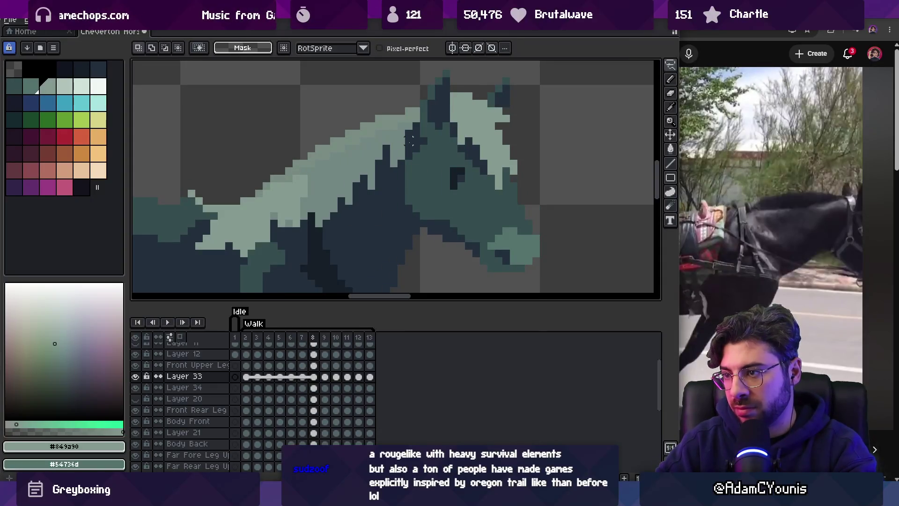
key(Return)
key(z)
scroll(412, 140, down, 3)
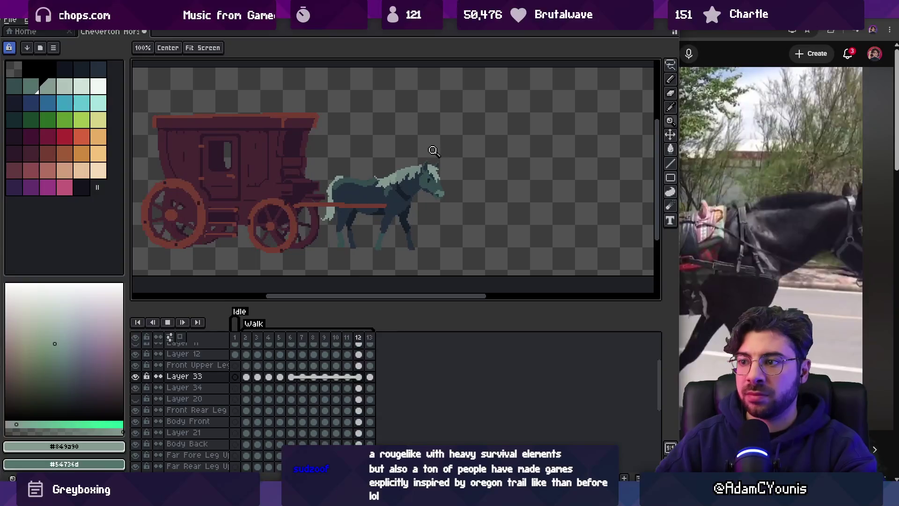
Stop playback on walk frame 4 with the horse's head and mane zoomed into view.
scroll(449, 136, up, 4)
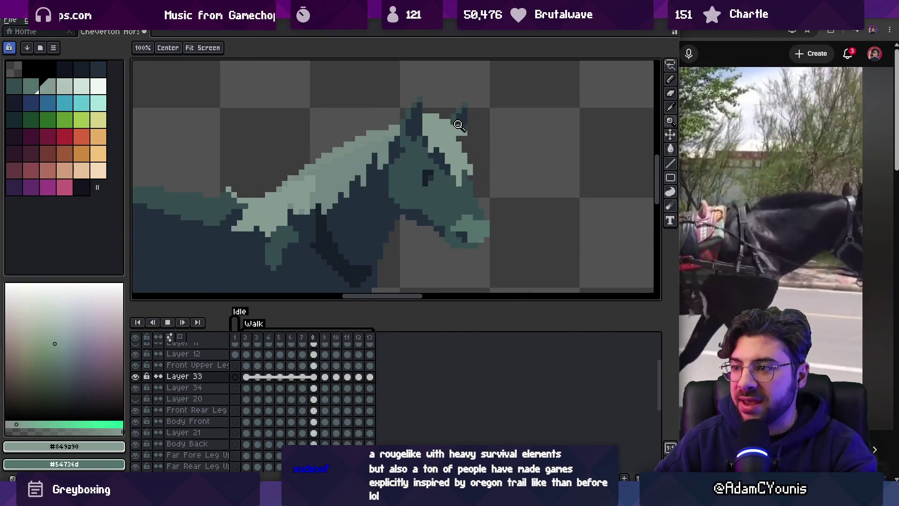
key(Return)
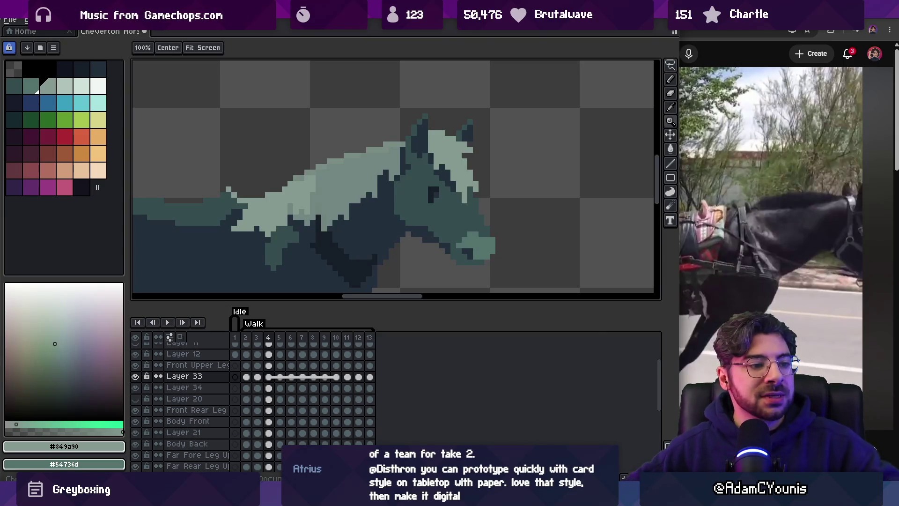
Make Layer 34 active and link its cels across frames 2–8.
scroll(435, 151, down, 3)
scroll(436, 151, up, 3)
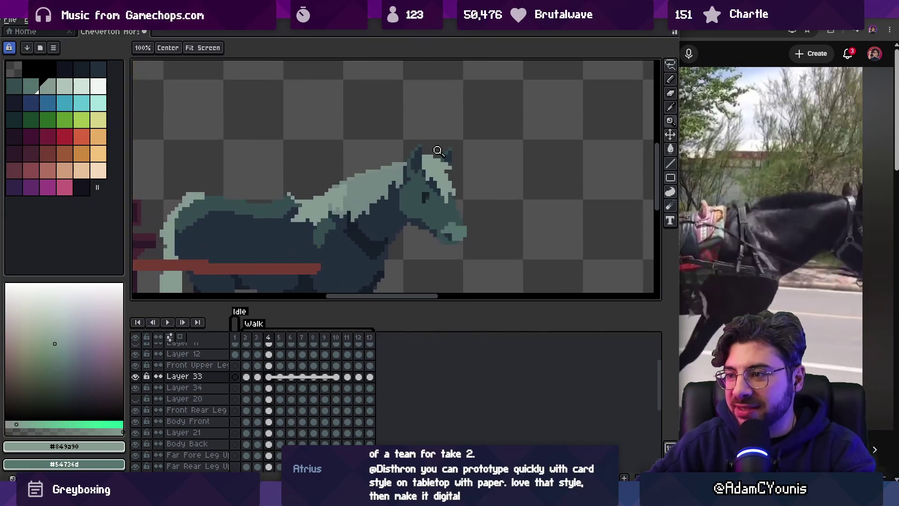
key(Right)
key(Right)
key(Right)
key(Right)
key(Right)
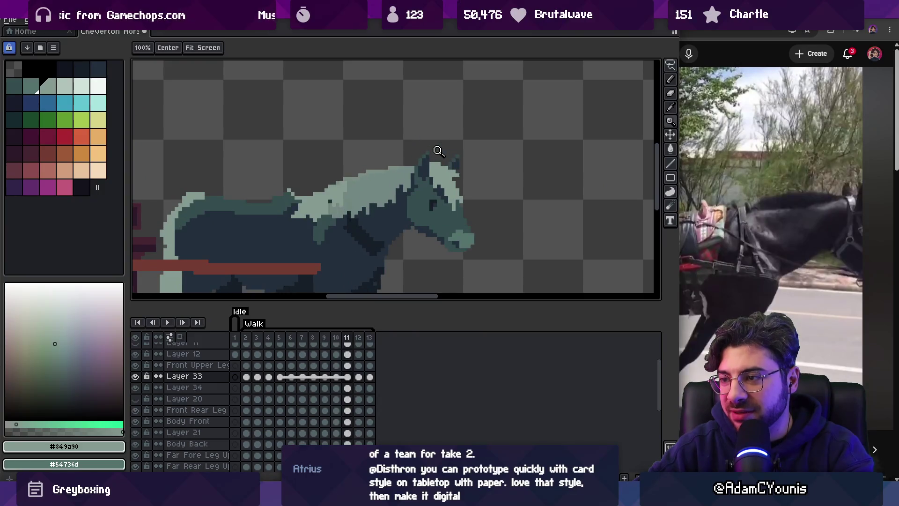
key(Right)
key(Right)
key(Right)
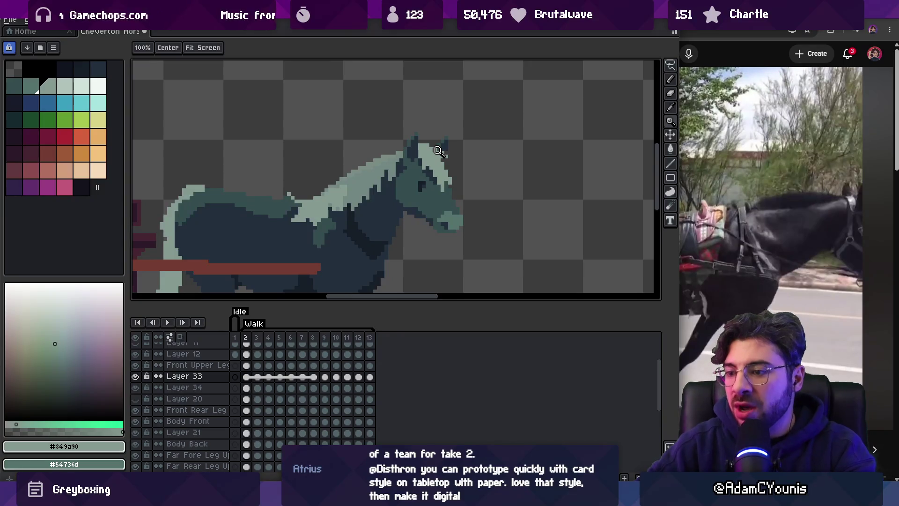
key(v)
click(435, 201)
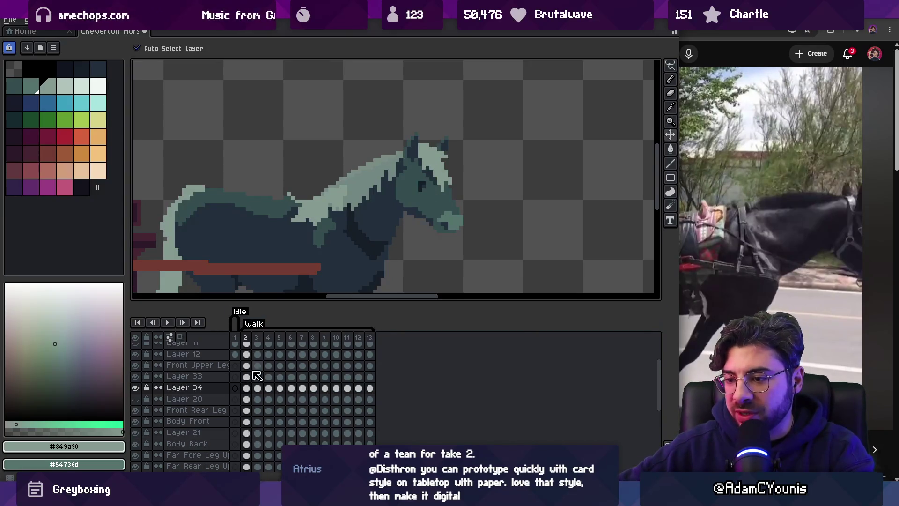
click(246, 388)
shift+click(314, 389)
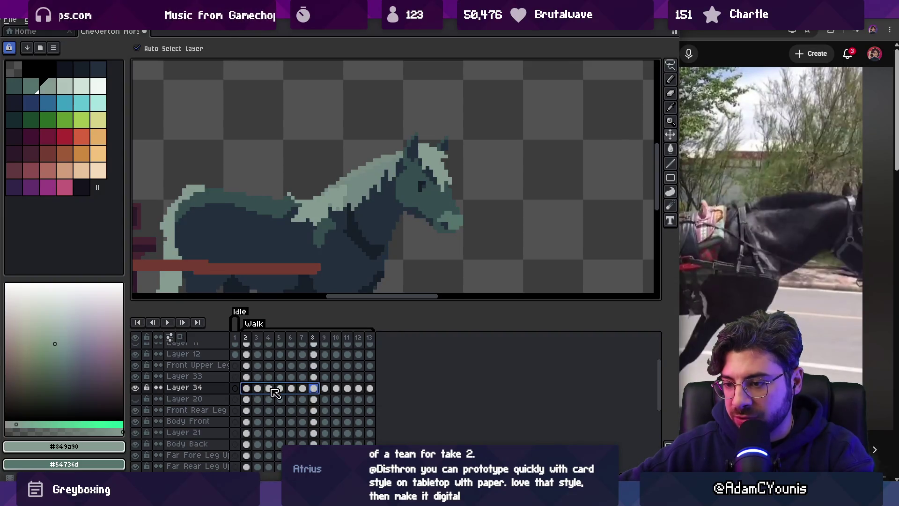
click(303, 389)
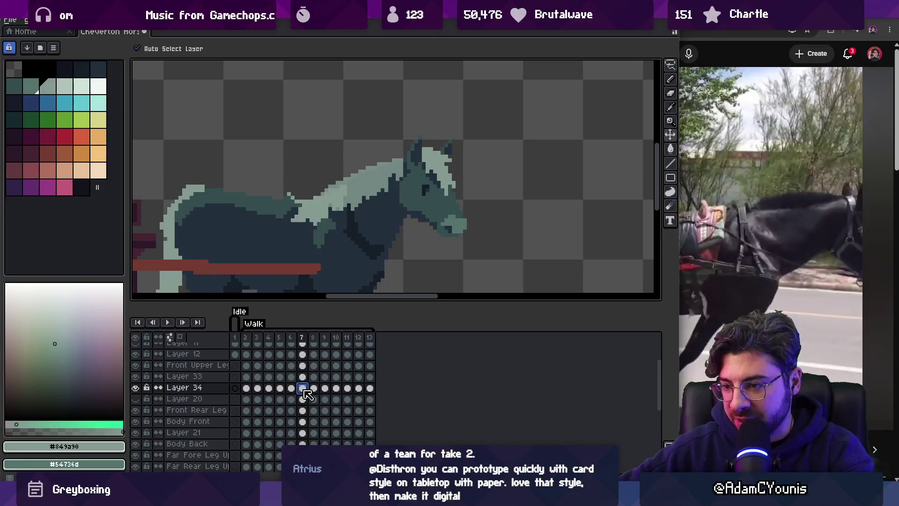
key(Right)
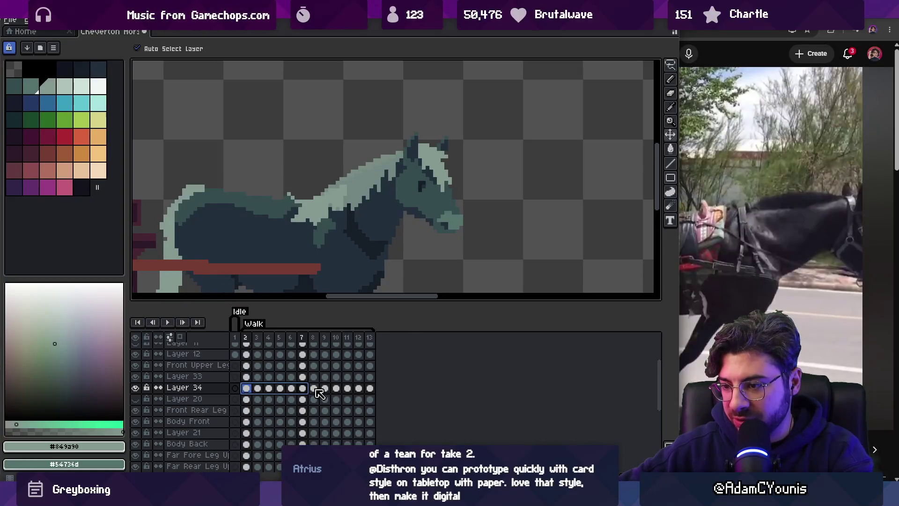
shift+click(247, 388)
right_click(250, 388)
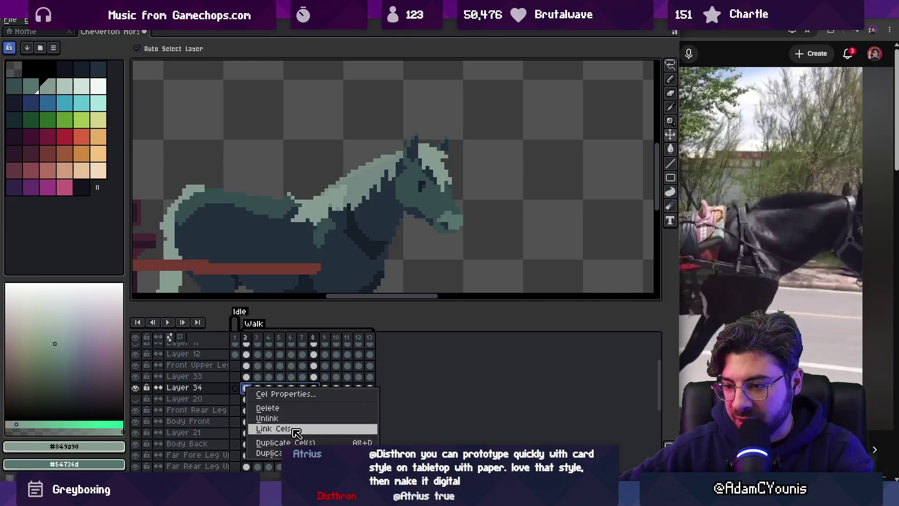
click(288, 427)
Link Layer 34's cels for frames 3–9 and for frames 4–10.
click(259, 388)
shift+click(326, 389)
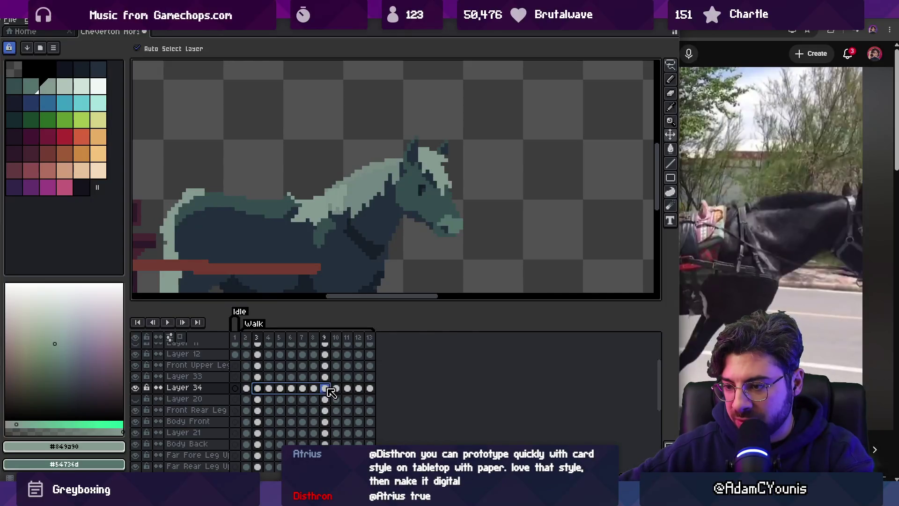
right_click(328, 389)
click(360, 428)
click(268, 388)
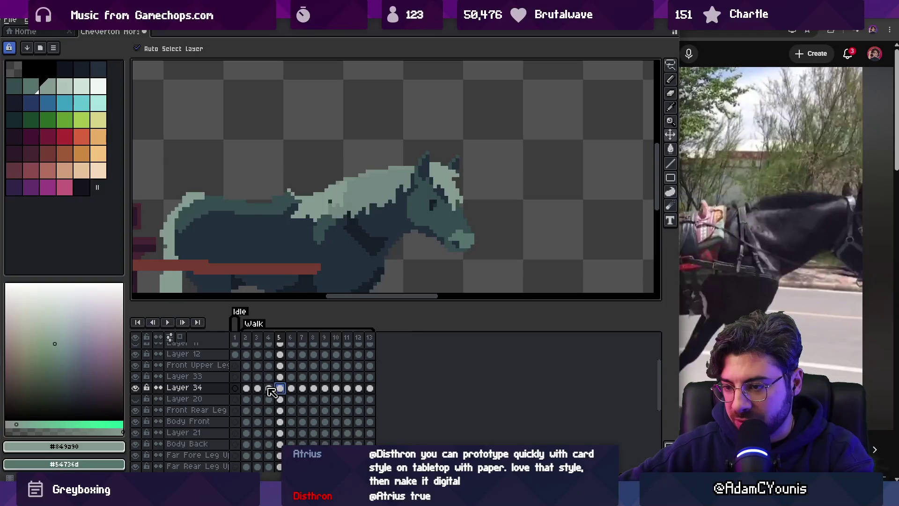
shift+click(337, 388)
right_click(337, 389)
click(372, 430)
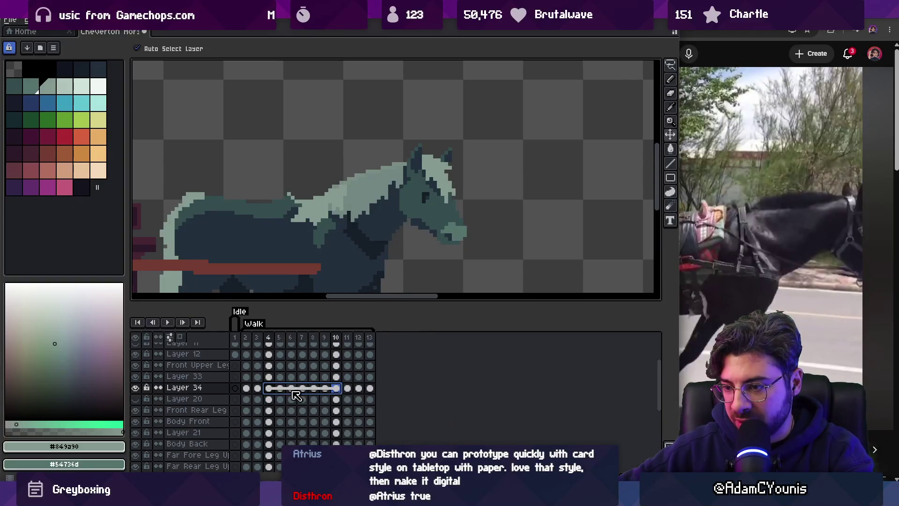
Link Layer 34's cels for frames 5–11, 6–12 and 7–13, then play frames 3–10.
click(280, 388)
shift+click(347, 388)
right_click(347, 389)
click(381, 431)
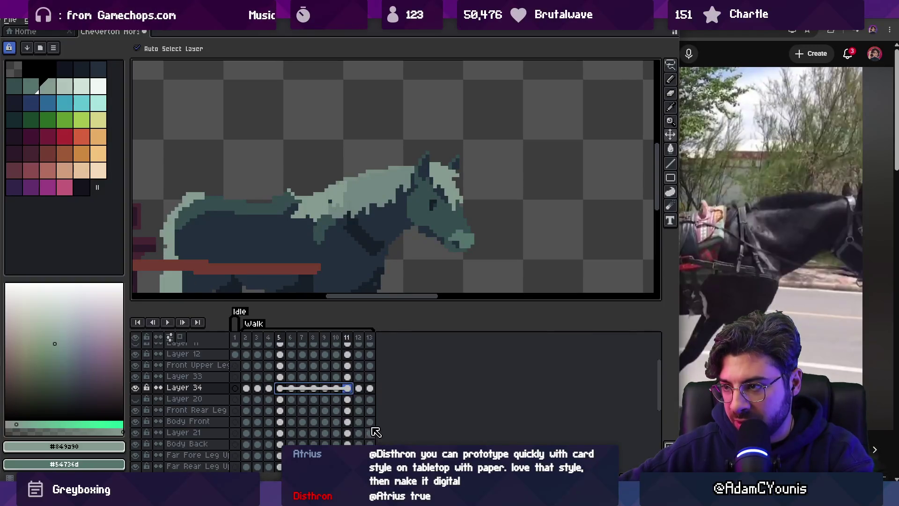
click(291, 388)
shift+click(359, 389)
right_click(365, 393)
click(375, 433)
click(302, 388)
shift+click(371, 391)
right_click(370, 391)
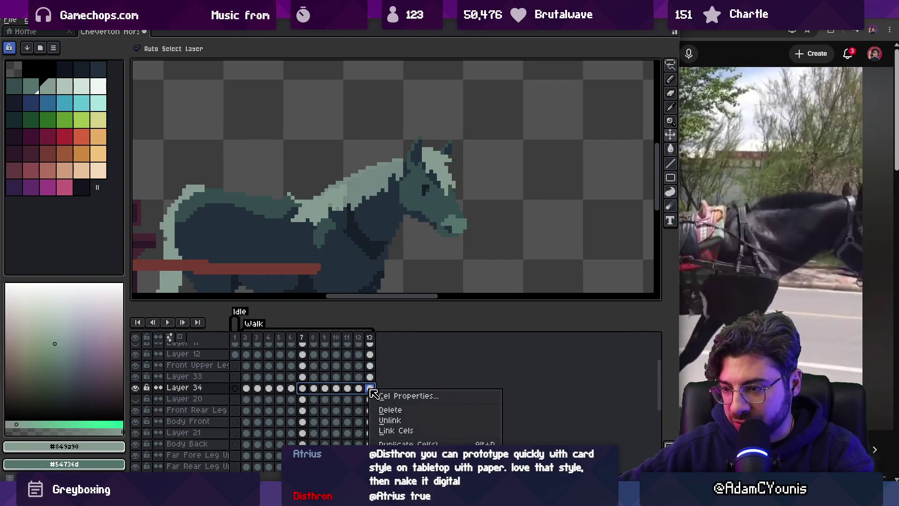
click(400, 429)
mouse_move(258, 344)
mouse_down()
mouse_move(371, 341)
mouse_move(342, 341)
mouse_up()
key(Return)
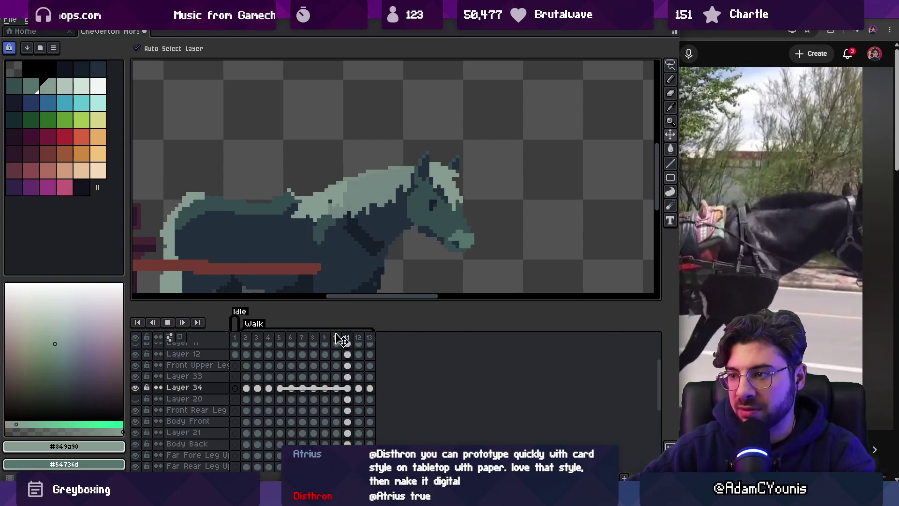
scroll(353, 192, down, 2)
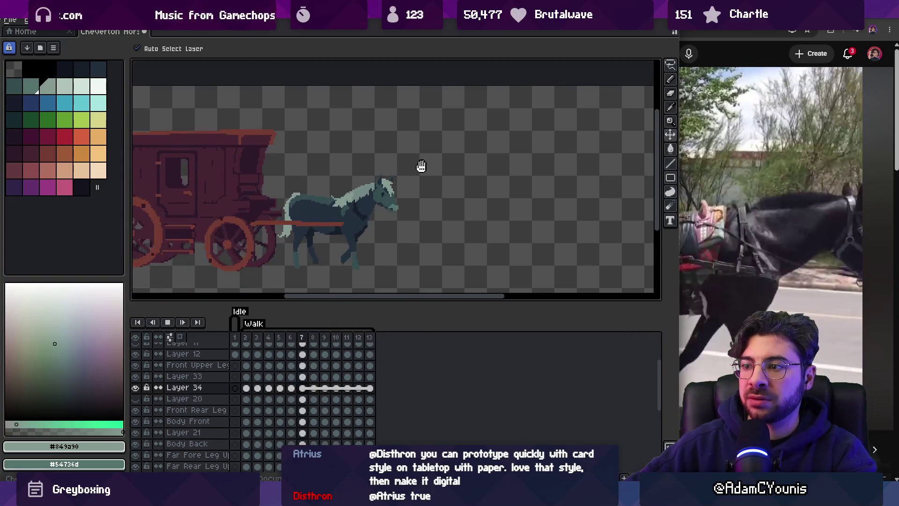
scroll(427, 167, down, 2)
scroll(416, 194, up, 1)
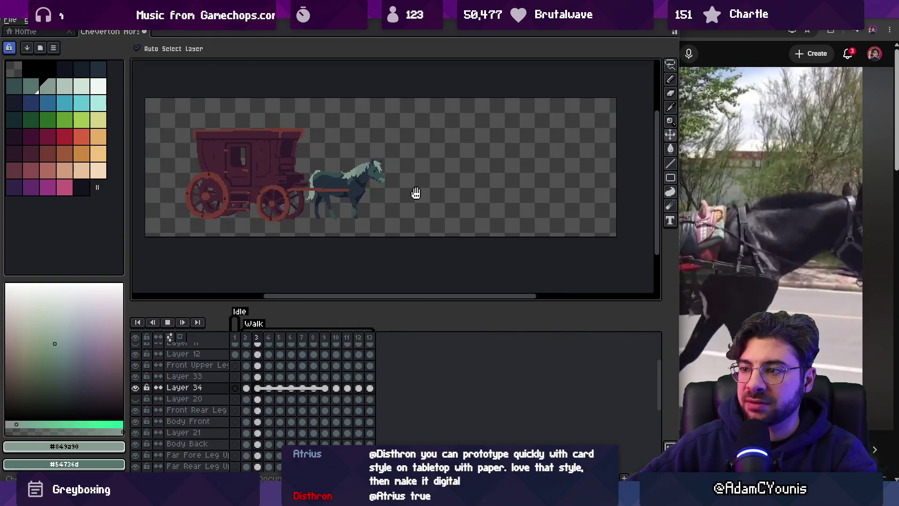
scroll(546, 161, up, 2)
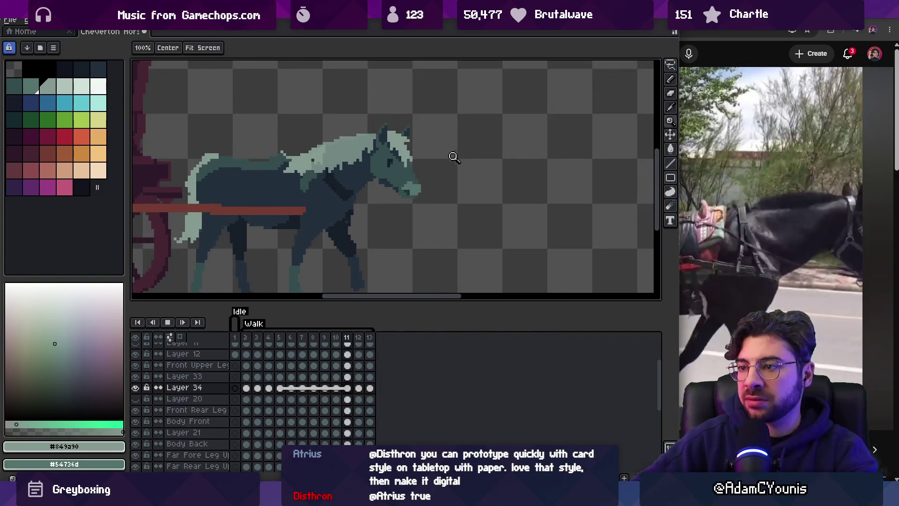
scroll(487, 125, up, 1)
key(Return)
key(b)
alt+click(343, 177)
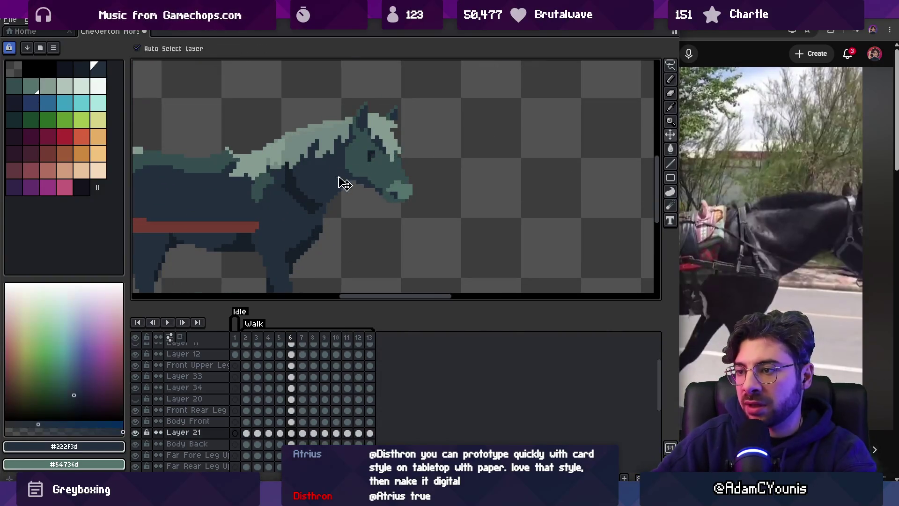
key(Right)
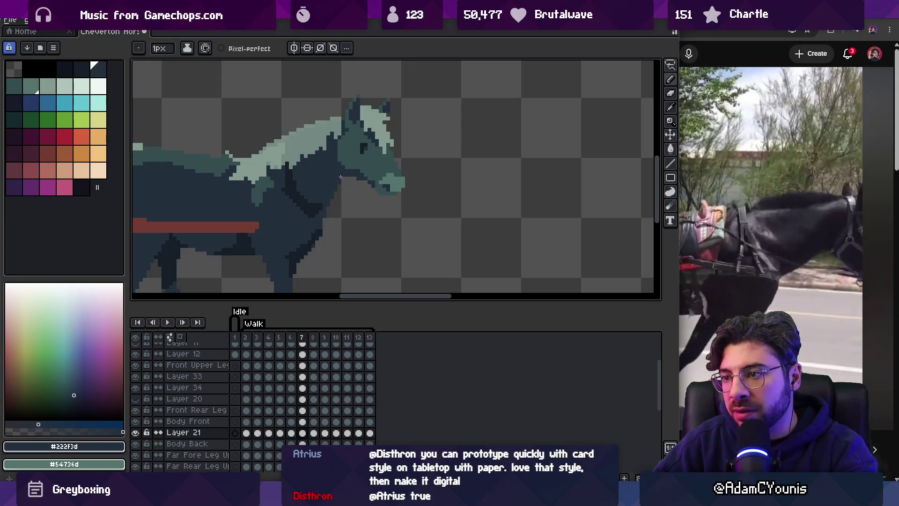
key(Right)
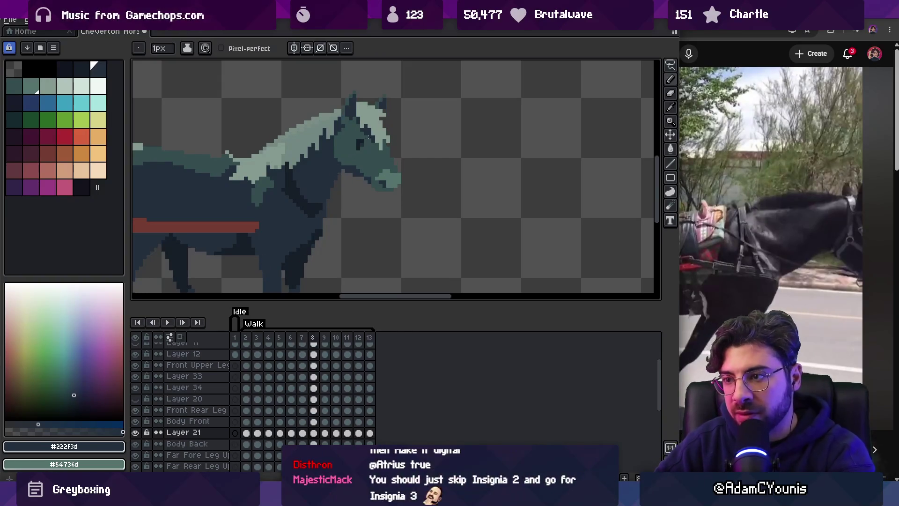
key(Right)
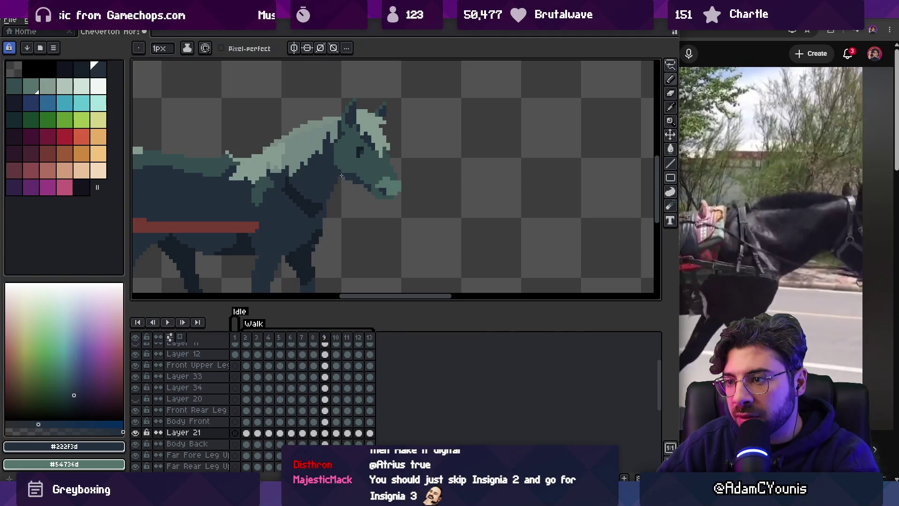
key(Right)
key(Right)
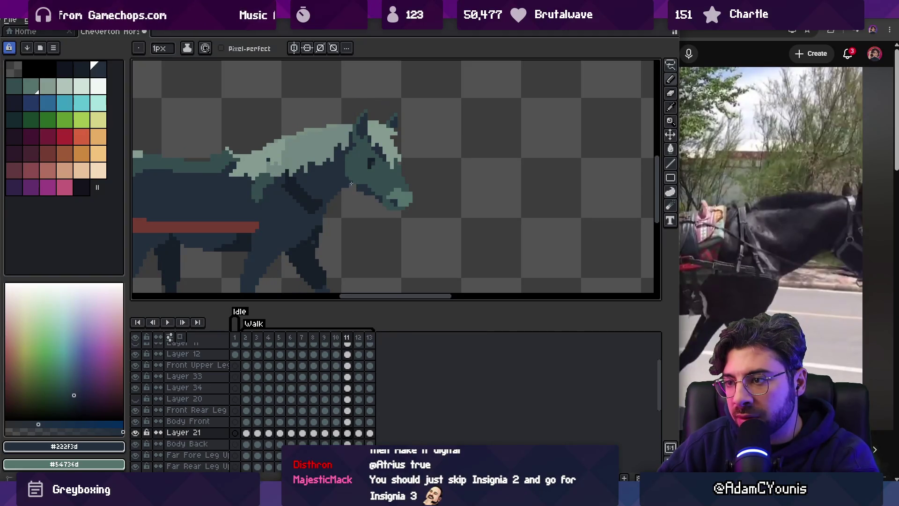
key(Right)
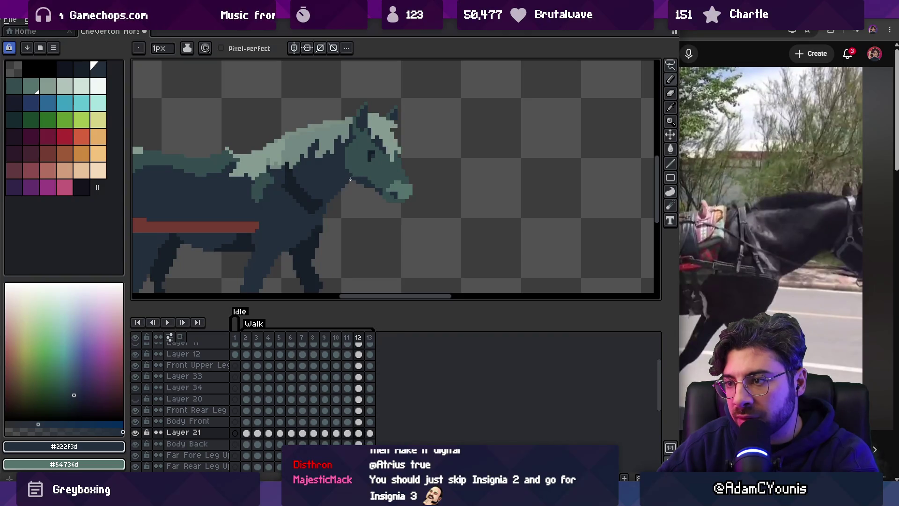
key(Right)
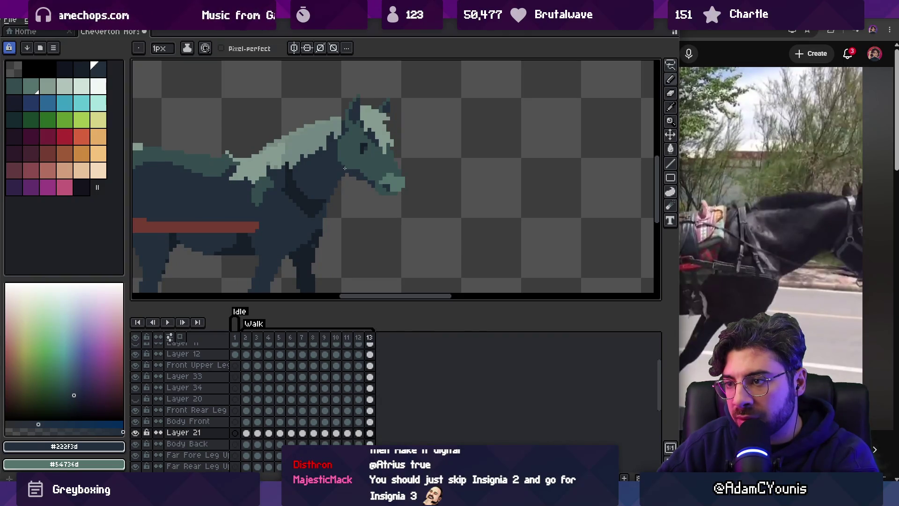
key(Return)
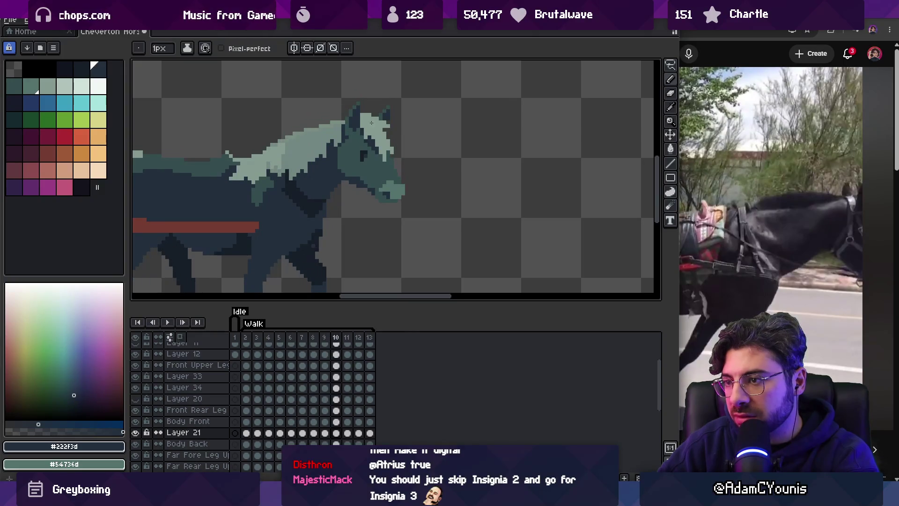
key(z)
key(1)
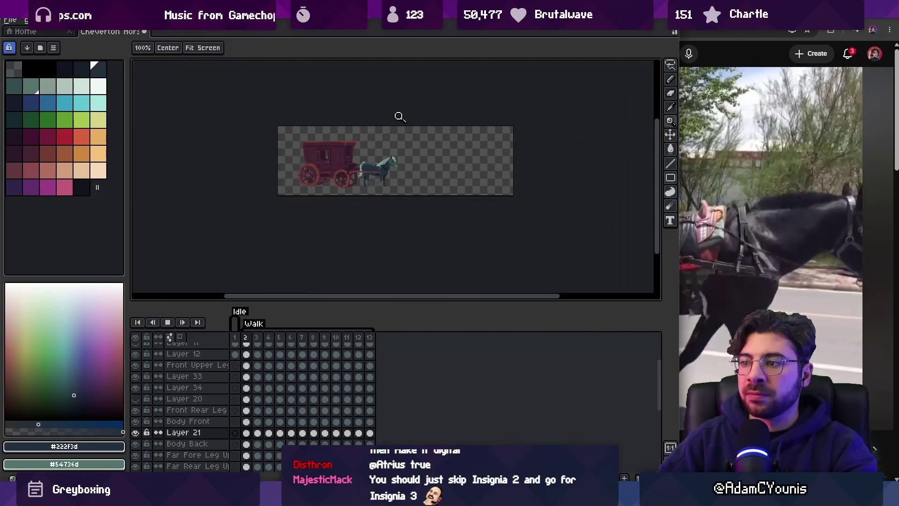
drag(396, 146, 444, 146)
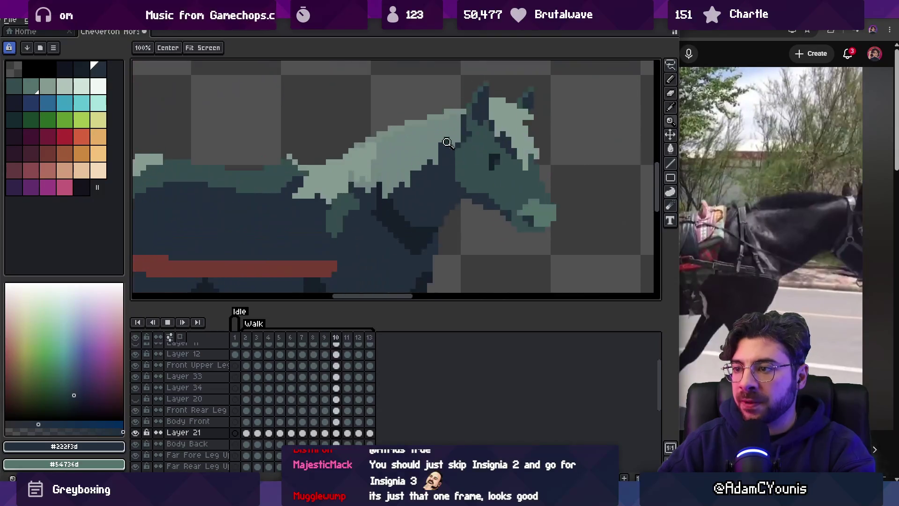
key(Return)
key(v)
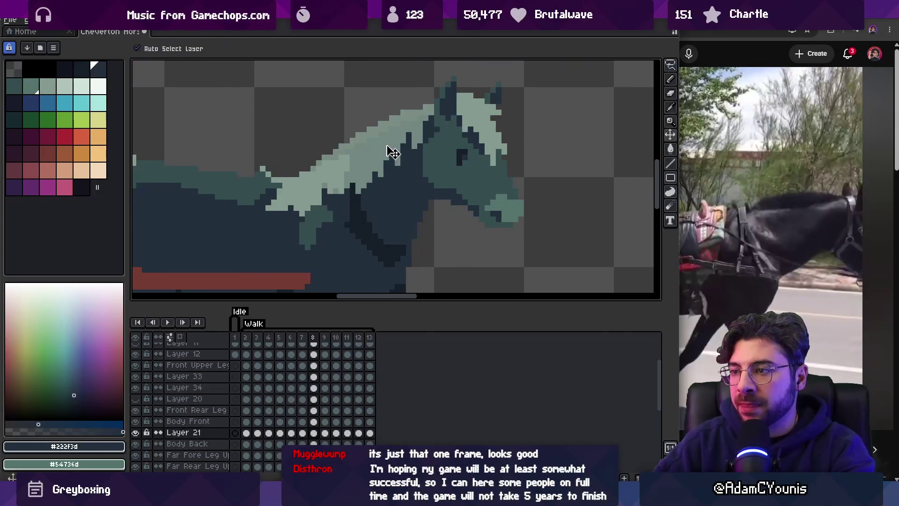
click(393, 153)
click(81, 85)
key(b)
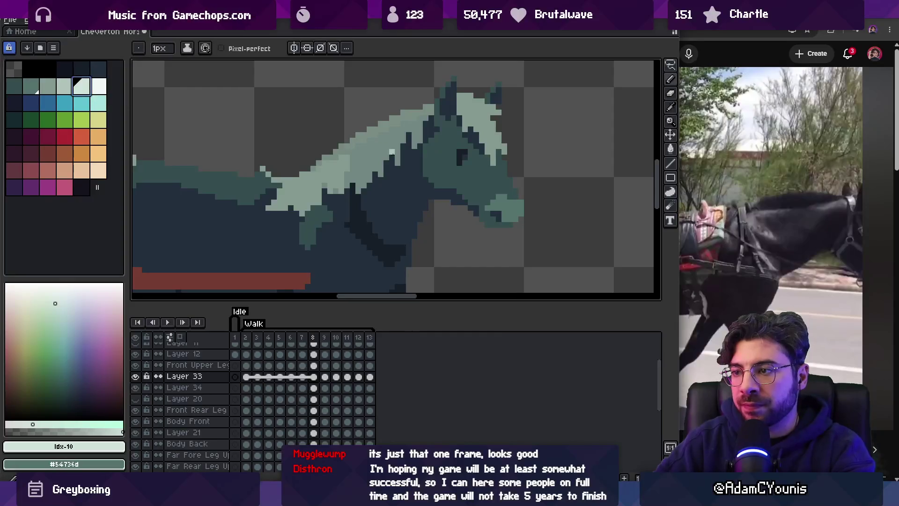
Darken the colour two palette shades and flip between frames 12 and 13 to compare the mane.
key(bracketleft)
key(bracketleft)
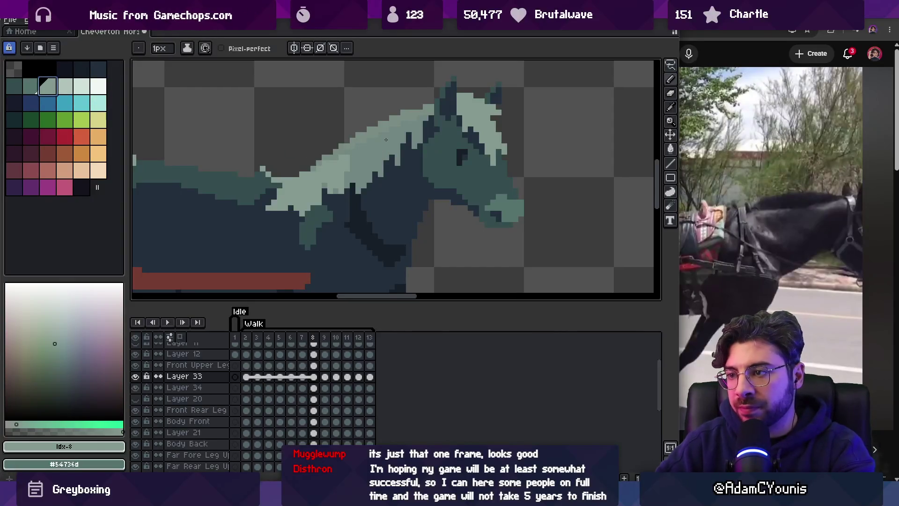
key(Right)
key(Right)
key(Right)
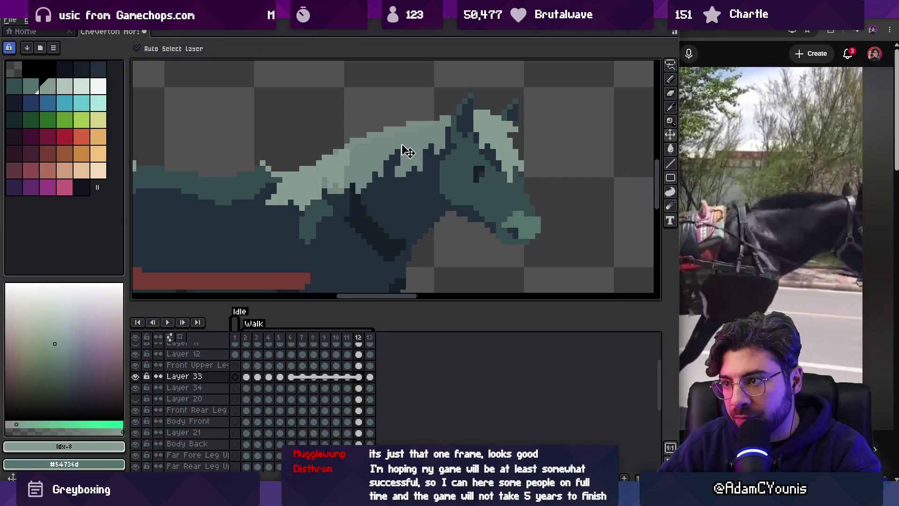
key(Right)
key(Left)
key(Right)
key(Left)
key(Right)
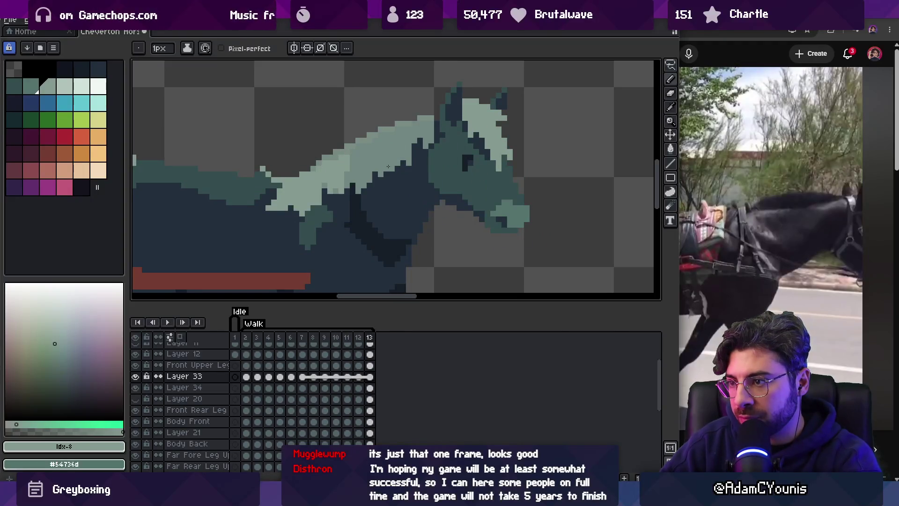
On frame 2, sample the mid-tone mane colour from the canvas and settle on a neighbouring shade.
key(b)
key(Right)
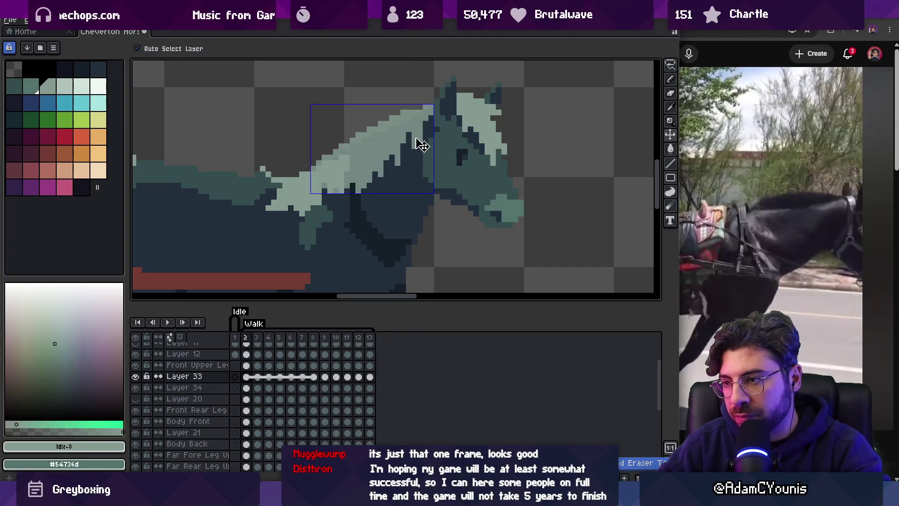
alt+click(378, 163)
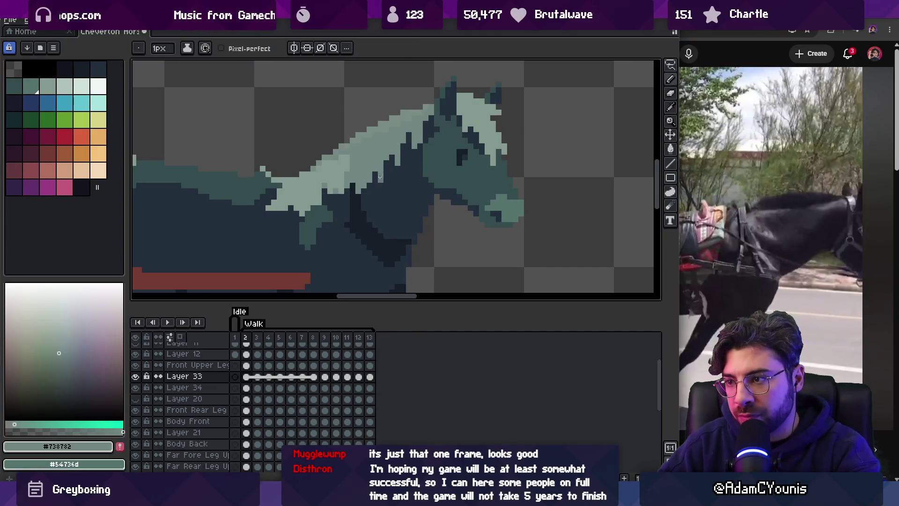
alt+click(380, 172)
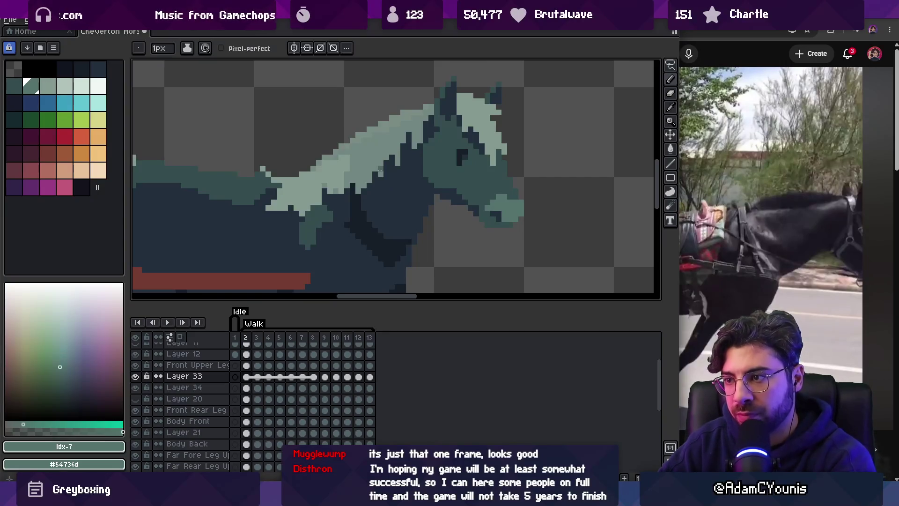
alt+click(380, 170)
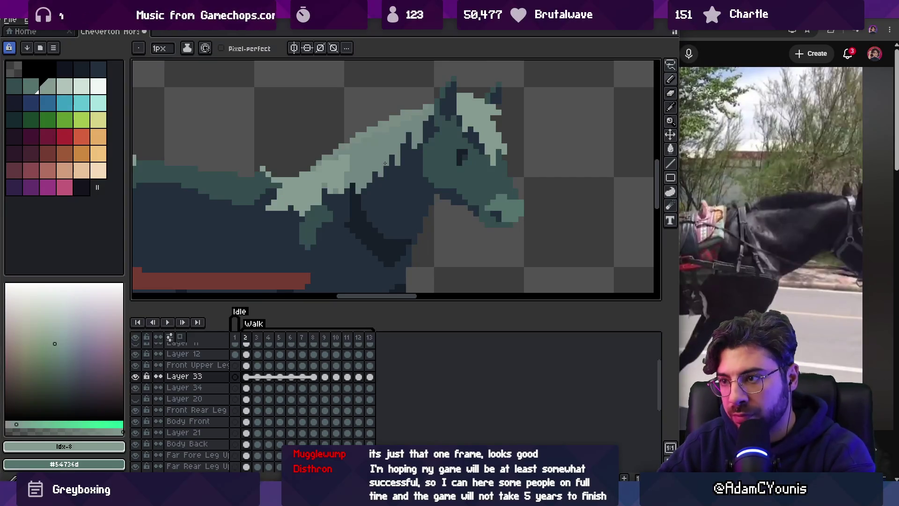
Advance through frames 3, 5 and 6, flipping back and forth to compare the head pose.
key(Right)
key(Right)
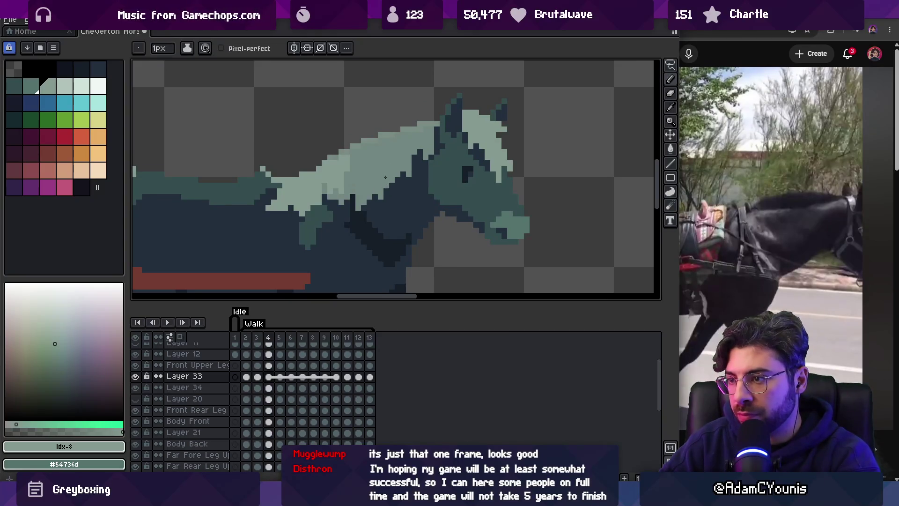
key(Right)
key(Right)
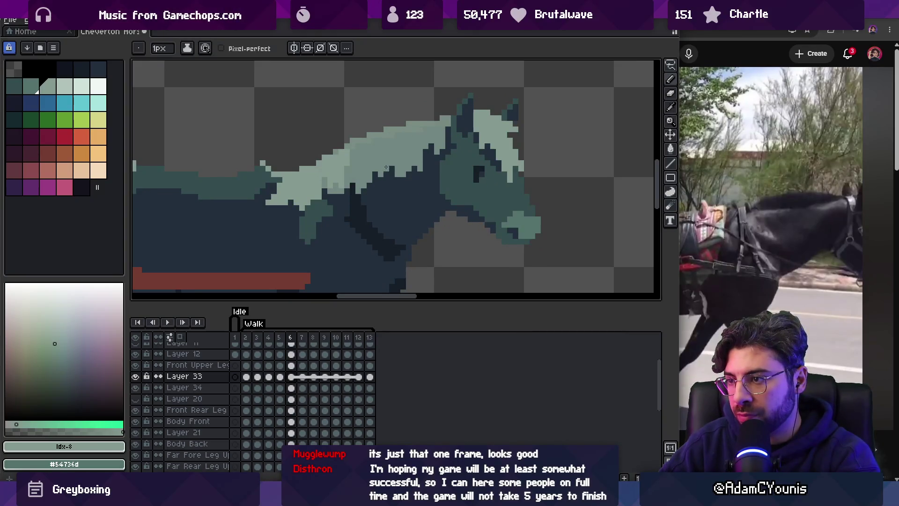
key(Left)
key(Right)
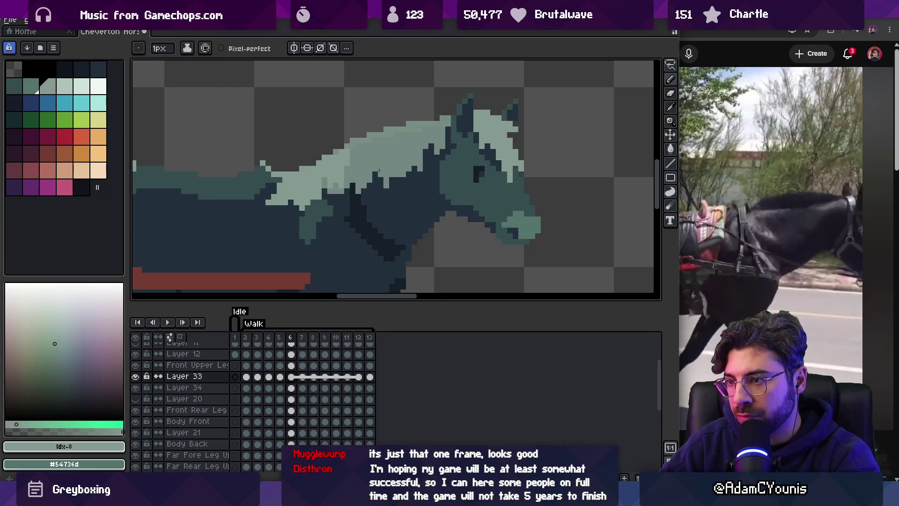
key(Left)
key(Right)
key(Left)
key(Right)
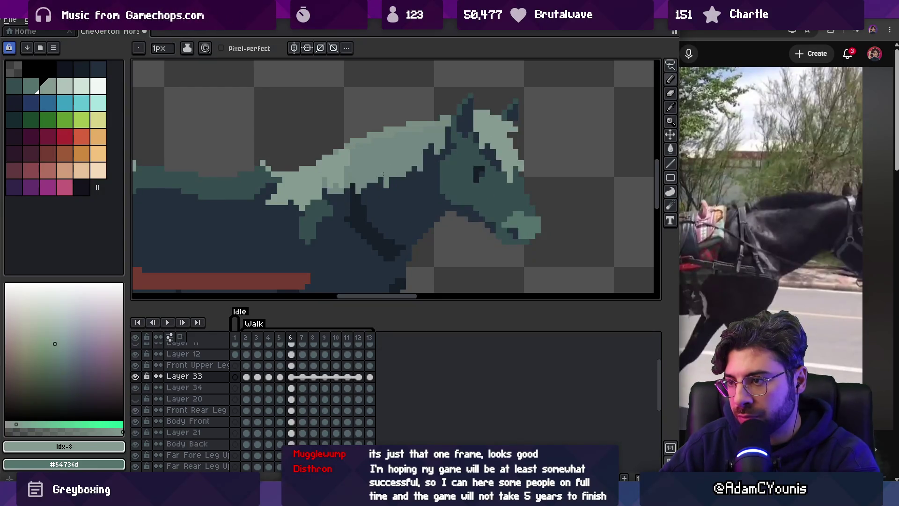
key(Left)
key(Right)
key(Left)
key(Right)
key(Left)
Compare the mane on frame 7 against its neighbours, then move on to frame 8.
key(Right)
key(Right)
key(Left)
key(Right)
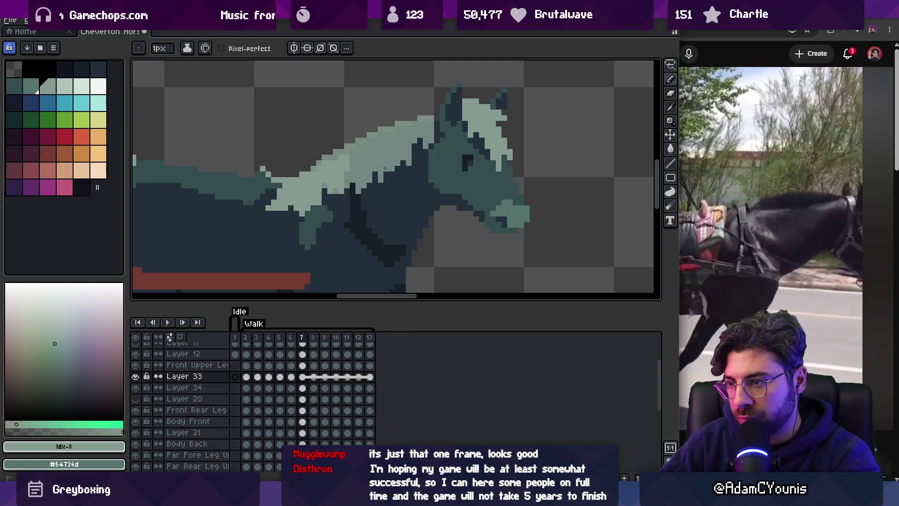
key(Left)
key(Right)
key(Left)
key(Right)
key(Left)
key(Right)
key(Left)
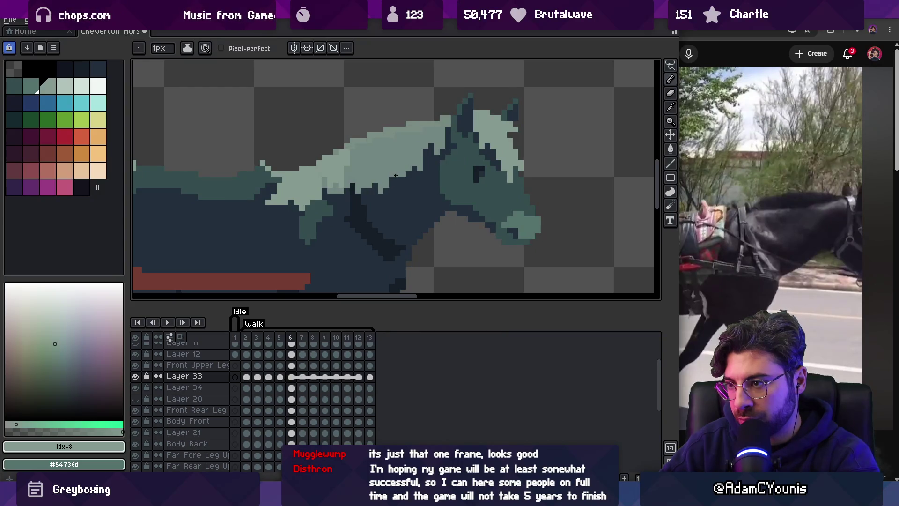
key(Right)
key(Right)
key(Left)
key(Right)
key(Left)
Flip between frames 7 and 8, then step back through the earlier walk frames.
key(Right)
key(Left)
key(Right)
key(Left)
key(Right)
key(Left)
key(Right)
key(Left)
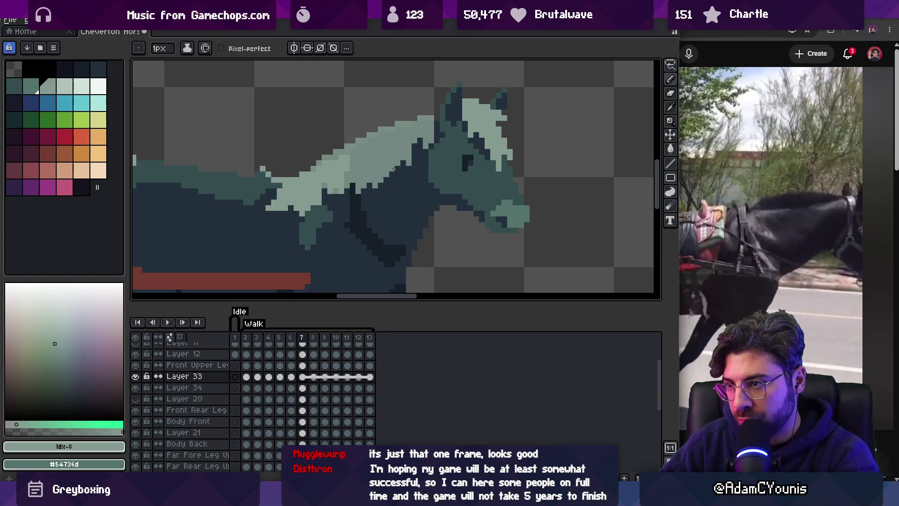
key(Left)
key(Right)
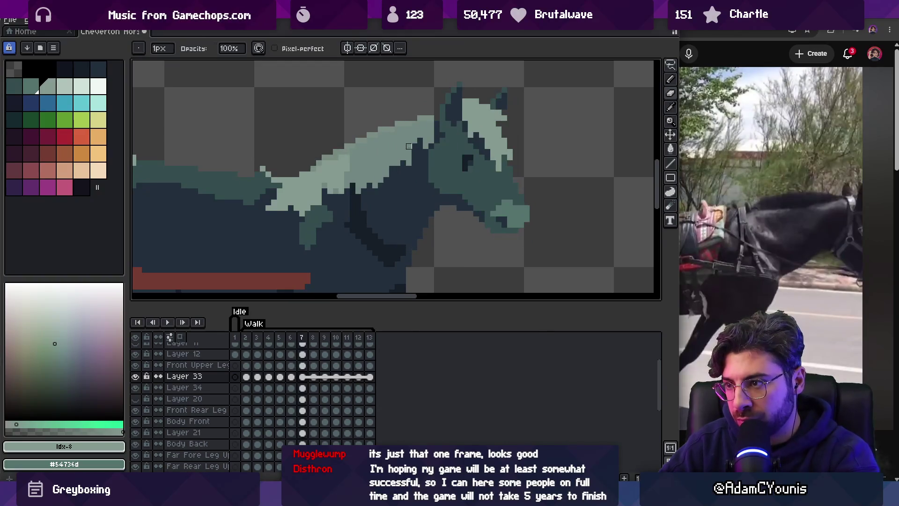
key(Right)
key(Left)
key(Left)
key(Left)
key(Left)
key(Right)
key(Left)
key(Left)
key(Left)
key(Right)
key(Right)
key(Right)
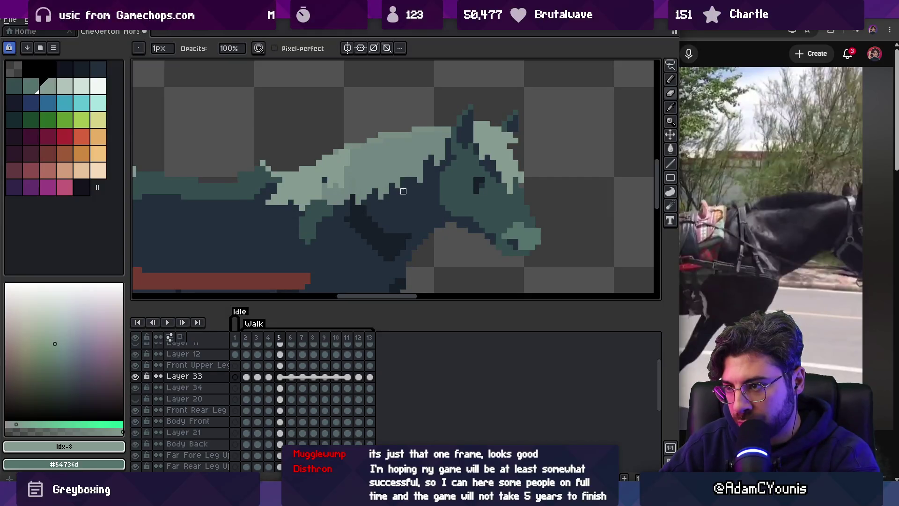
Advance two walk frames and compare the head pose with the neighbouring frame.
key(Right)
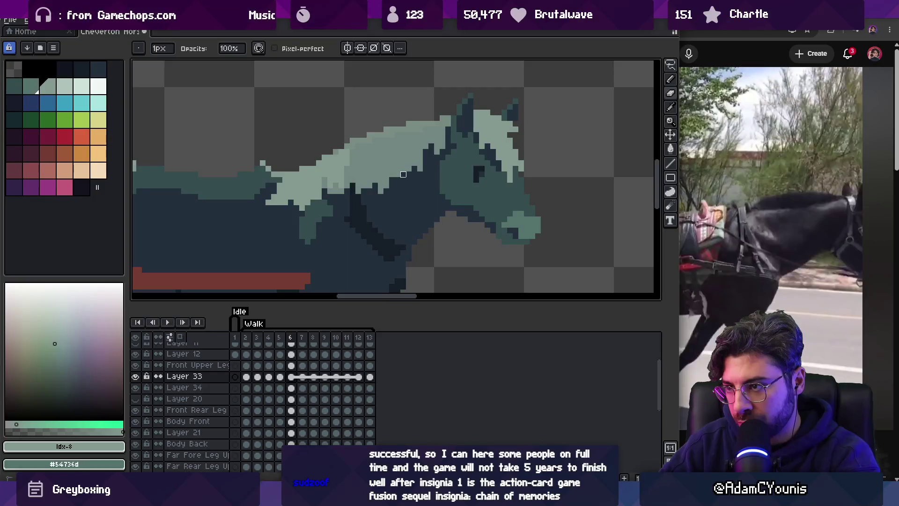
key(Right)
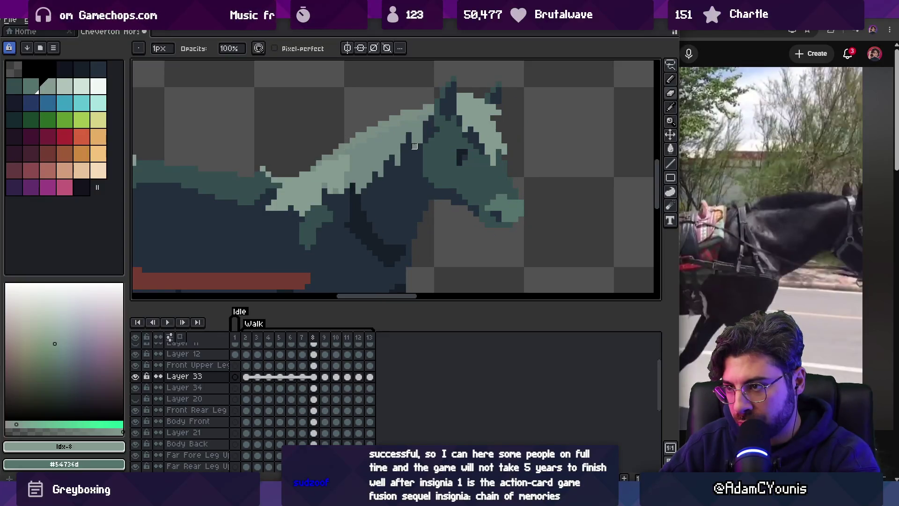
key(Left)
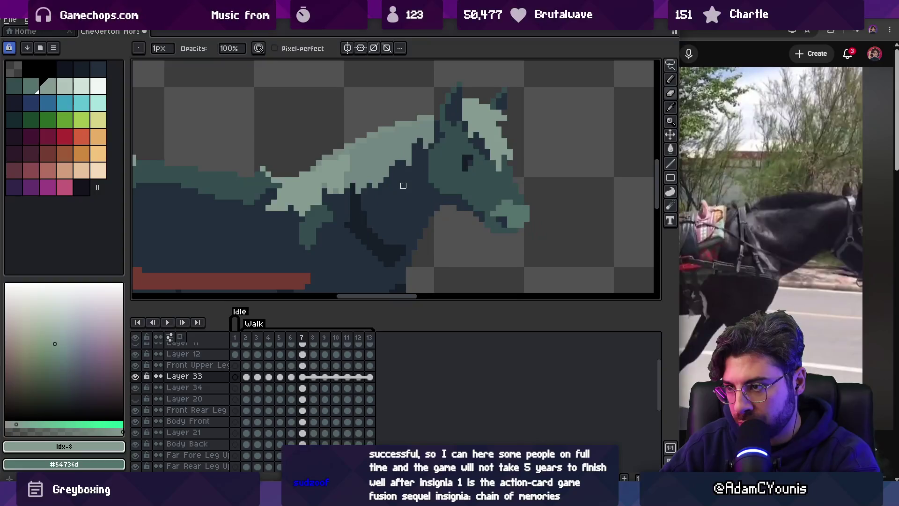
key(Right)
key(Left)
key(Right)
Go to frame 10, step back one frame, and play the walk animation, zooming the canvas.
key(e)
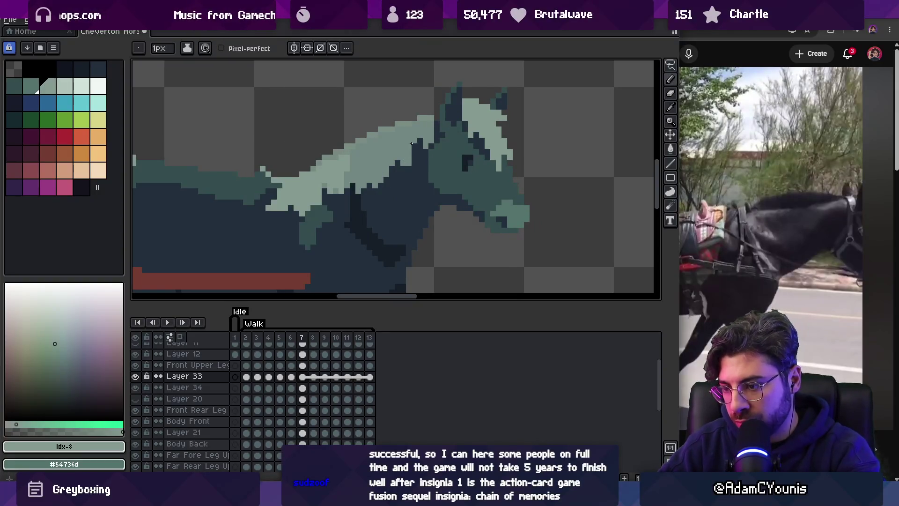
key(Right)
key(Right)
key(Right)
key(Right)
key(Left)
key(Left)
key(Return)
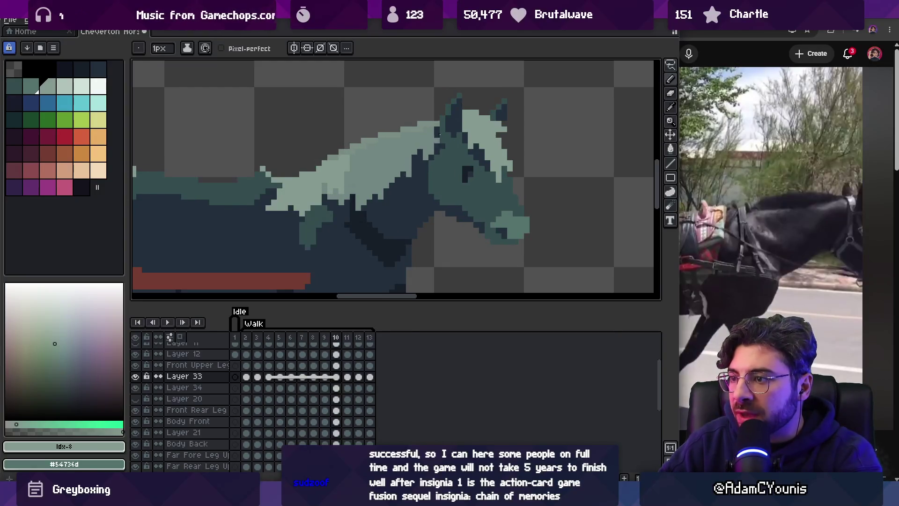
key(z)
scroll(405, 179, down, 3)
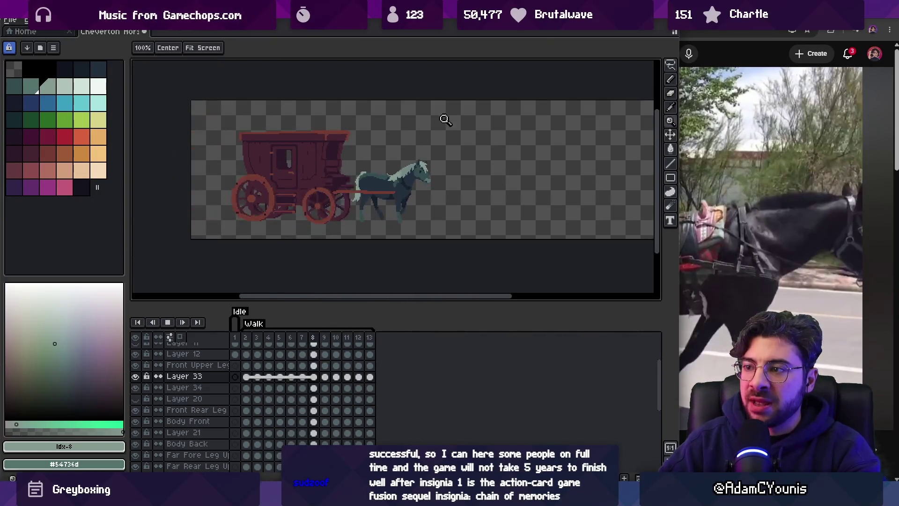
scroll(430, 166, up, 2)
scroll(430, 166, up, 1)
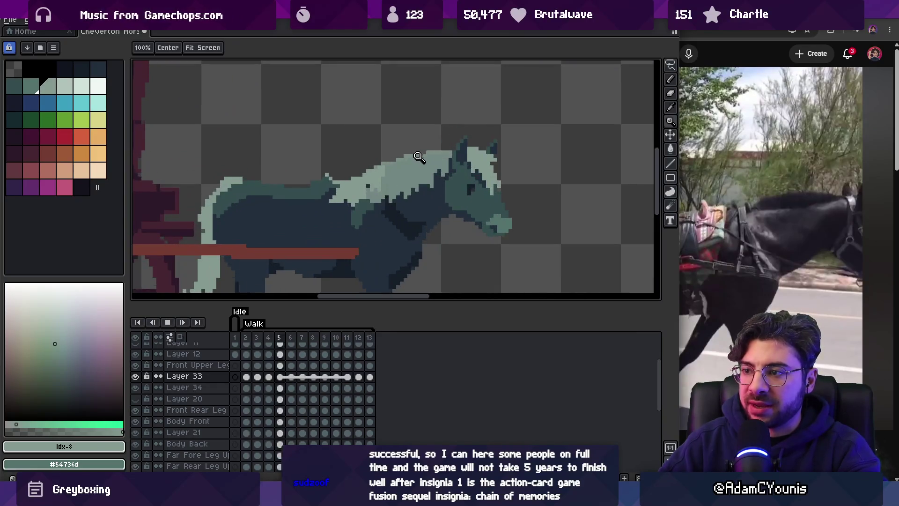
key(v)
key(Return)
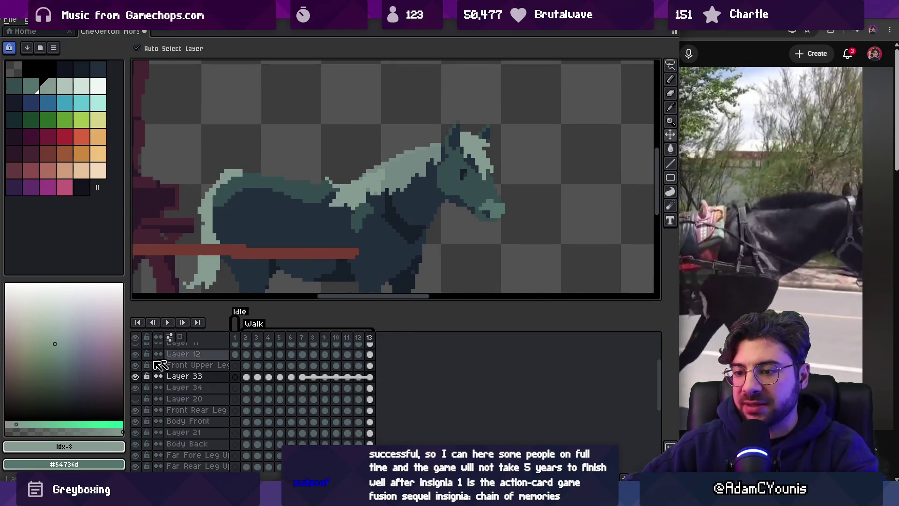
double_click(184, 377)
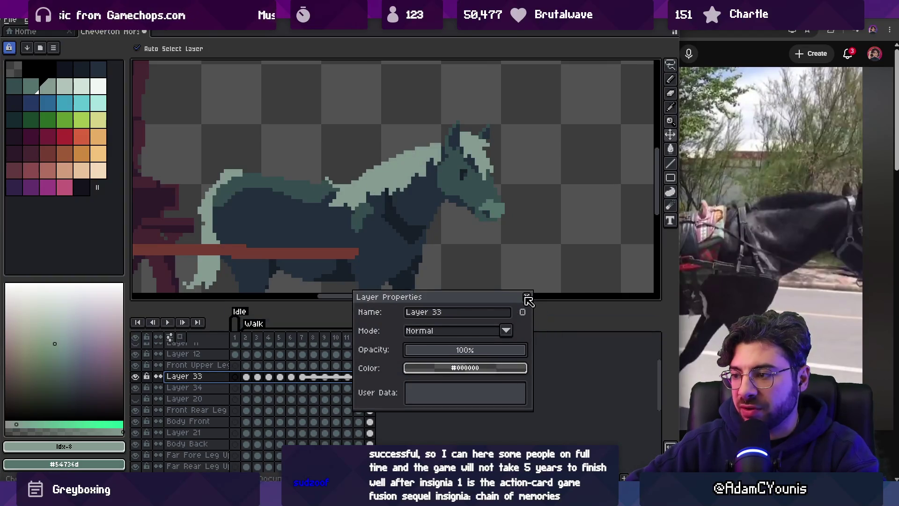
click(527, 296)
scroll(487, 195, down, 3)
key(Return)
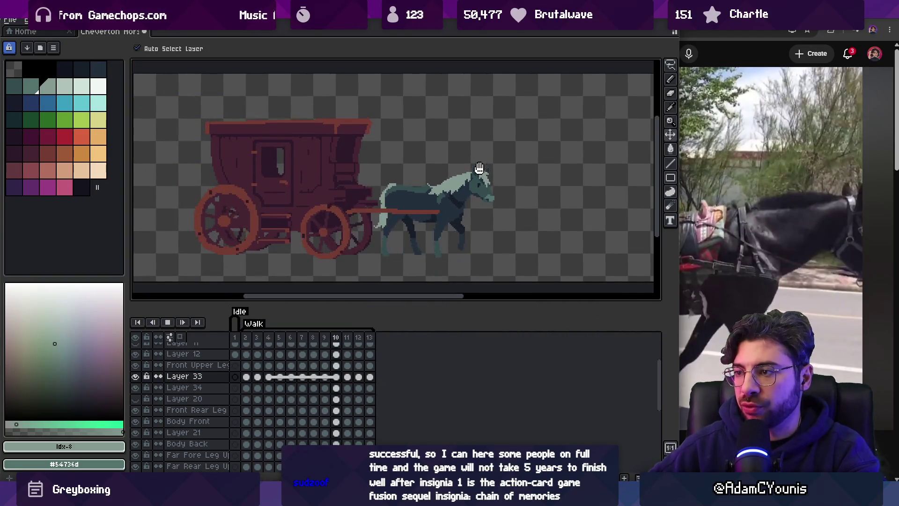
key(Return)
key(Right)
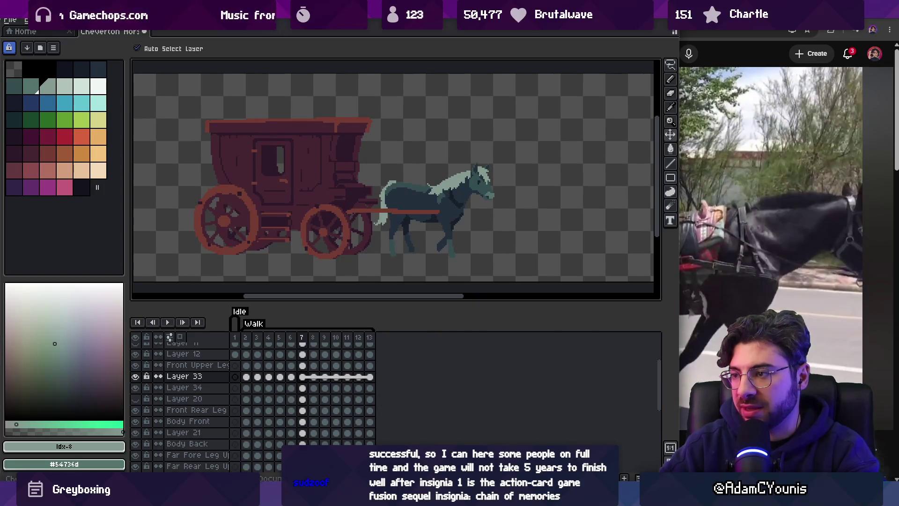
key(z)
click(457, 190)
click(464, 168)
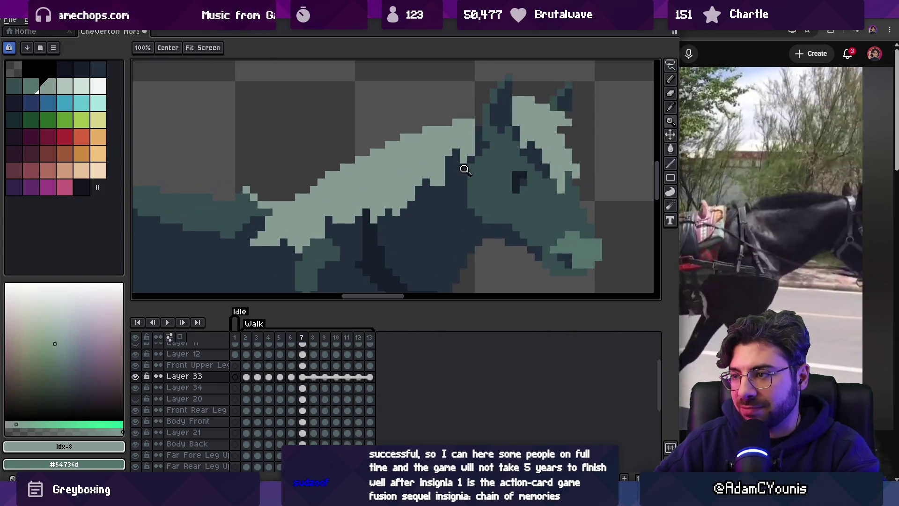
key(b)
key(Right)
key(Right)
key(Right)
key(Right)
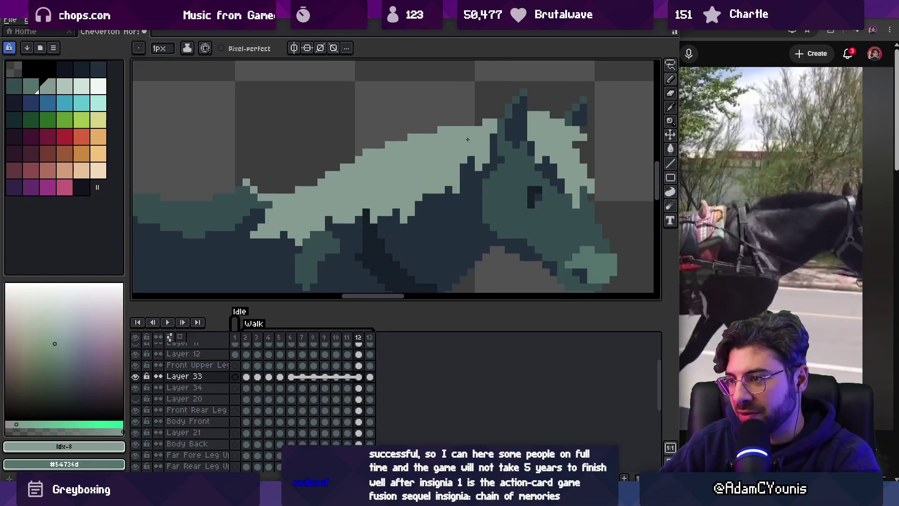
key(Right)
key(Right)
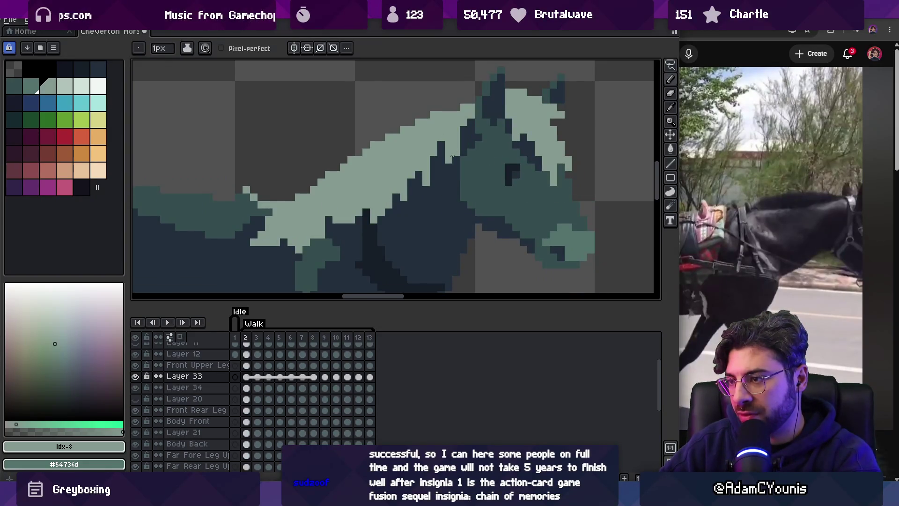
key(Right)
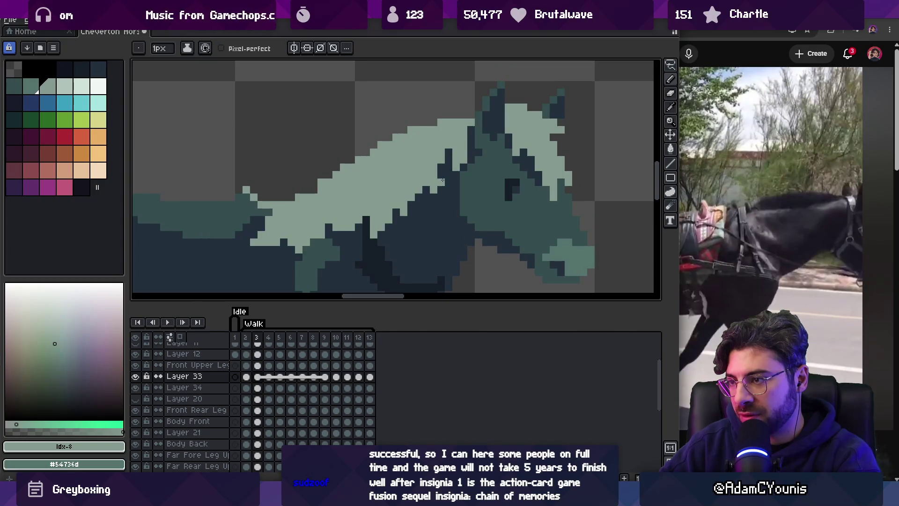
key(Return)
key(z)
scroll(402, 150, down, 4)
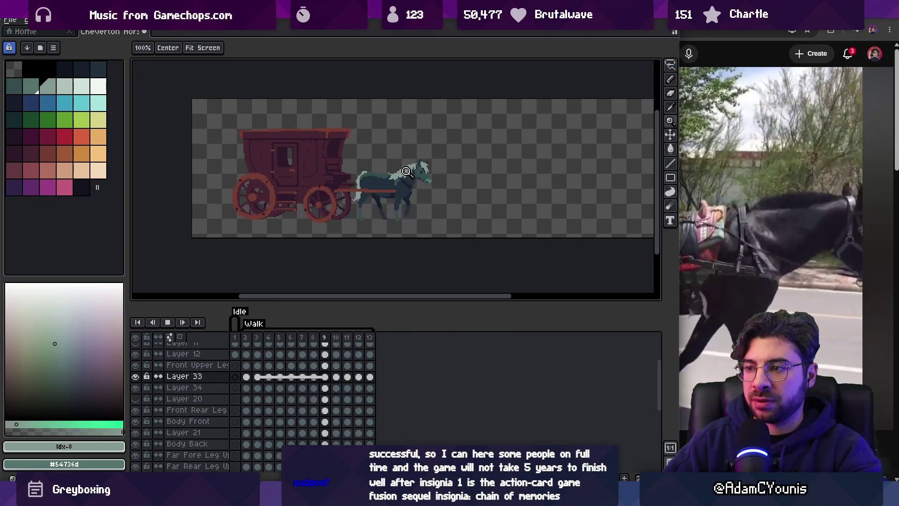
click(434, 162)
key(b)
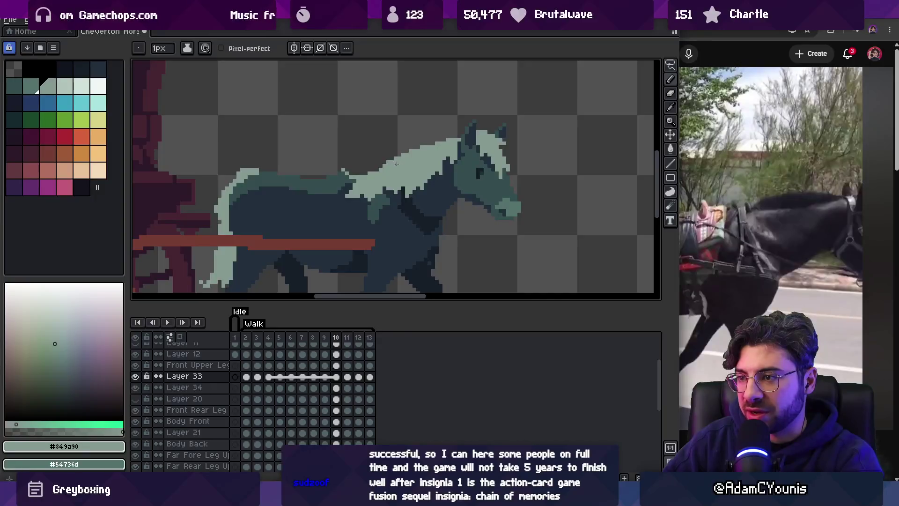
key(Right)
key(Right)
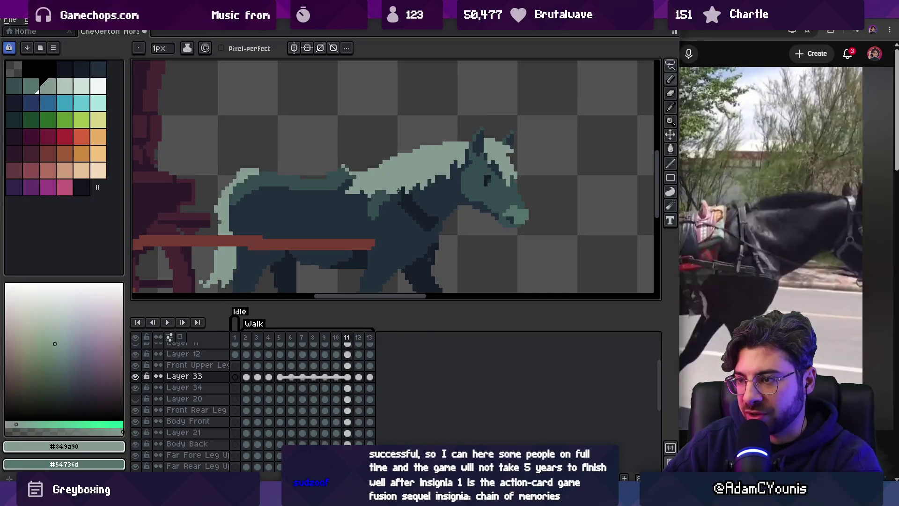
key(Right)
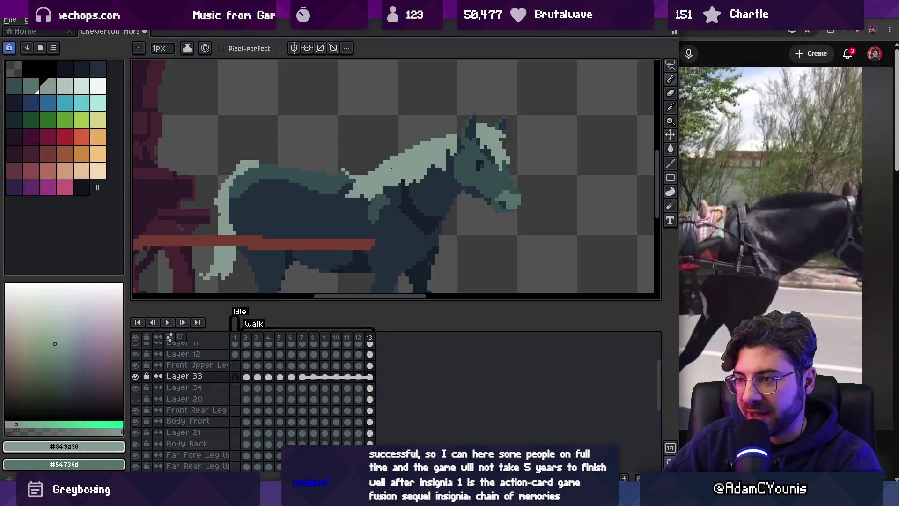
key(Right)
key(Right)
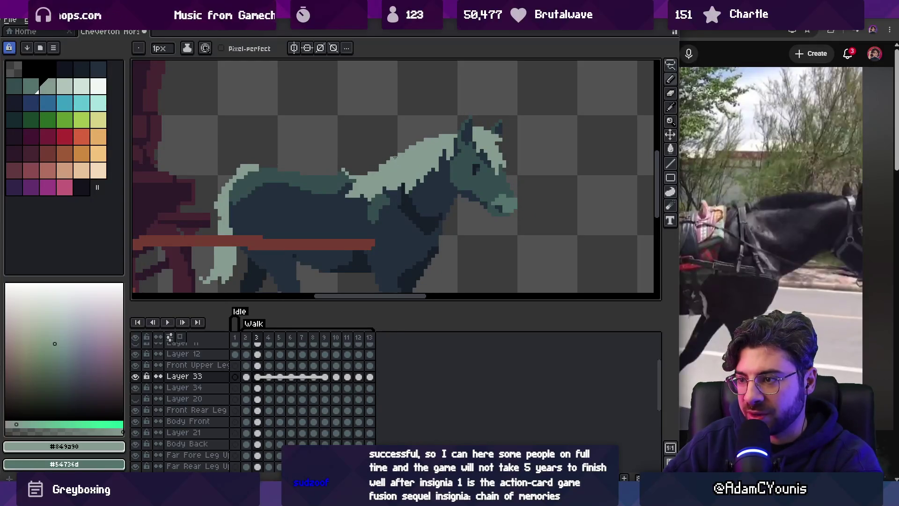
key(Return)
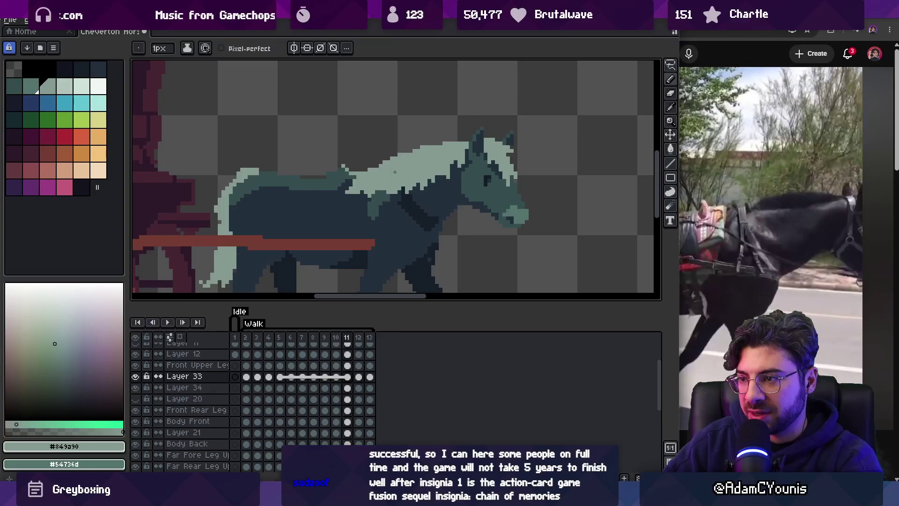
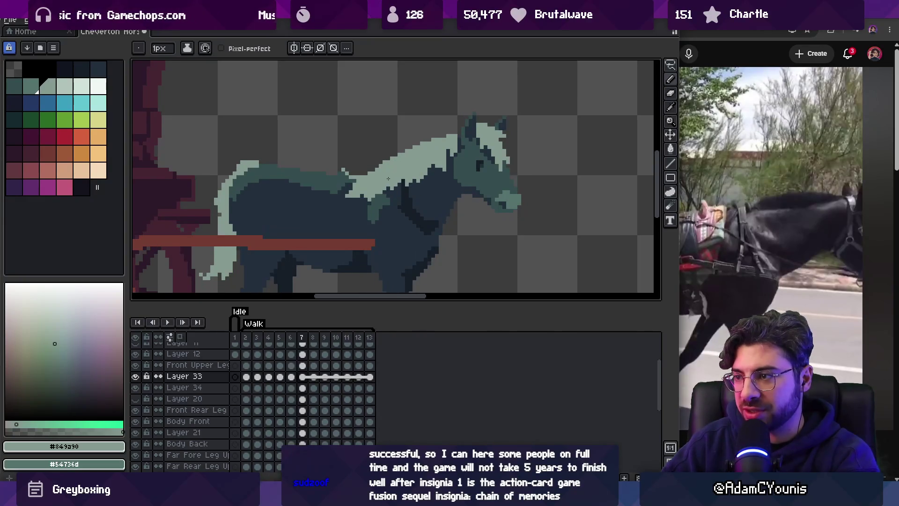
On walk frame 3, repaint the head-edge pixels using the pale mane and dark body colours.
key(z)
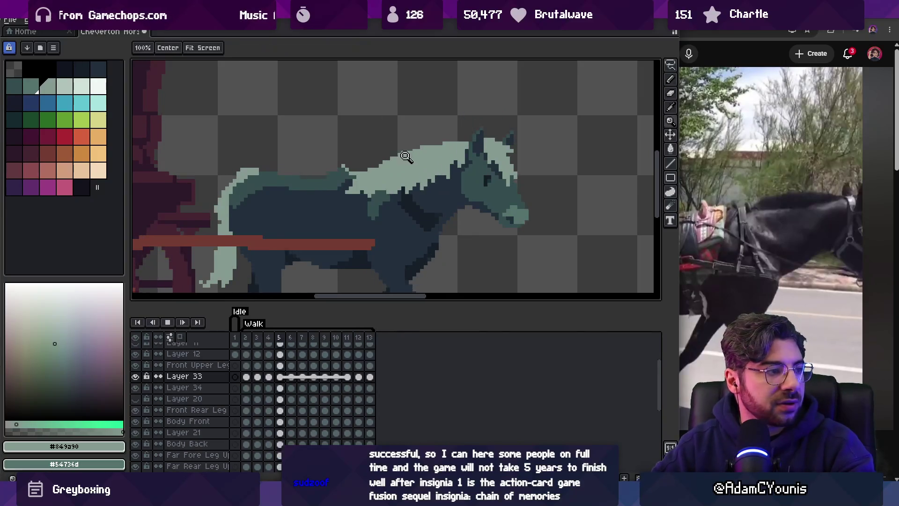
right_click(403, 115)
scroll(498, 164, up, 5)
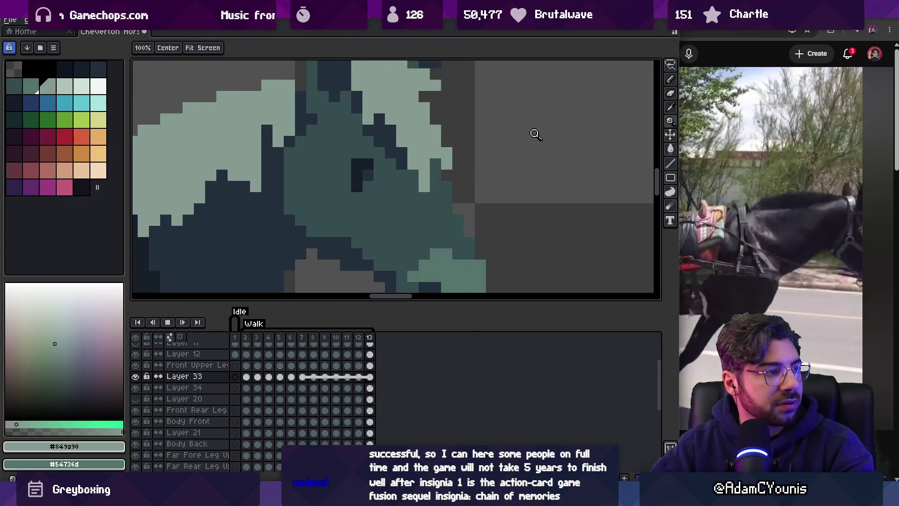
key(Right)
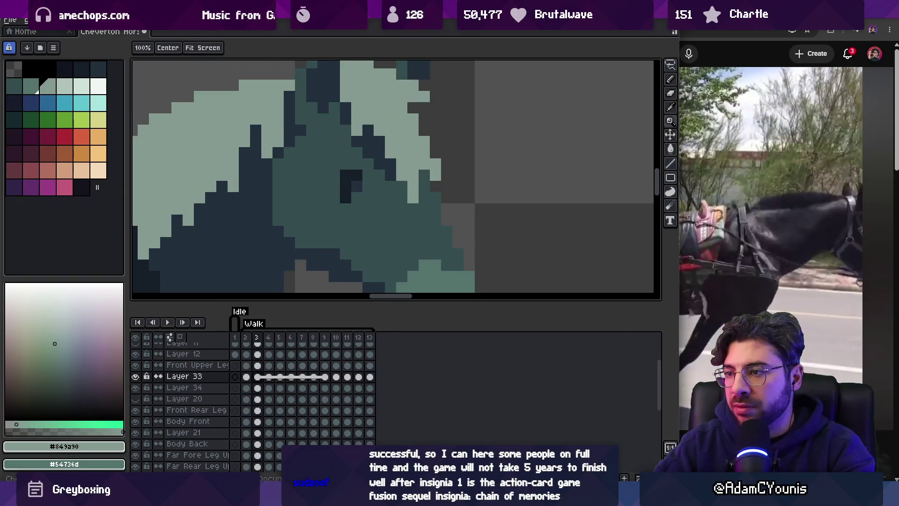
key(b)
alt+click(402, 173)
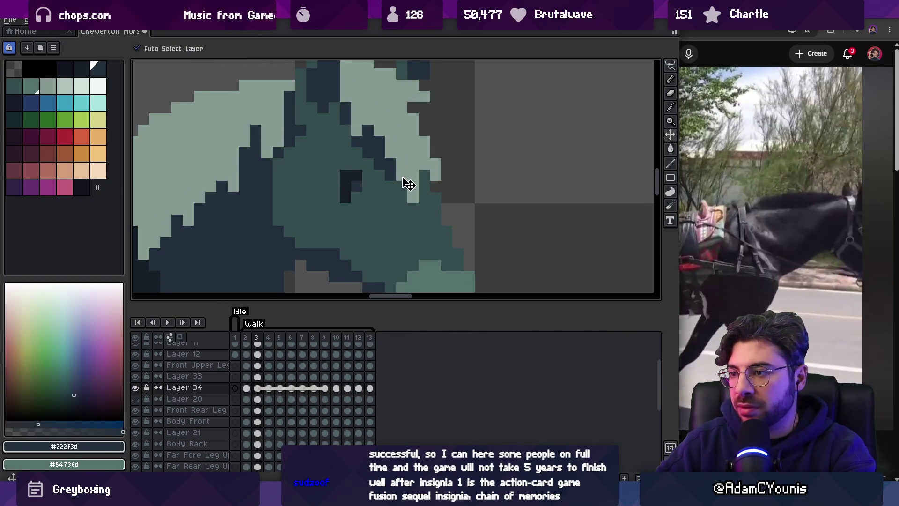
alt+click(426, 149)
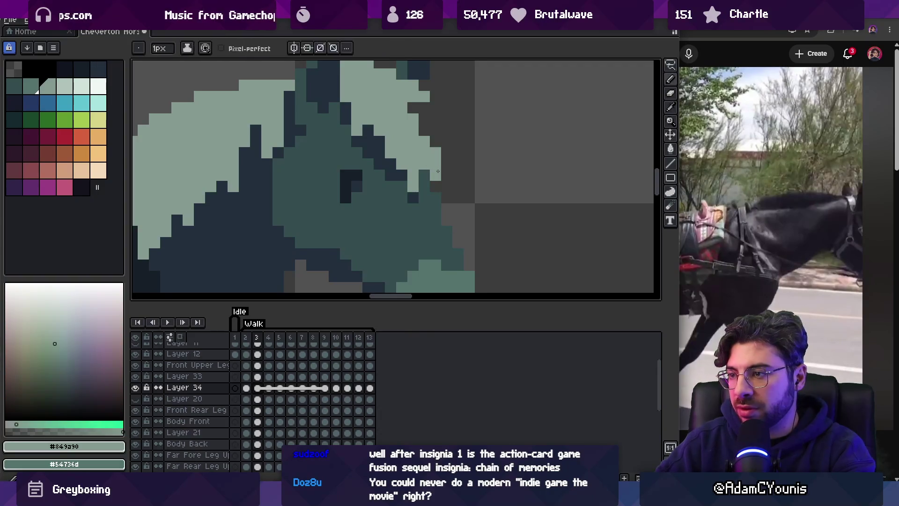
click(443, 159)
scroll(413, 140, up, 1)
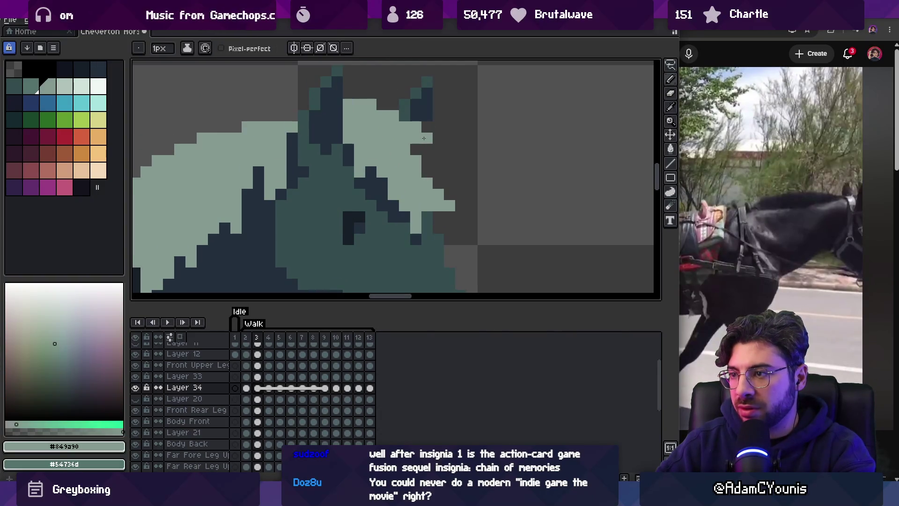
alt+click(372, 176)
click(360, 172)
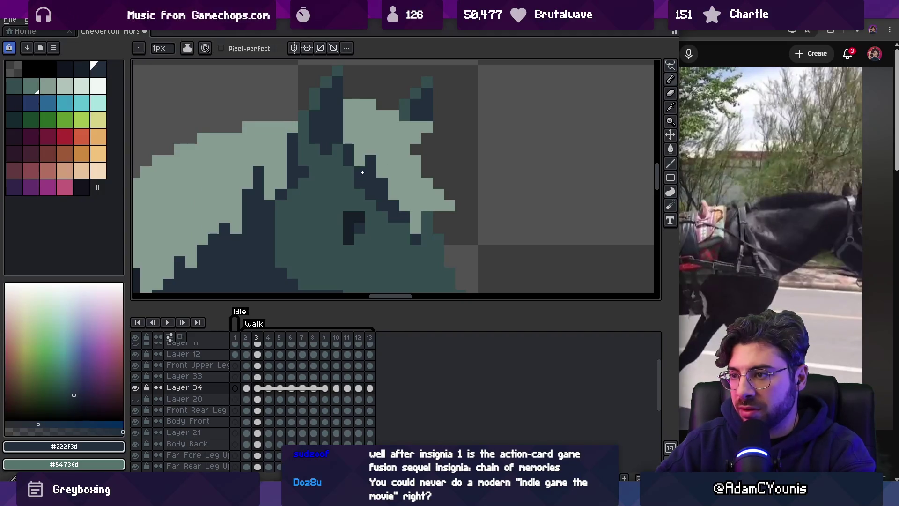
Play the walk animation and stop it on frame 6.
key(z)
scroll(368, 138, down, 3)
key(Return)
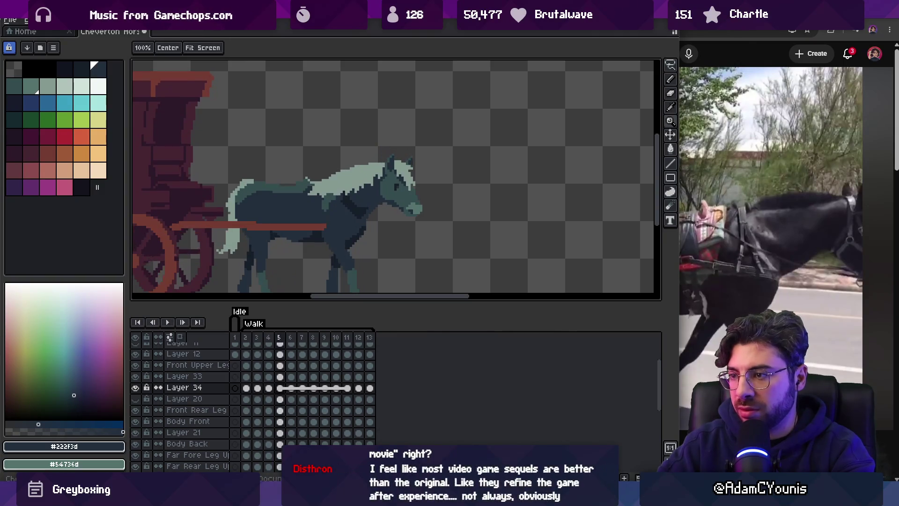
key(Return)
key(Return)
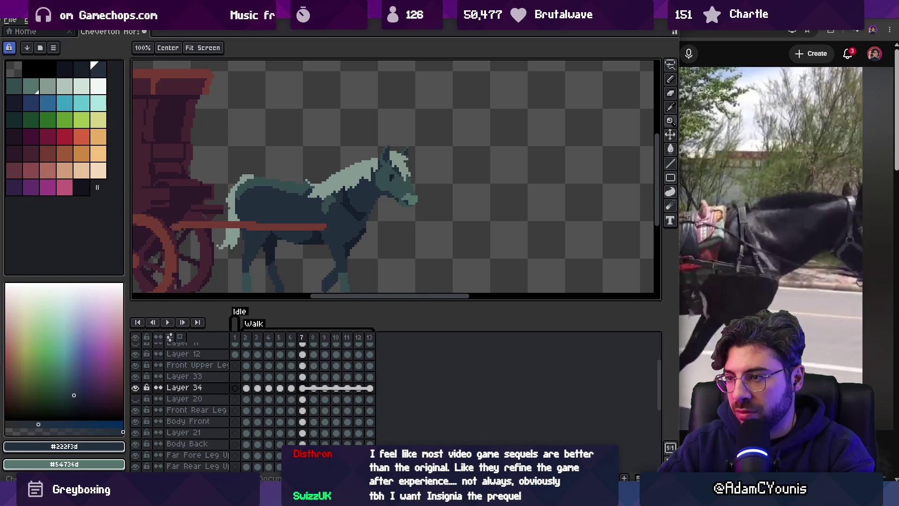
Sample the pale mane and dark body colours around the horse's jaw on frame 6.
scroll(431, 174, up, 4)
alt+click(386, 201)
alt+click(364, 223)
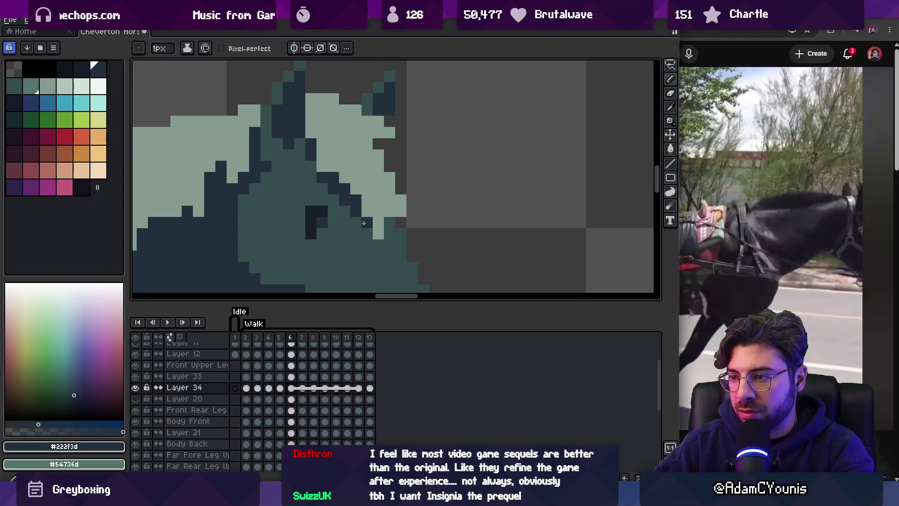
scroll(390, 221, down, 4)
scroll(394, 216, up, 3)
alt+click(395, 213)
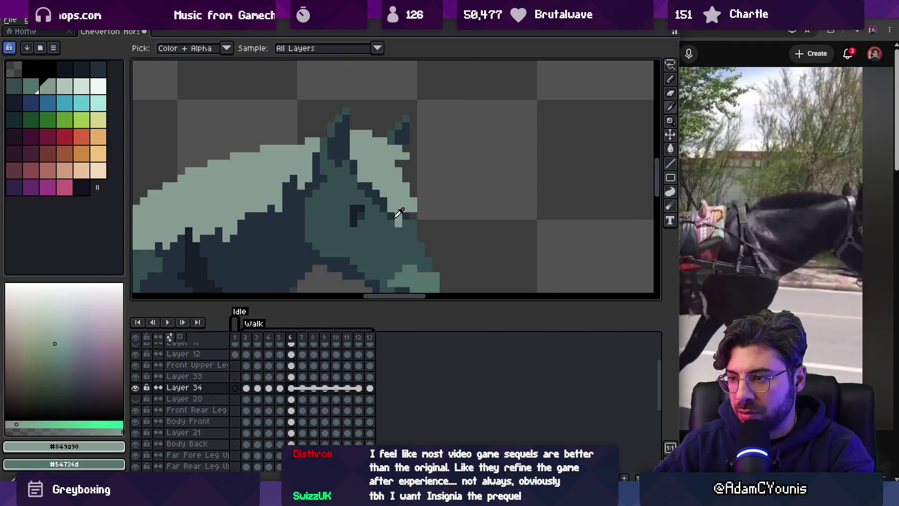
alt+click(404, 225)
scroll(413, 216, down, 3)
Play the walk cycle, pausing on frames 6 and 9 to inspect the horse.
key(z)
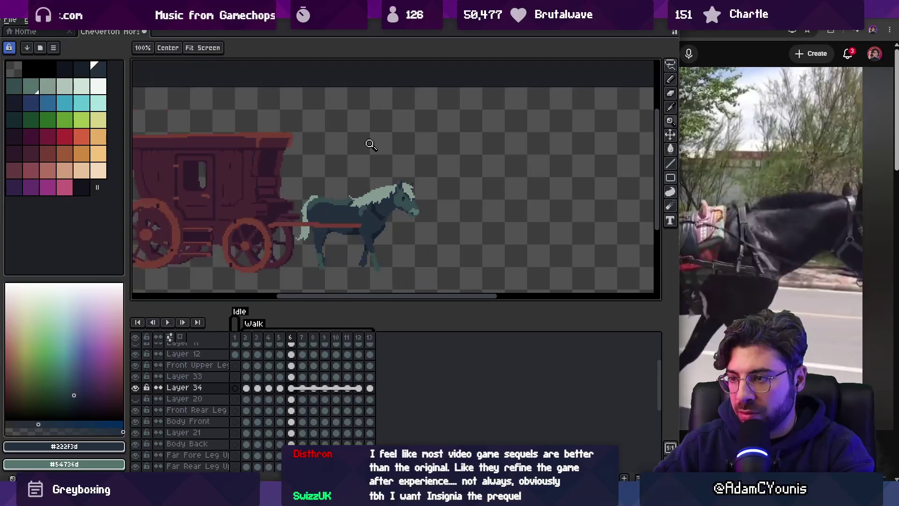
key(Return)
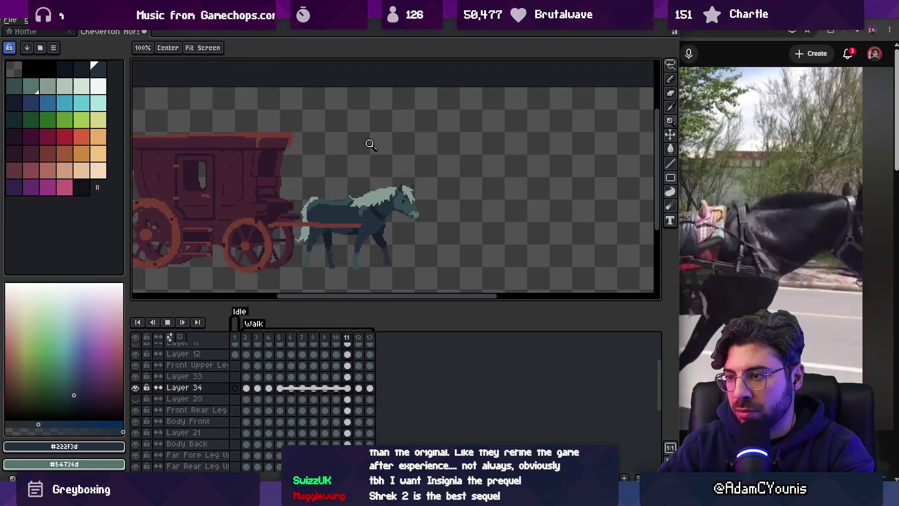
key(v)
key(Return)
key(z)
key(Return)
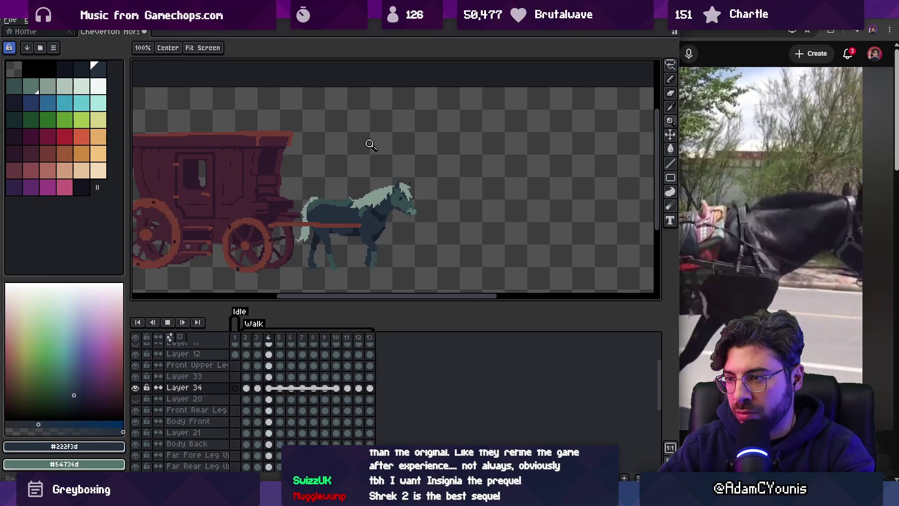
key(Return)
key(Right)
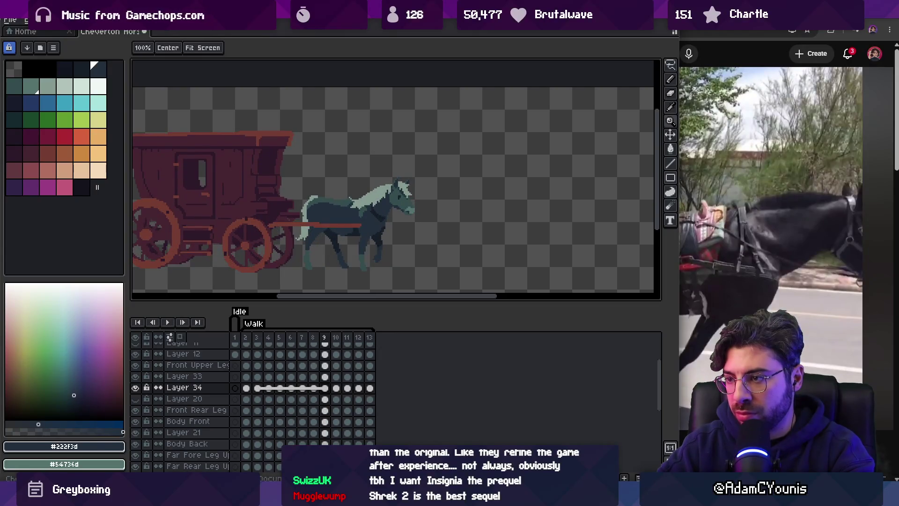
key(Left)
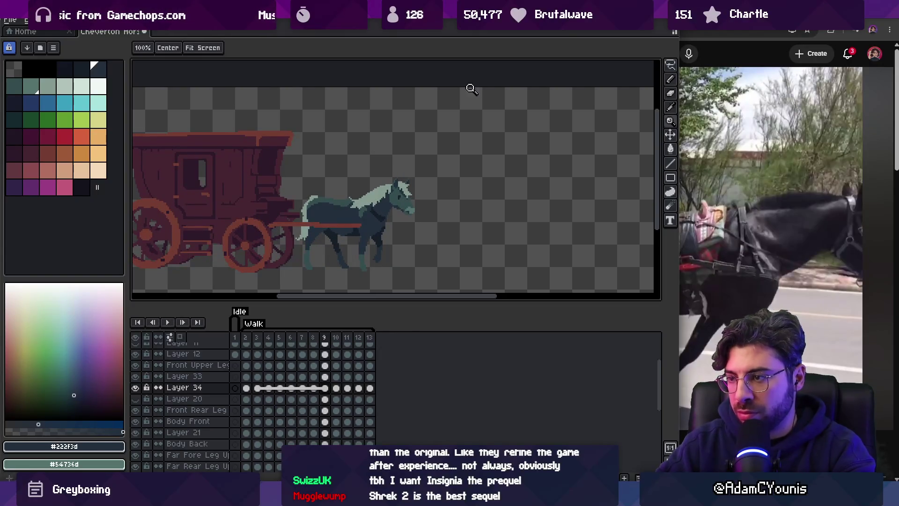
Replay the walk animation while zooming in and out on the horse.
scroll(428, 199, up, 4)
key(i)
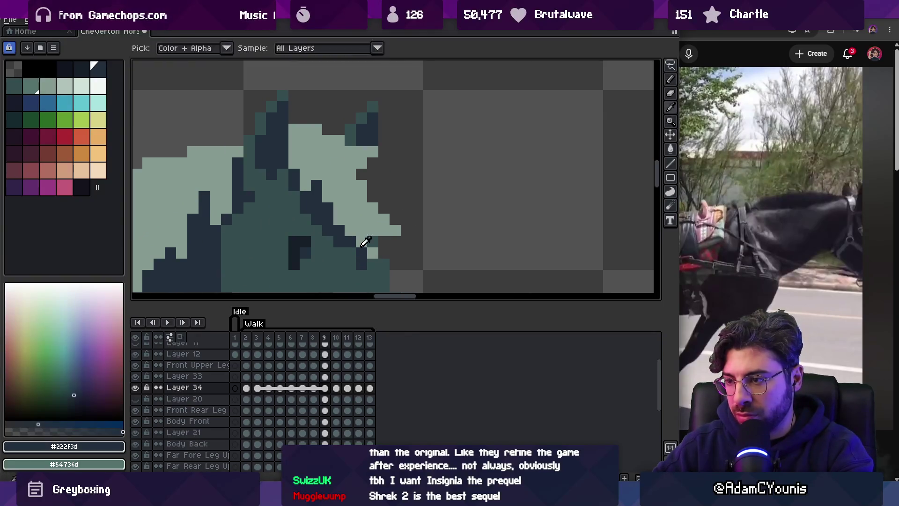
key(z)
scroll(353, 154, down, 4)
key(Return)
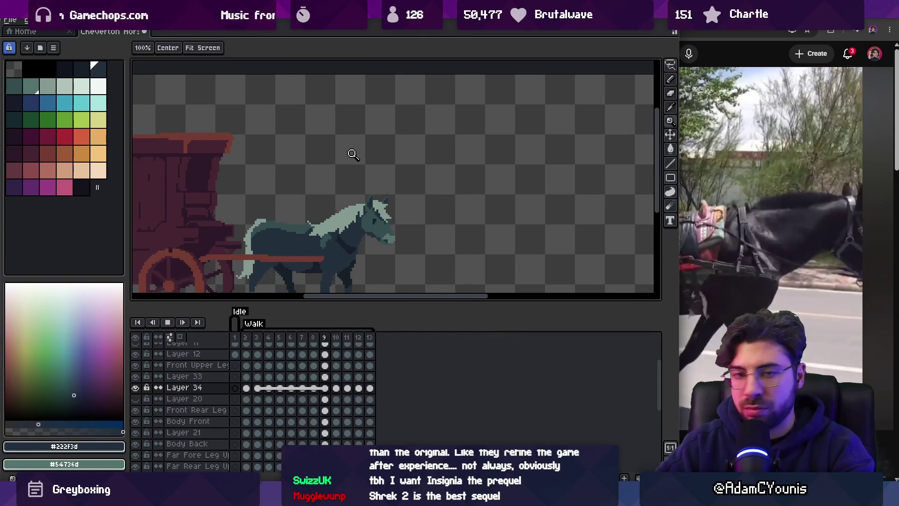
scroll(405, 159, down, 2)
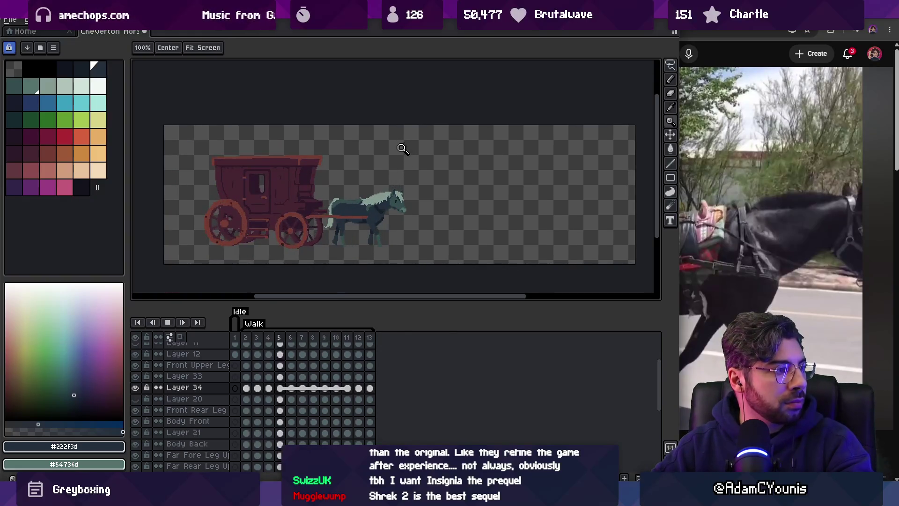
scroll(402, 150, up, 2)
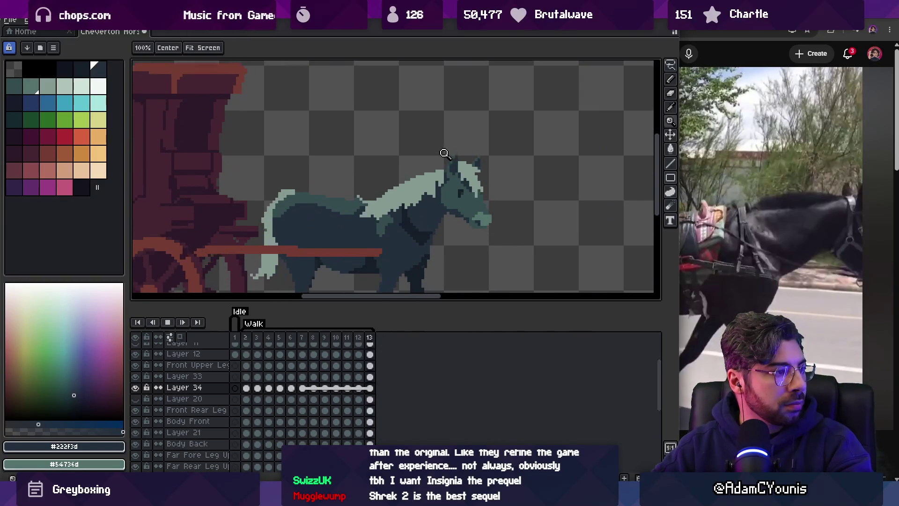
scroll(431, 158, down, 1)
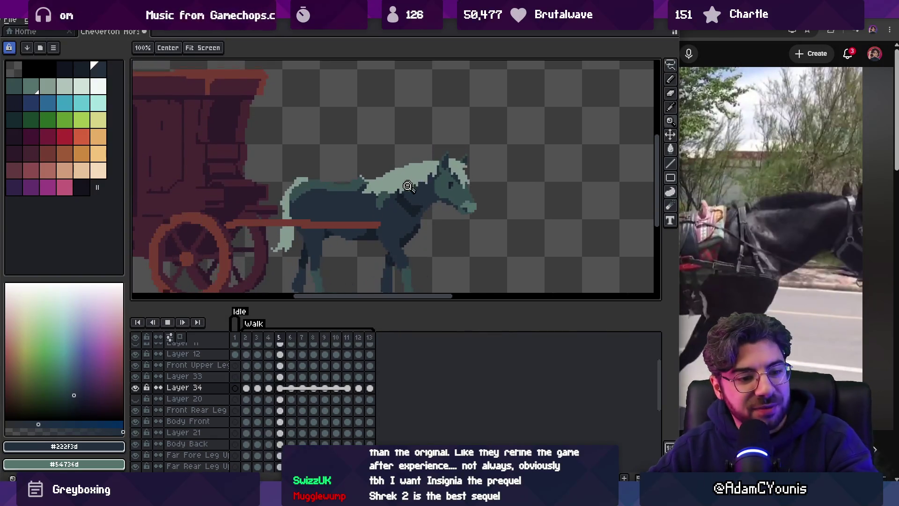
scroll(423, 147, down, 2)
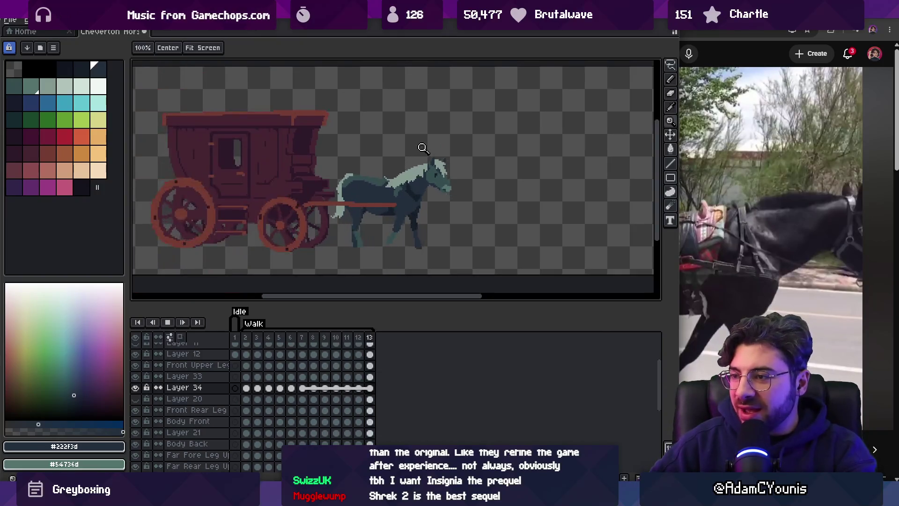
scroll(427, 184, up, 3)
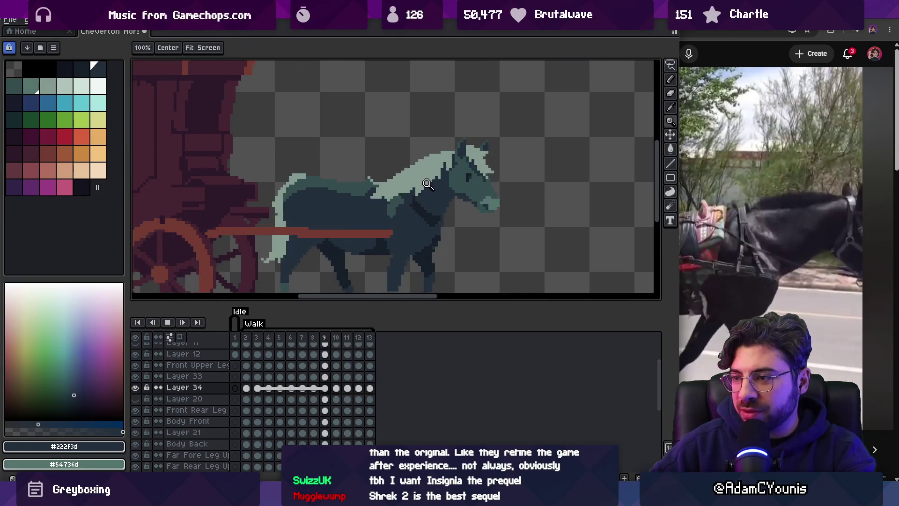
Stop on frame 4 and select the Body Front layer at the horse's back.
key(space)
click(383, 184)
ctrl+click(393, 195)
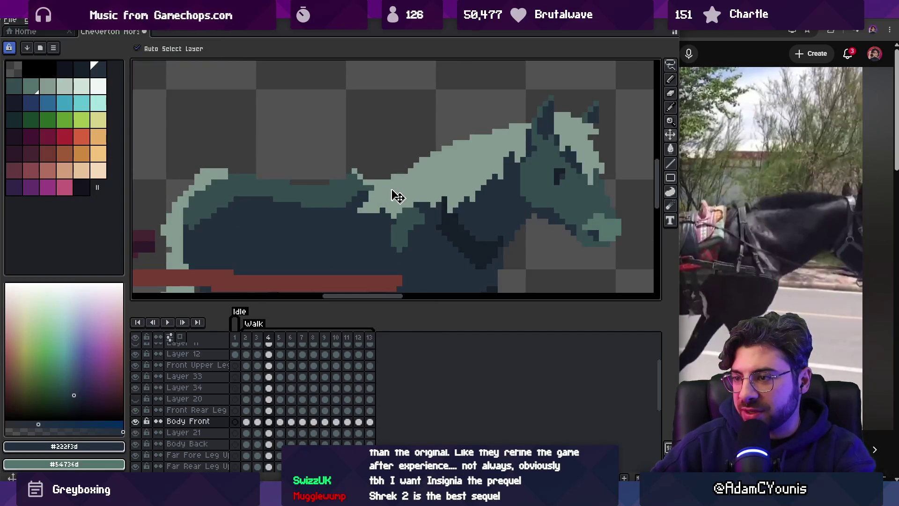
Pick the mid-tone body colour and touch up the mane edge on the horse's back on frame 4.
key(b)
key(v)
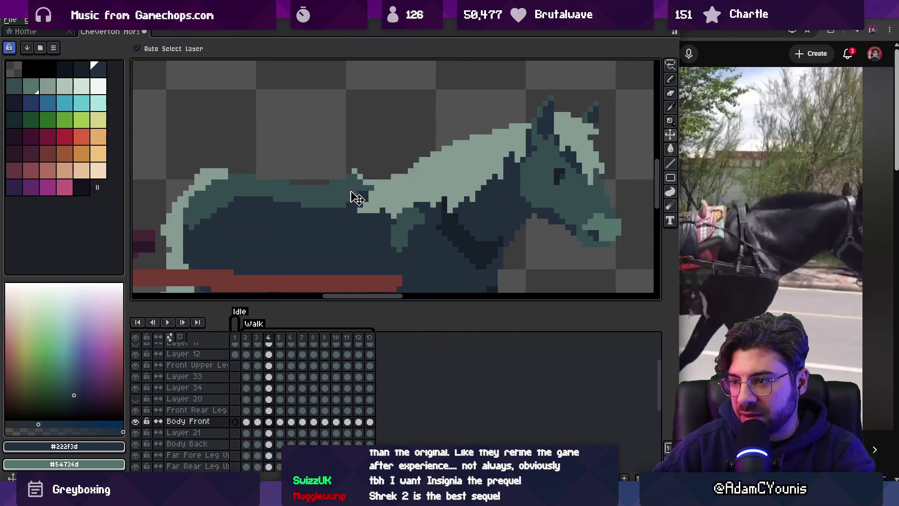
key(b)
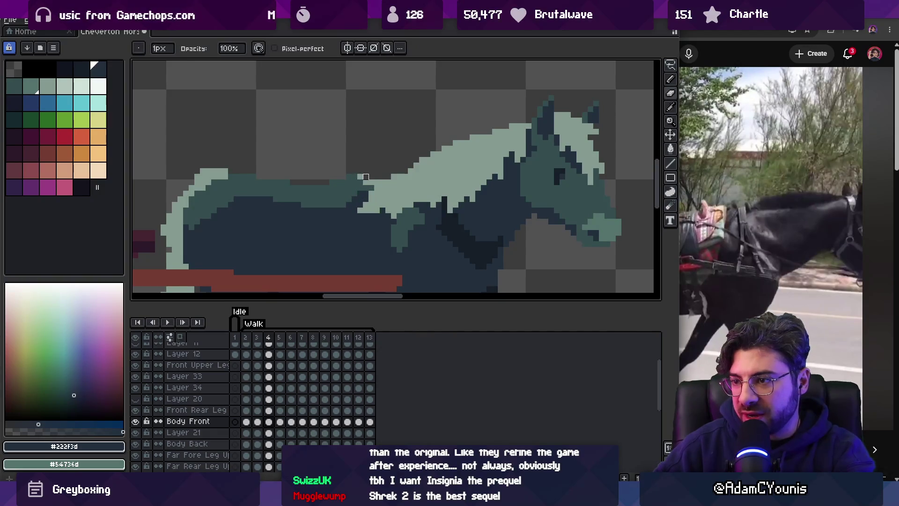
alt+click(364, 182)
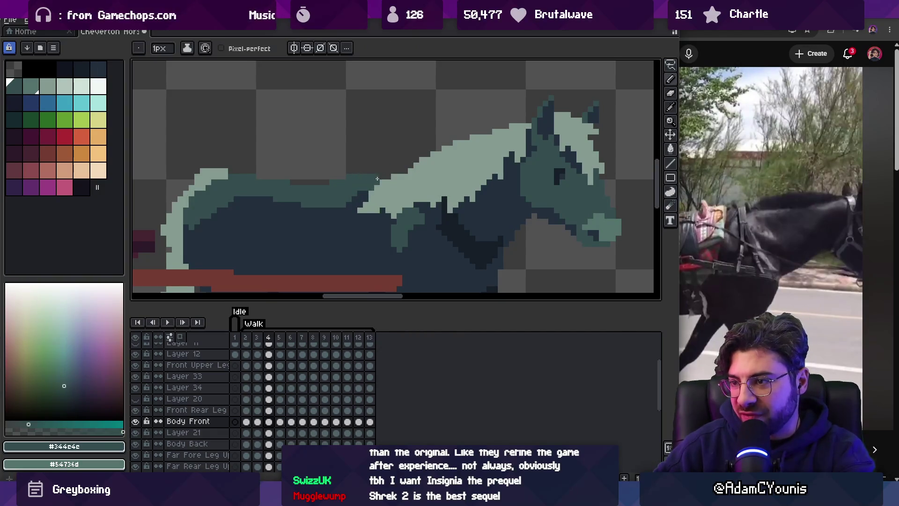
scroll(388, 169, down, 3)
scroll(394, 169, up, 3)
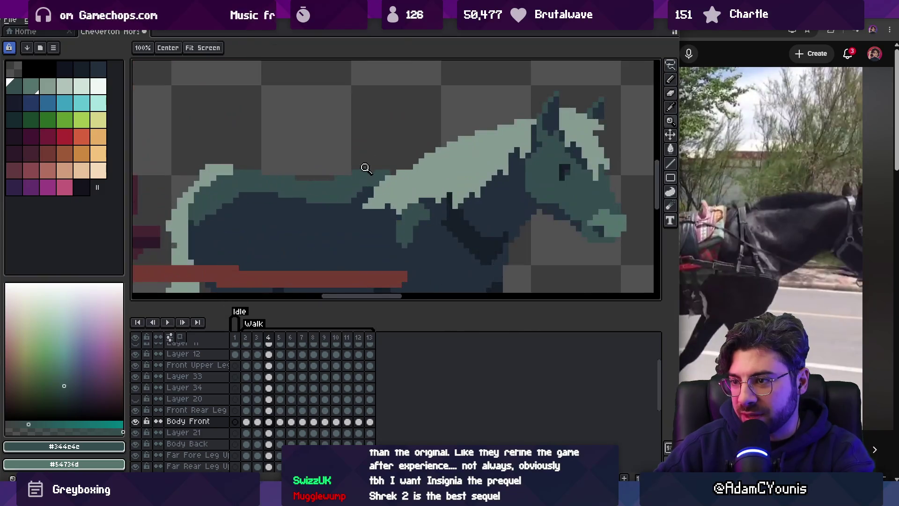
key(alt)
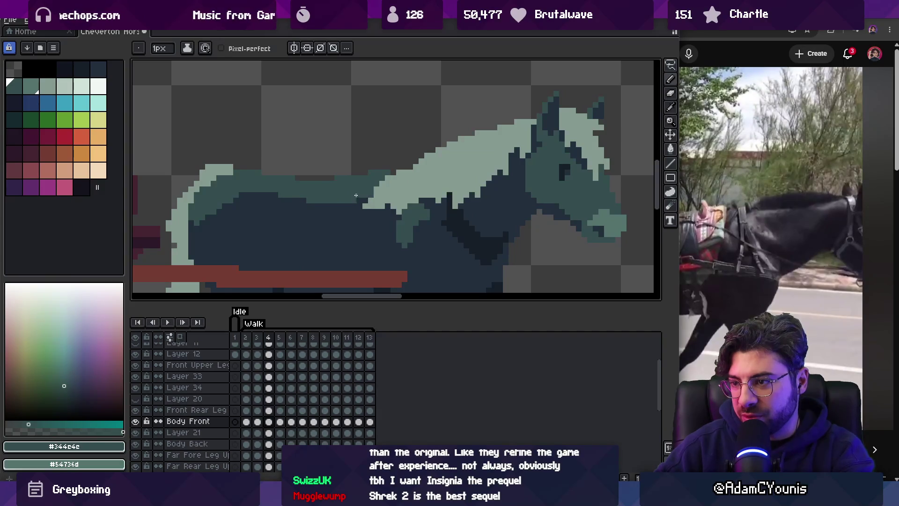
key(z)
scroll(378, 167, down, 2)
scroll(382, 167, down, 1)
scroll(382, 167, up, 3)
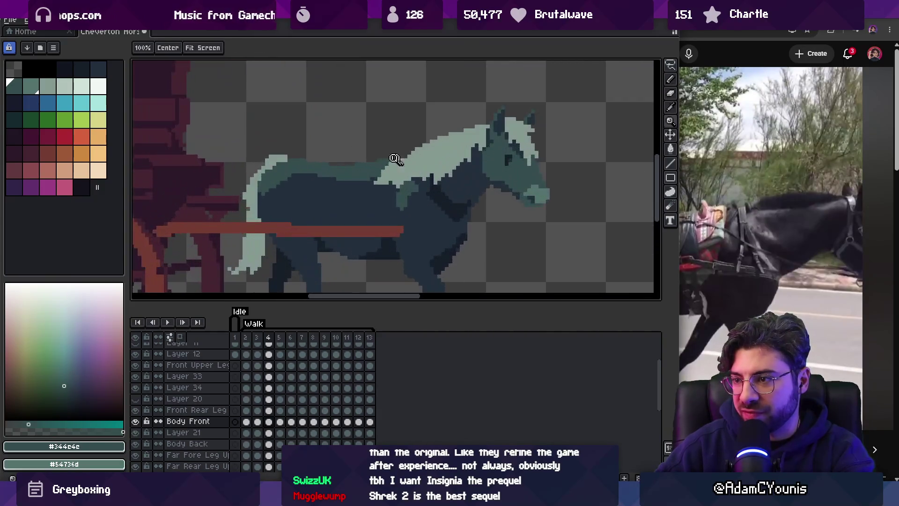
key(b)
key(alt)
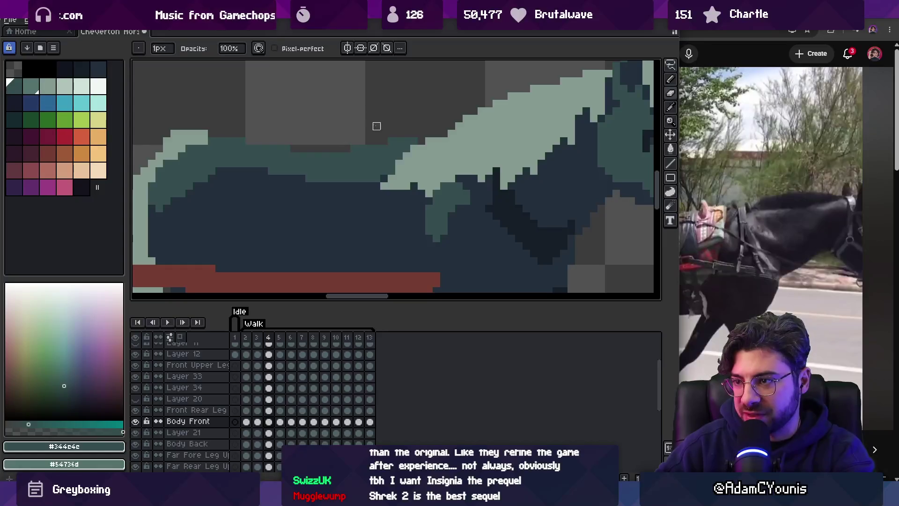
Fix the mane edge on frames 5 and 6, flipping between them to compare.
key(period)
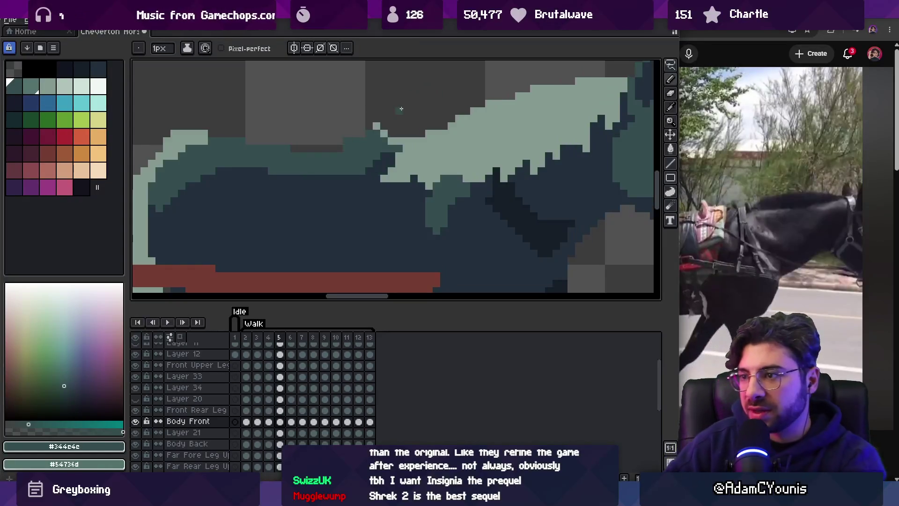
key(alt)
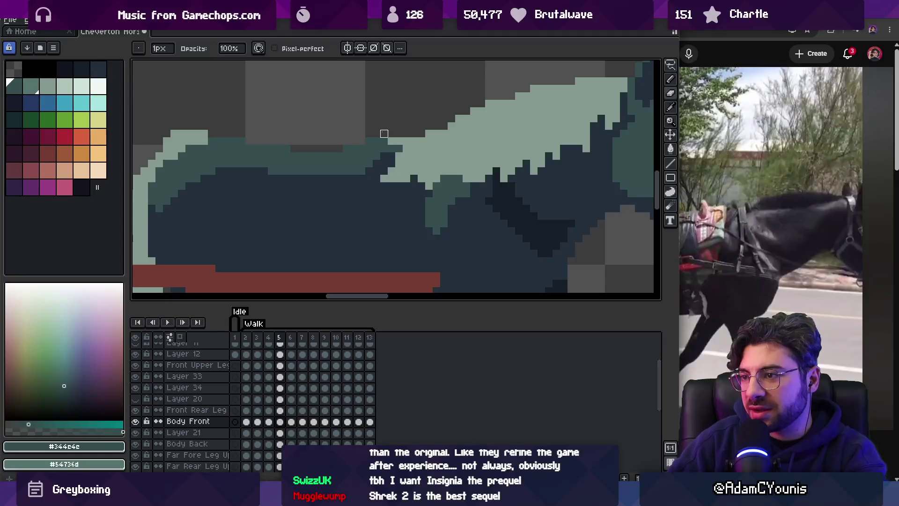
key(period)
key(comma)
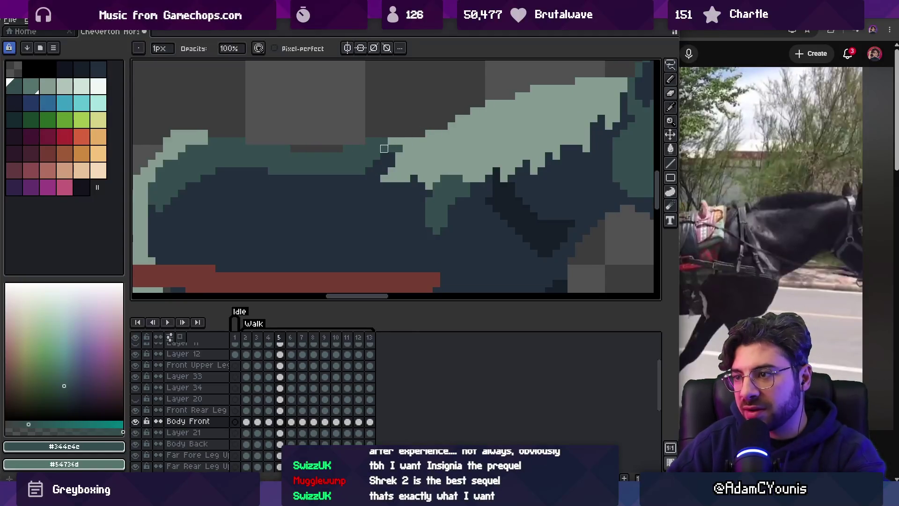
key(alt)
key(period)
key(comma)
key(period)
key(comma)
key(period)
key(b)
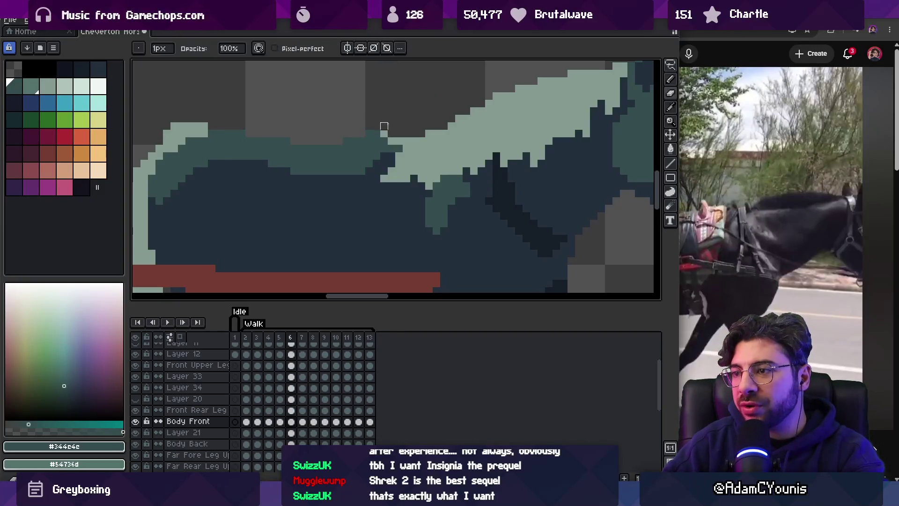
Continue cleaning the back's mane edge on frames 7 through 11.
key(alt)
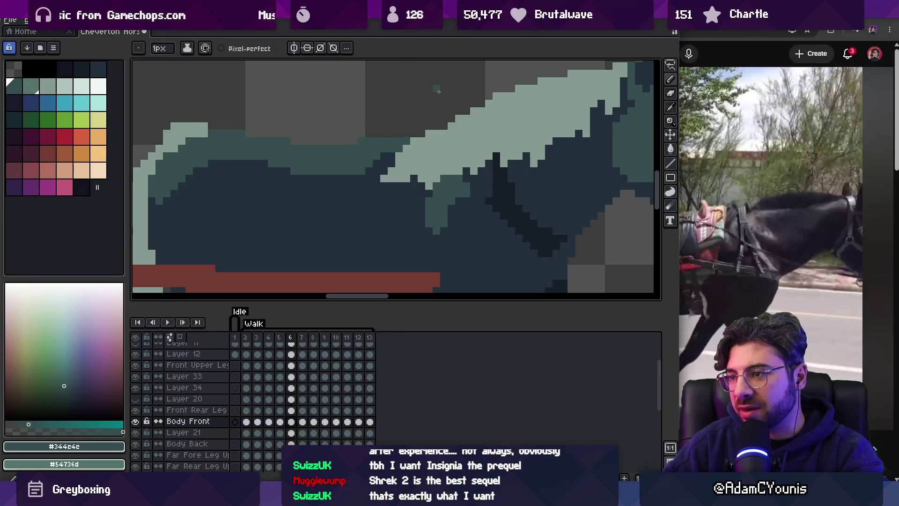
key(period)
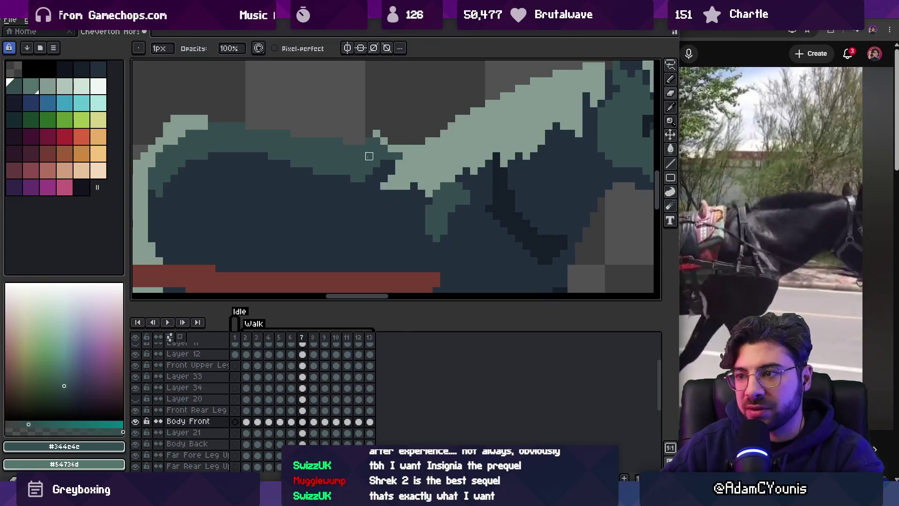
key(alt)
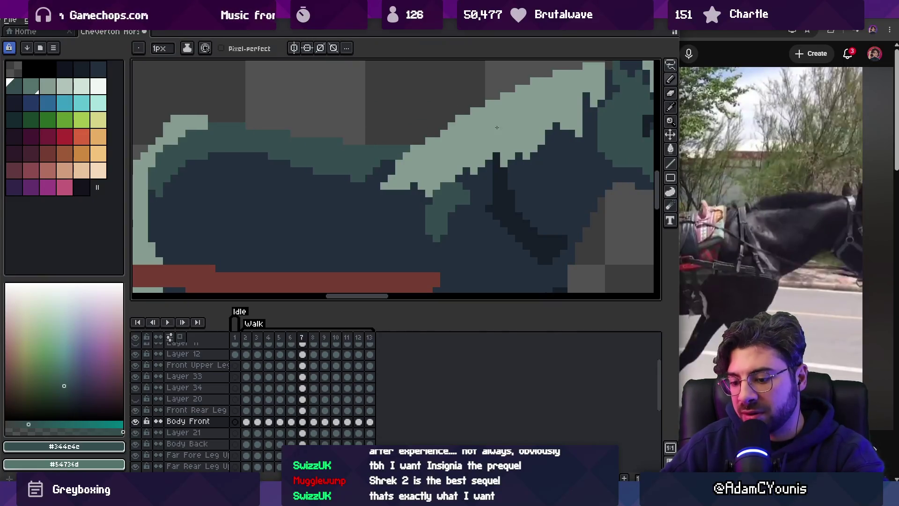
key(period)
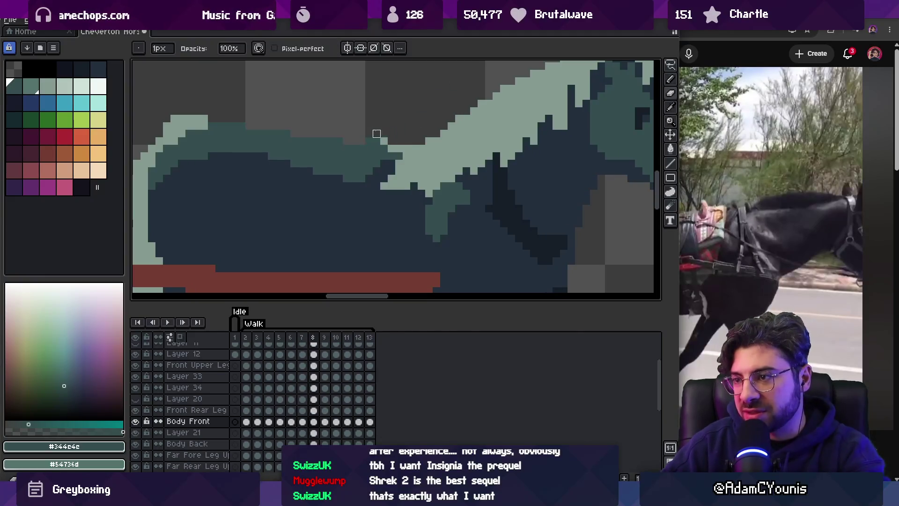
key(alt)
key(period)
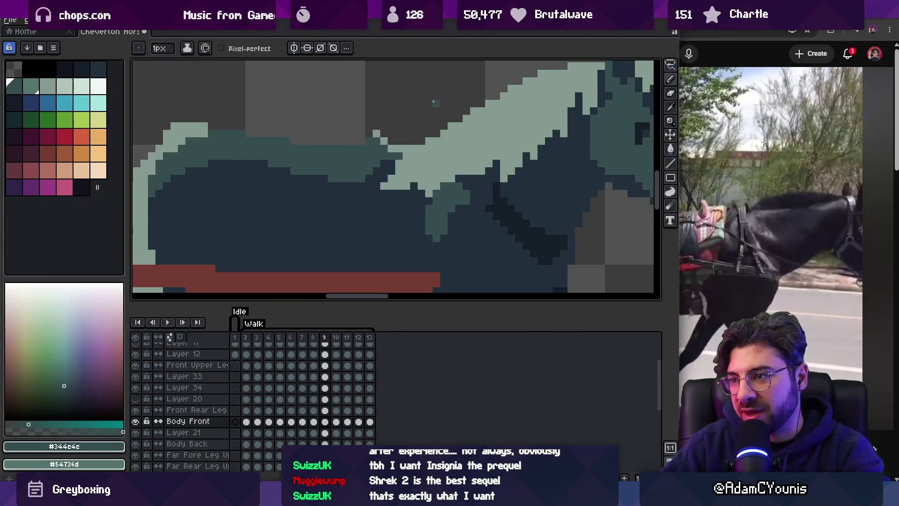
key(ctrl)
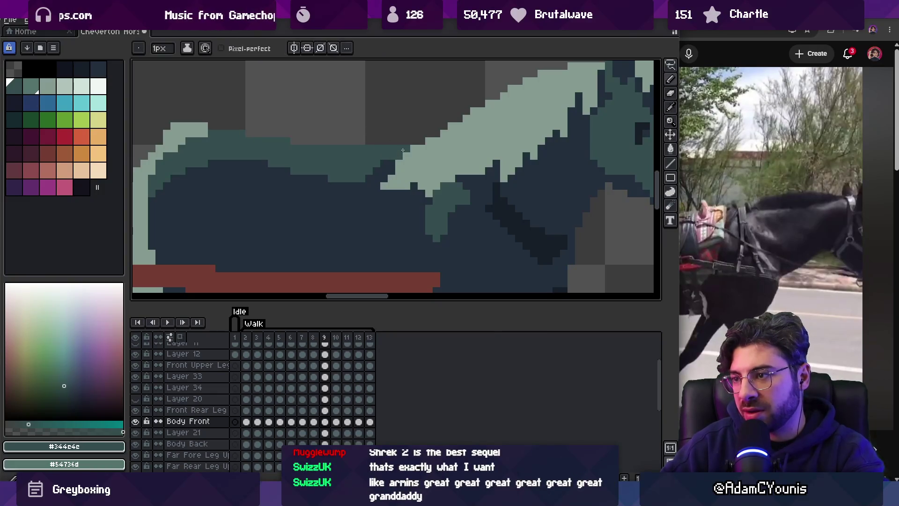
key(period)
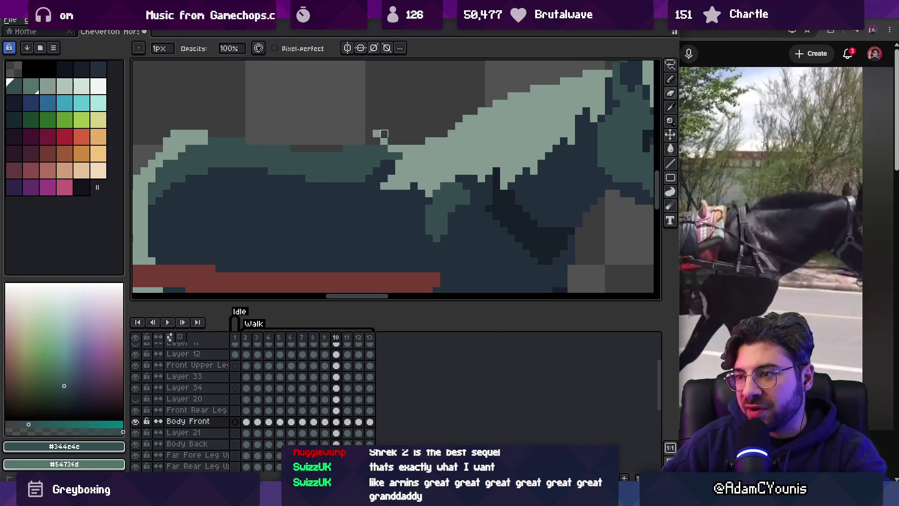
scroll(420, 137, down, 5)
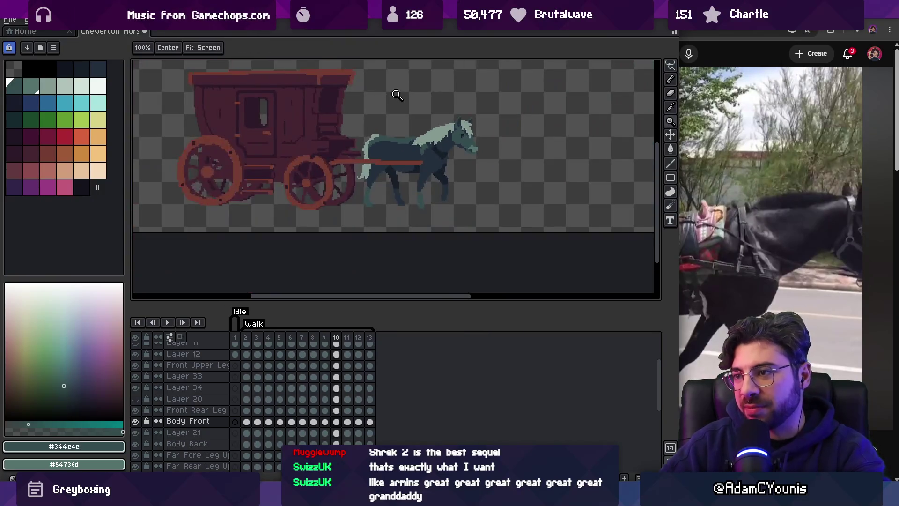
key(period)
scroll(380, 146, up, 4)
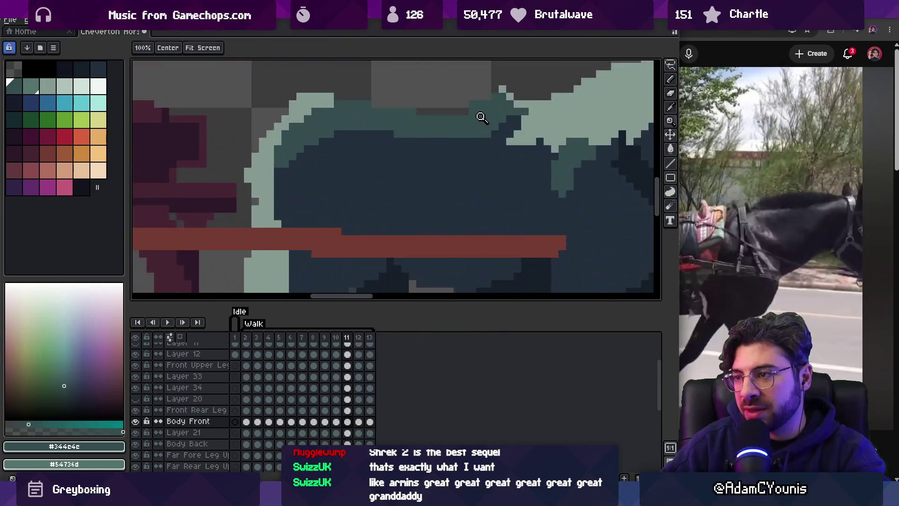
drag(421, 126, 412, 120)
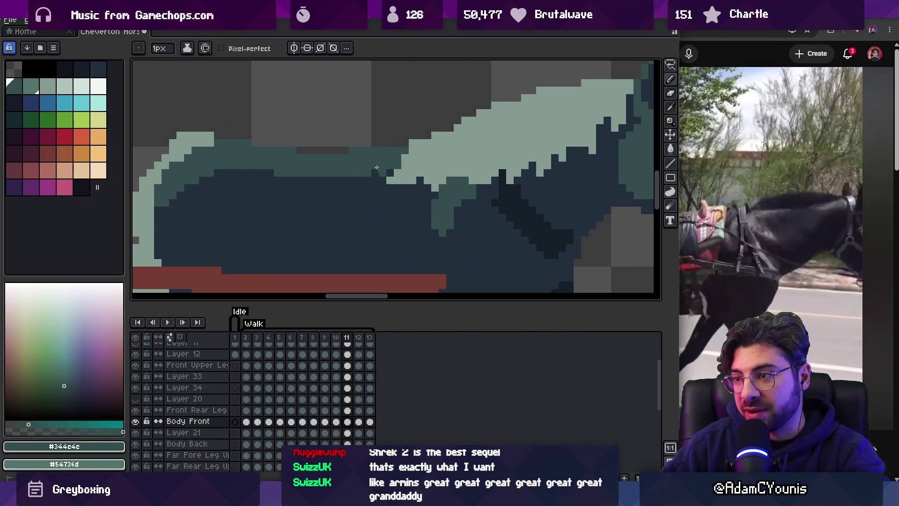
Preview the walk animation, test-move the front body without keeping it, and zoom in on the horse.
key(x)
scroll(384, 162, down, 5)
key(z)
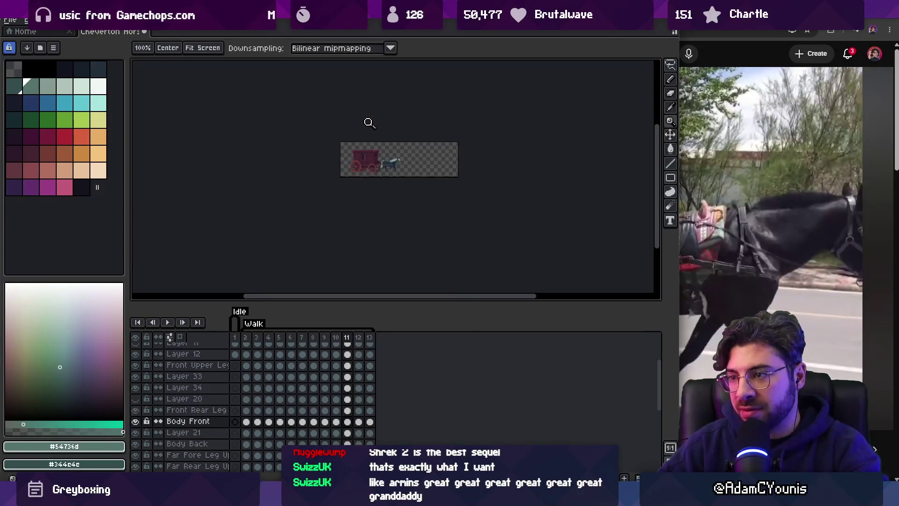
key(Return)
scroll(405, 146, up, 3)
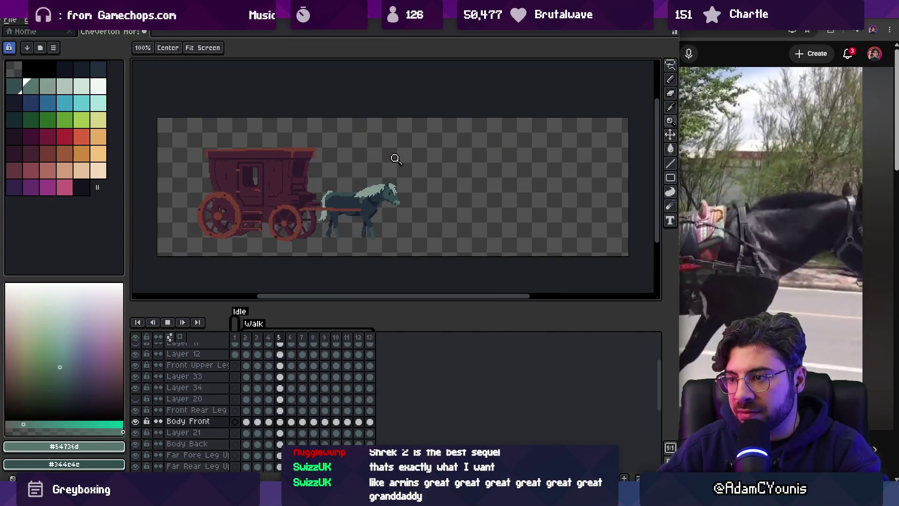
scroll(396, 176, up, 3)
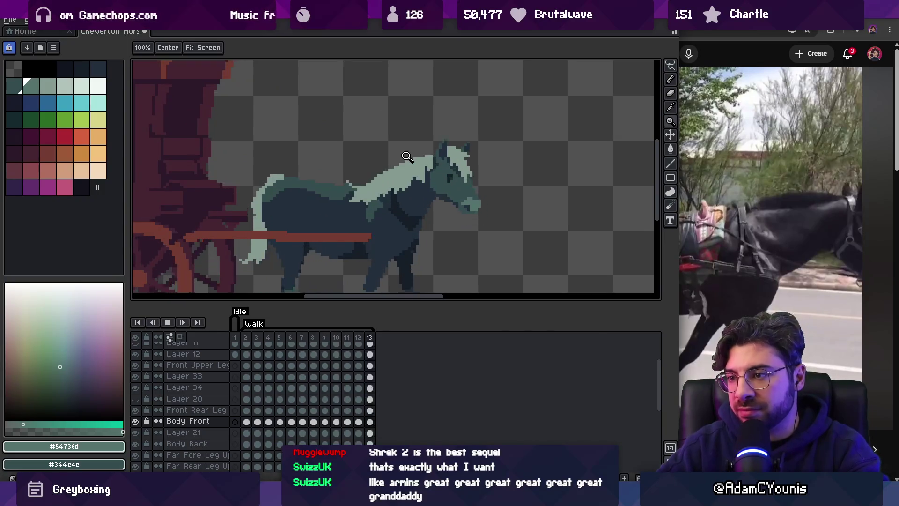
key(Return)
key(v)
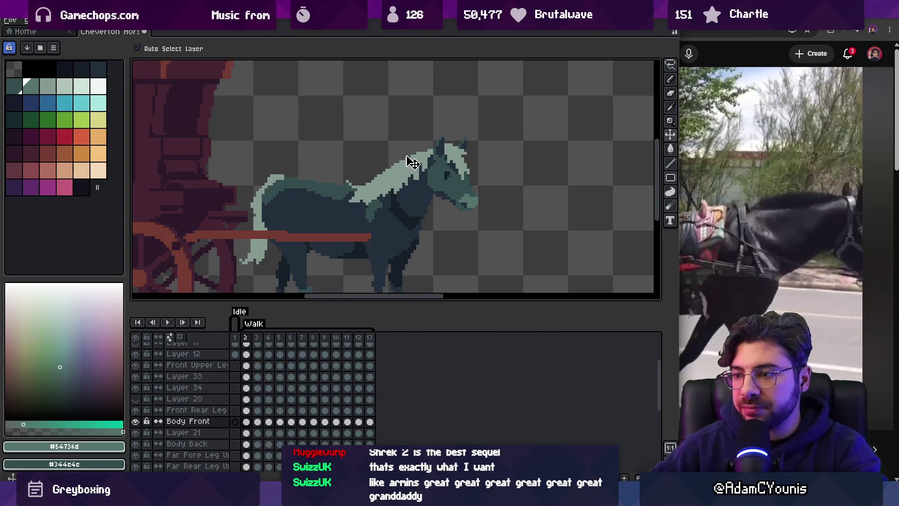
drag(396, 239, 391, 234)
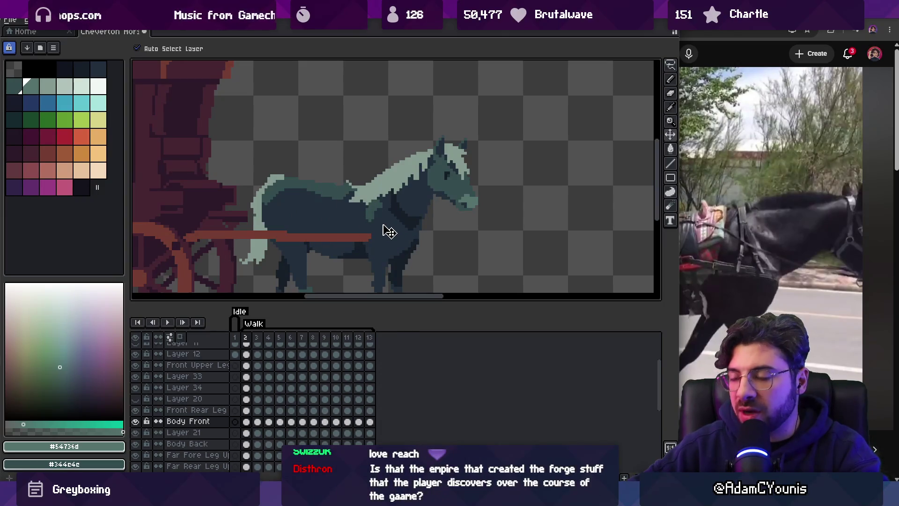
key(z)
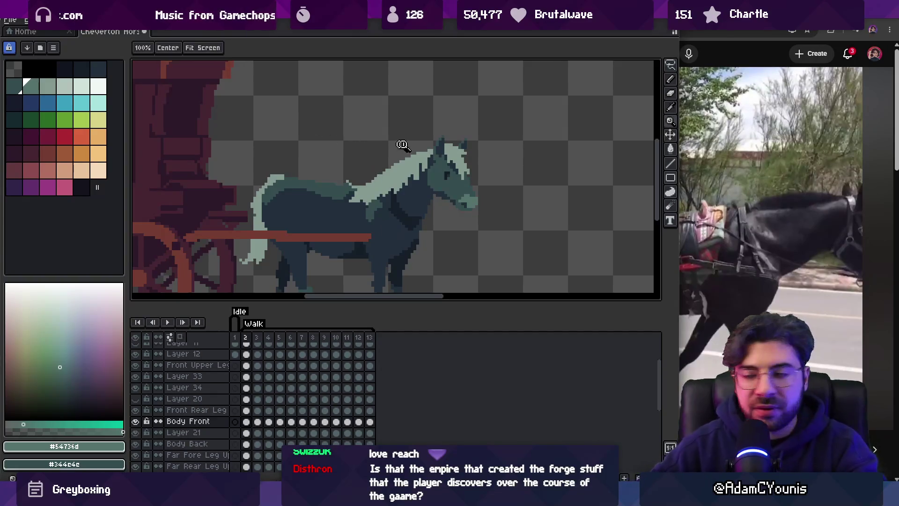
click(380, 186)
Zoom in on the horse's back and pick the dark body colour for painting.
key(v)
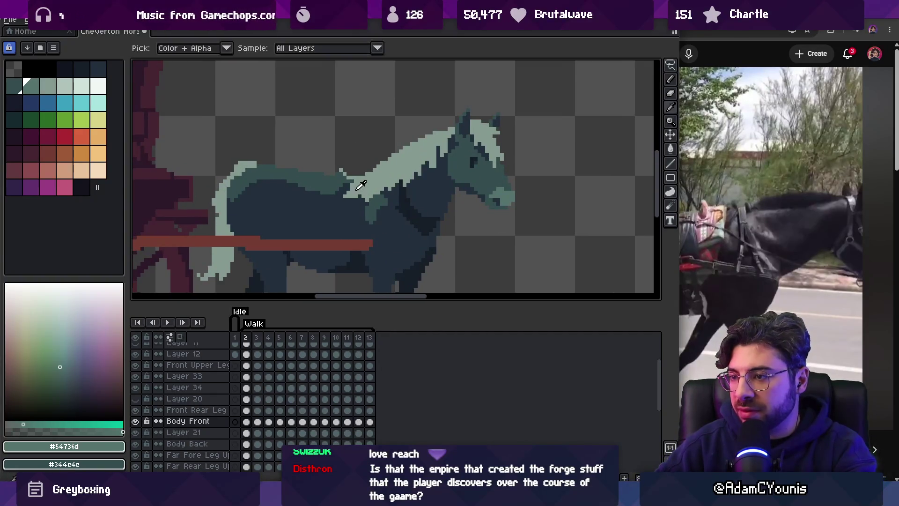
alt+click(252, 151)
alt+click(347, 190)
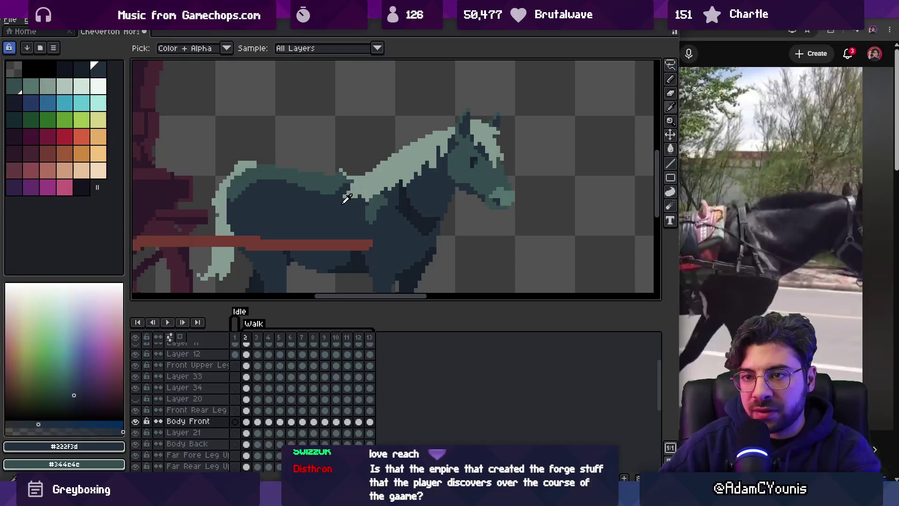
click(98, 70)
key(b)
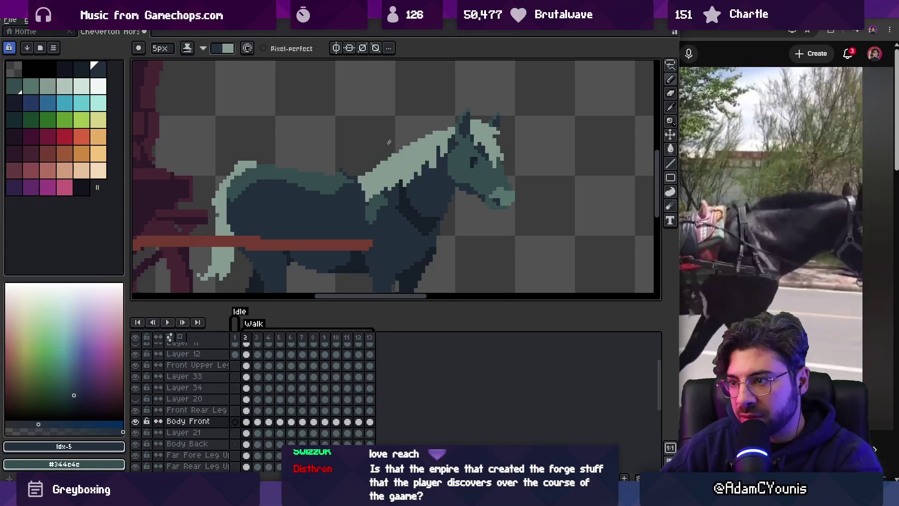
Check the neck and mane pose frame by frame from frame 3 through 13.
key(period)
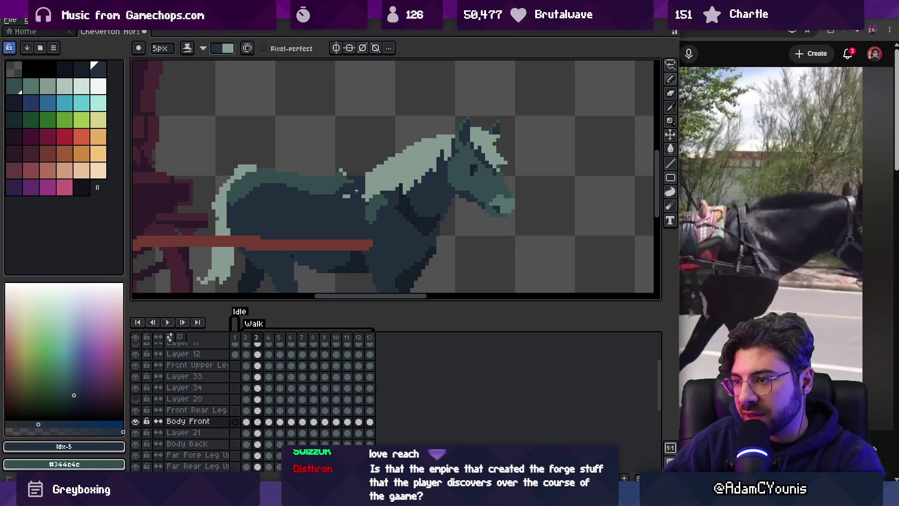
key(period)
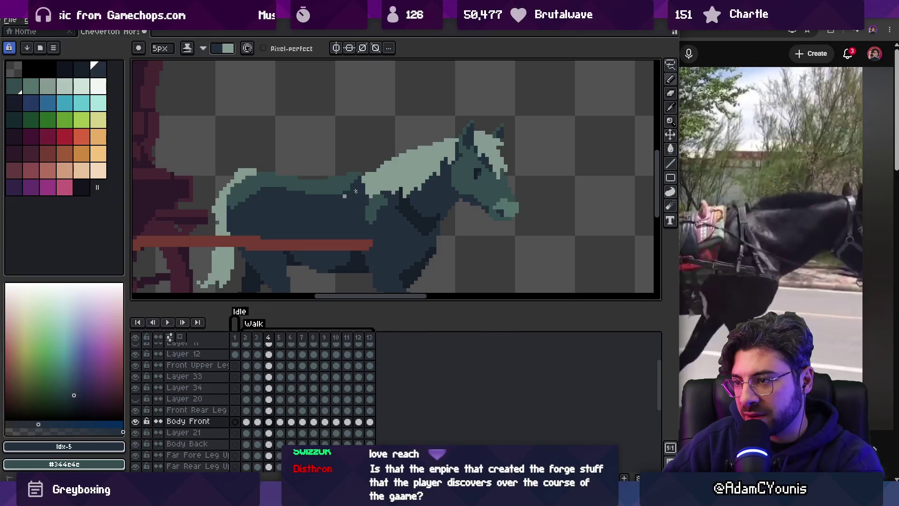
key(period)
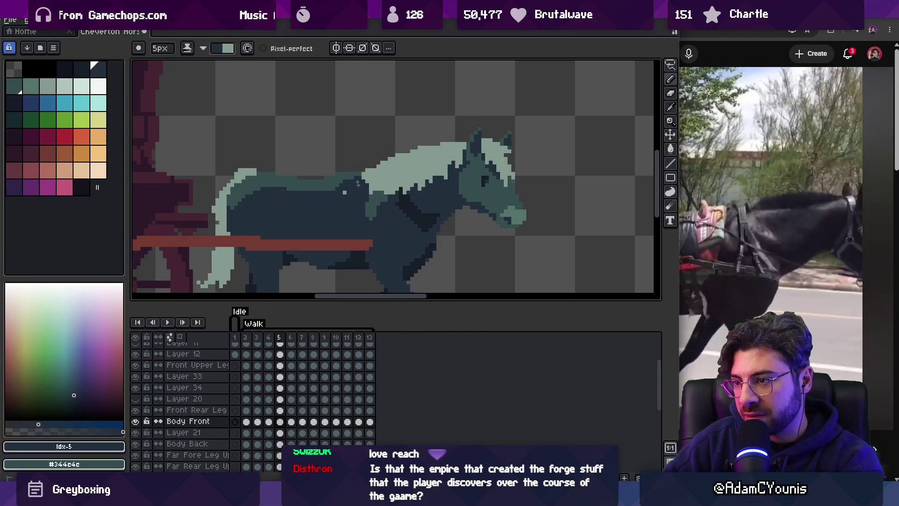
key(period)
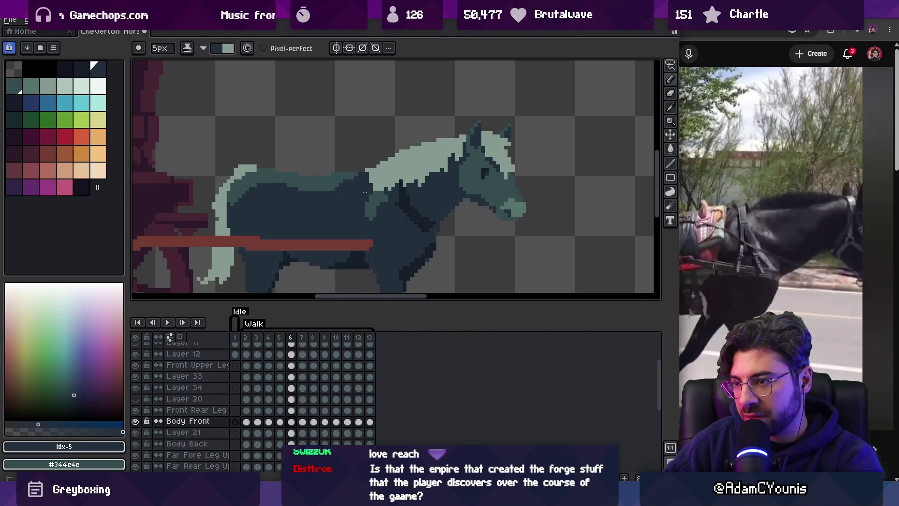
key(period)
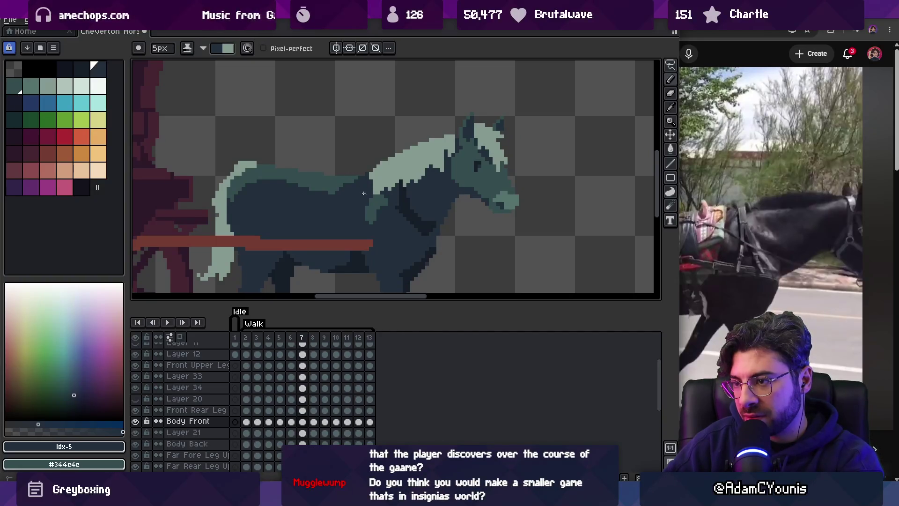
key(period)
key(period)
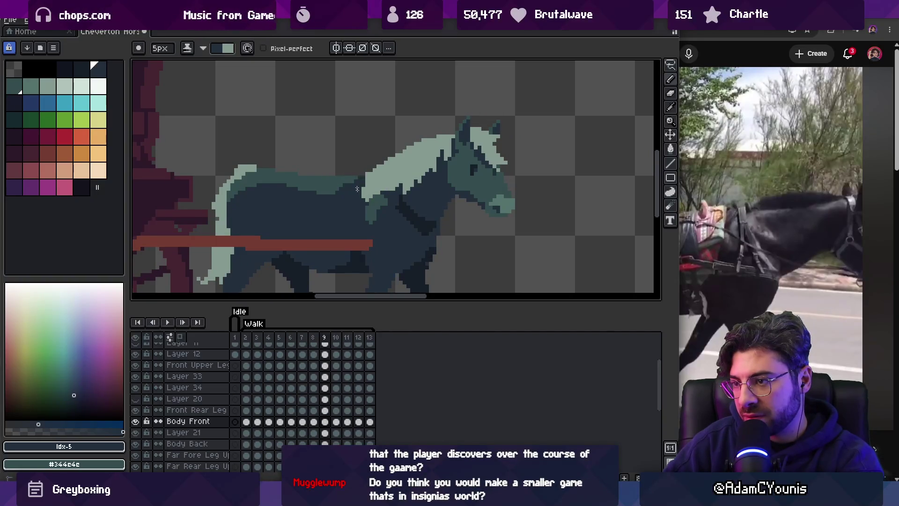
key(period)
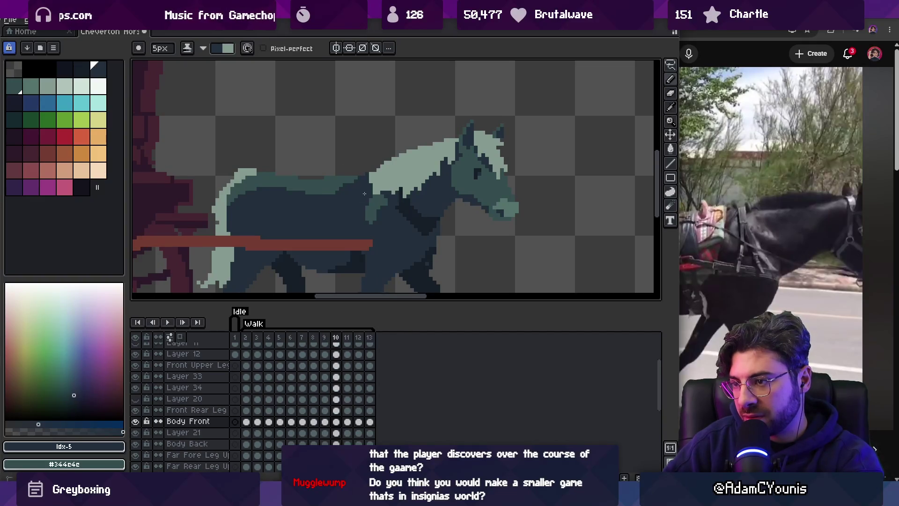
key(period)
key(period)
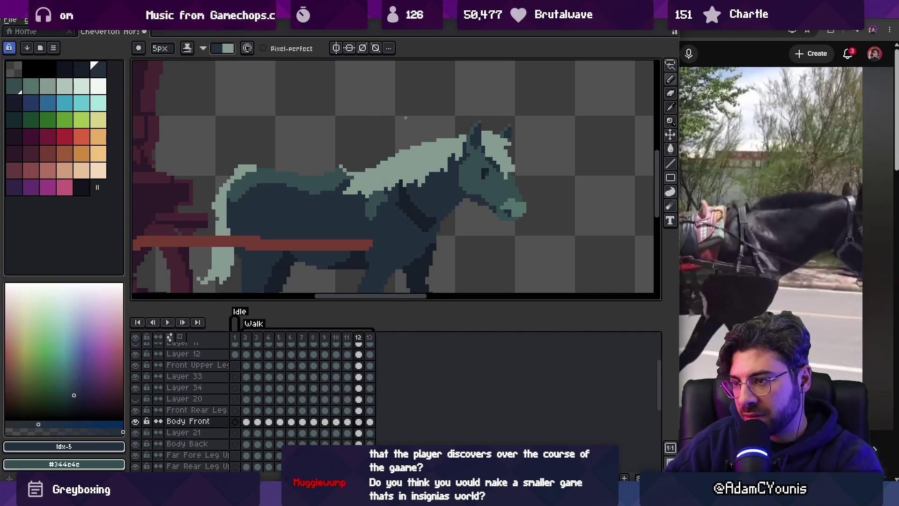
key(period)
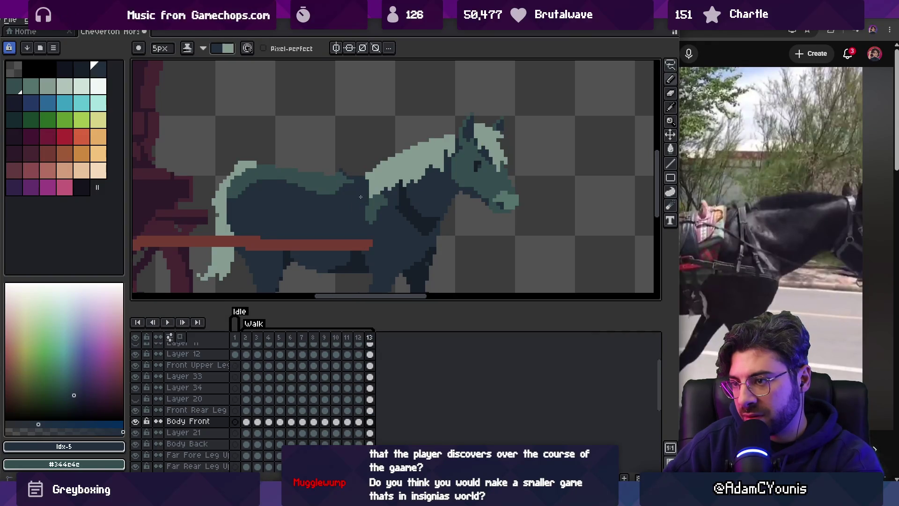
key(period)
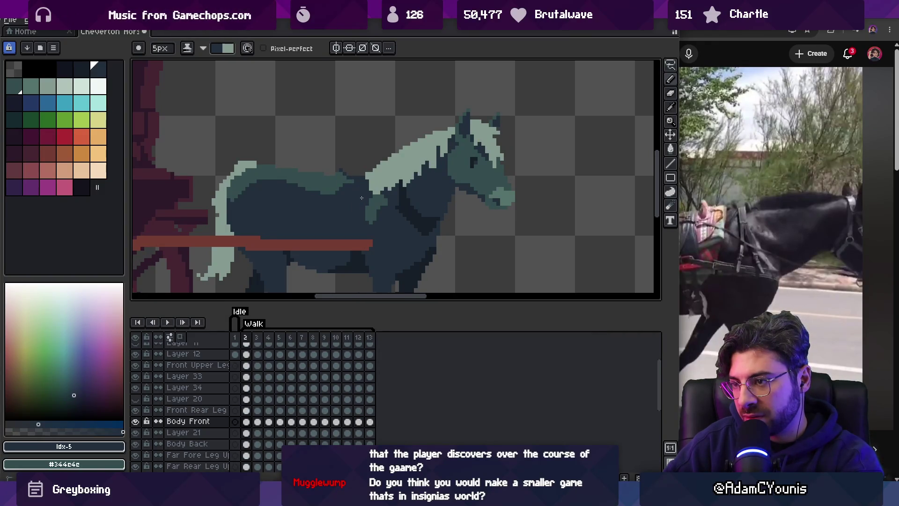
key(period)
key(period)
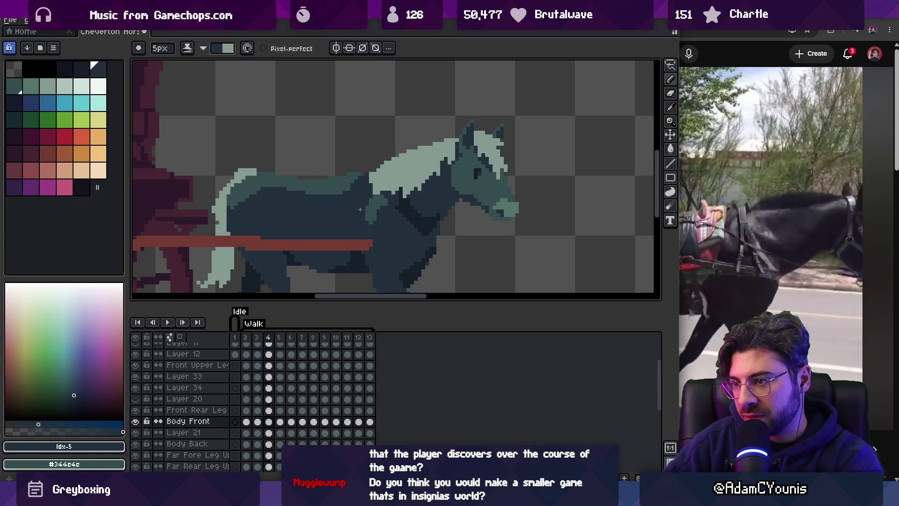
Play the walk animation on a loop, then stop it.
key(z)
scroll(353, 130, down, 3)
key(Return)
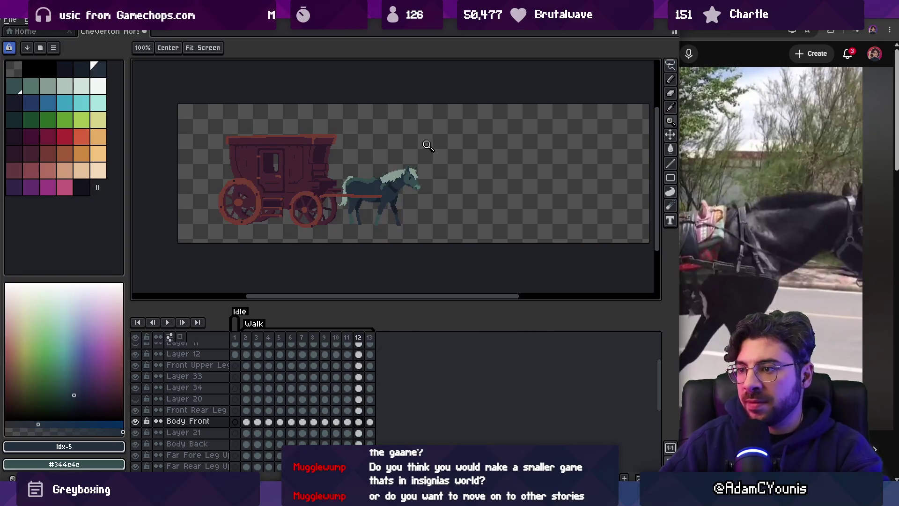
key(Return)
scroll(373, 180, up, 3)
key(b)
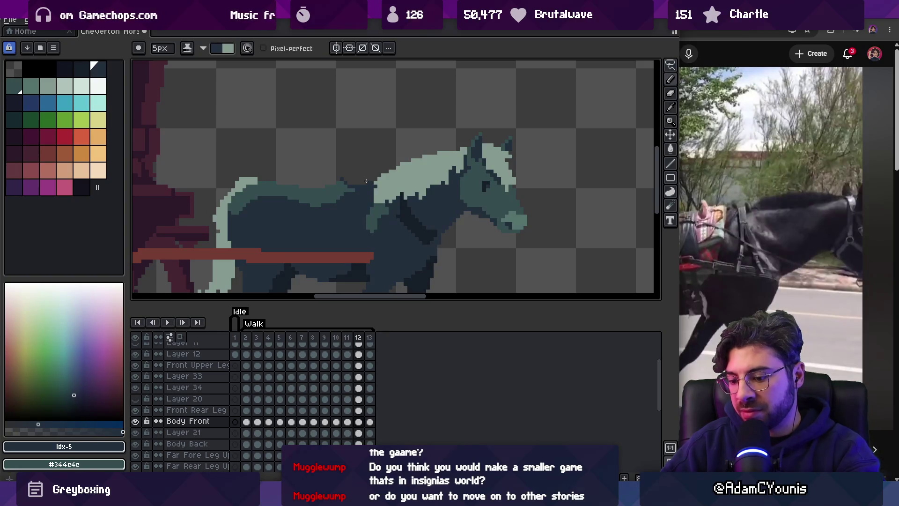
Step through the walk frames again to frame 13 and select the neck-and-mane layer.
key(period)
key(period)
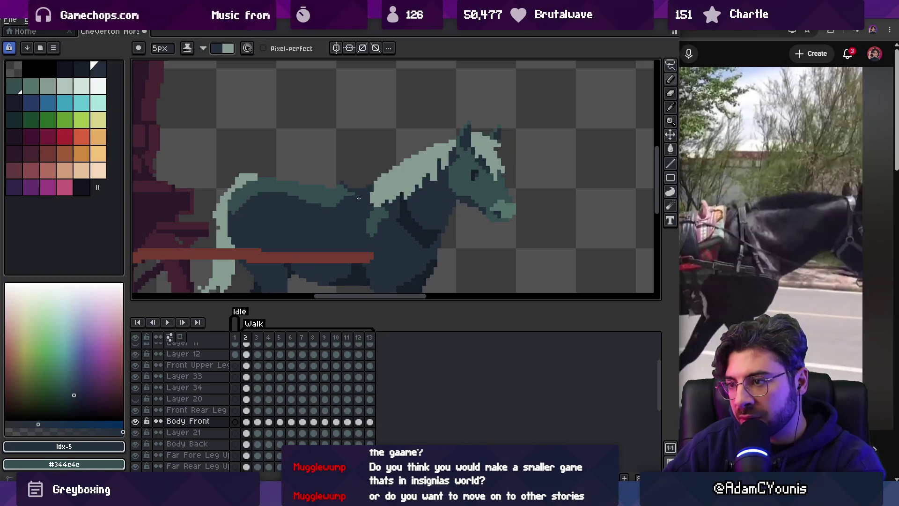
key(period)
key(period)
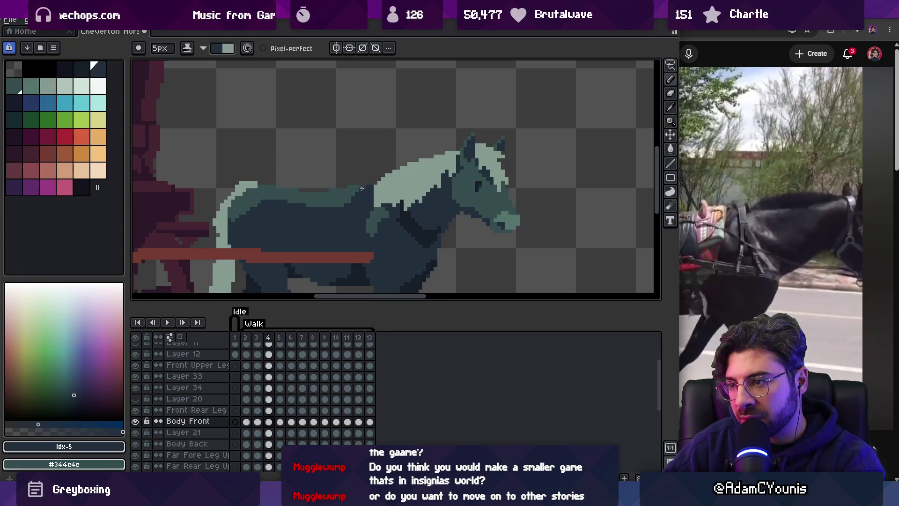
key(period)
key(period)
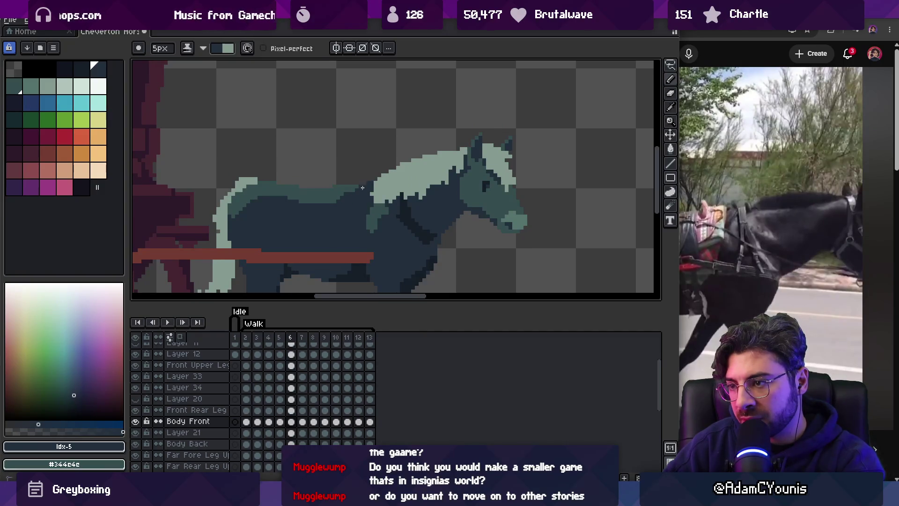
key(period)
key(period)
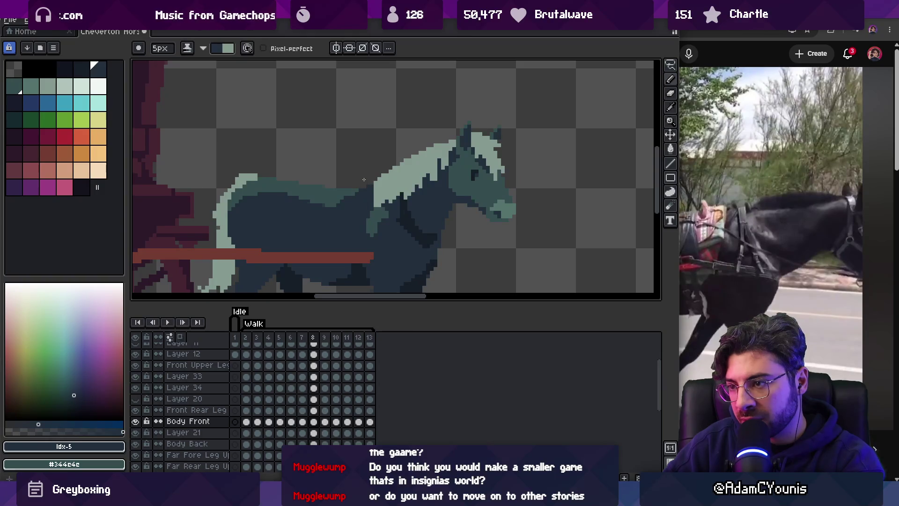
key(period)
key(period)
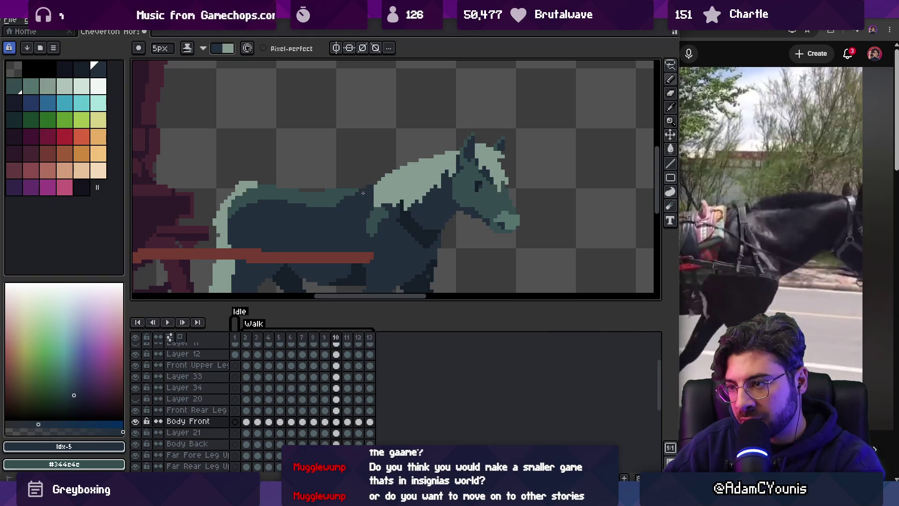
key(period)
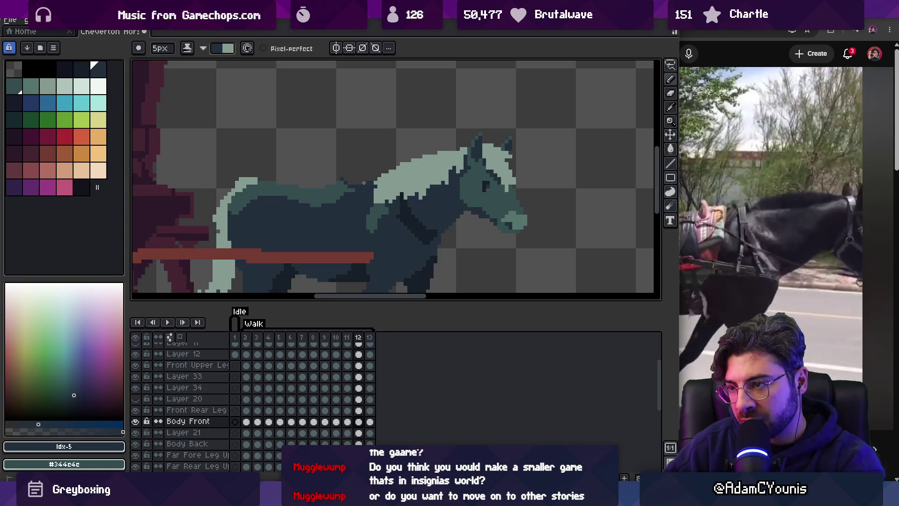
key(Right)
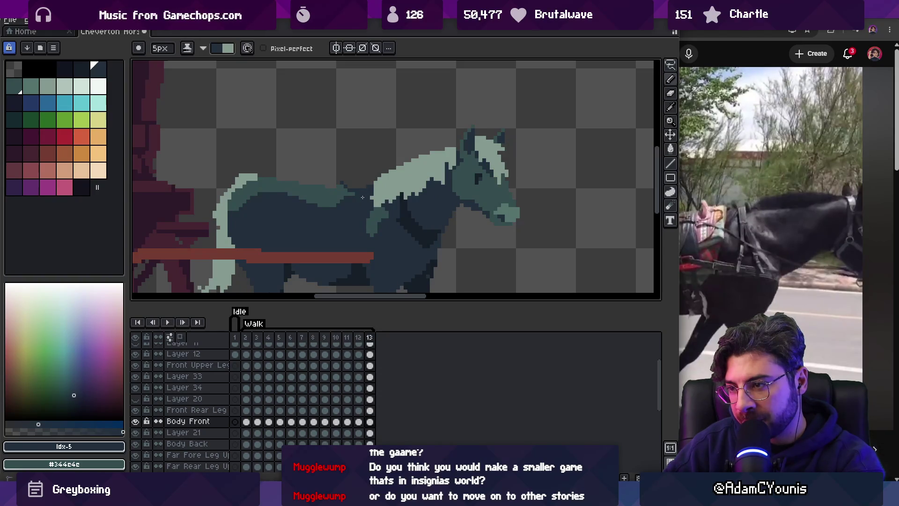
ctrl+click(393, 191)
Nudge Layer 33's neck and mane down and right, then replay the walk to check the fit.
mouse_move(386, 180)
mouse_down()
mouse_move(370, 189)
mouse_move(392, 182)
mouse_up()
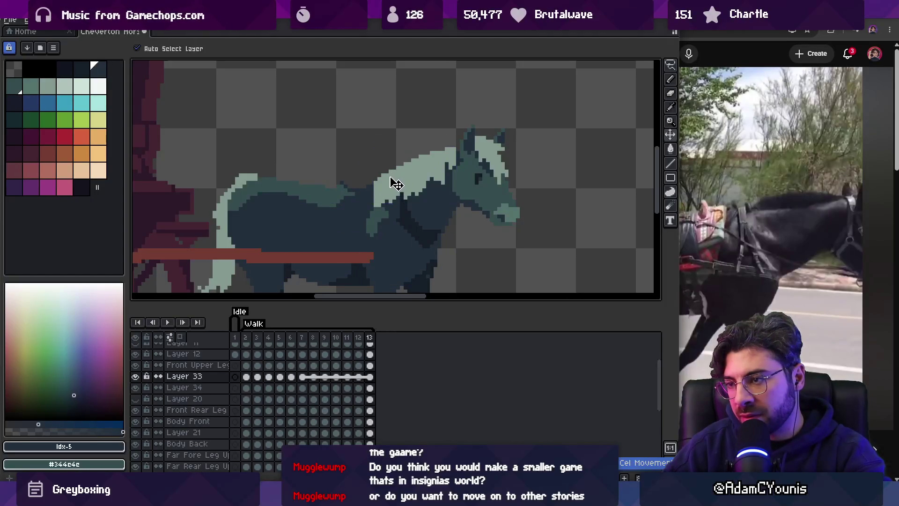
key(Return)
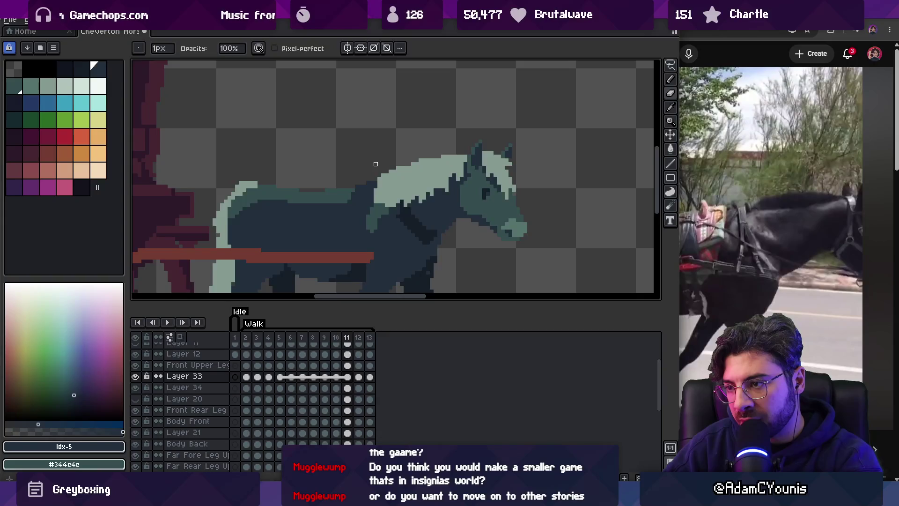
key(Return)
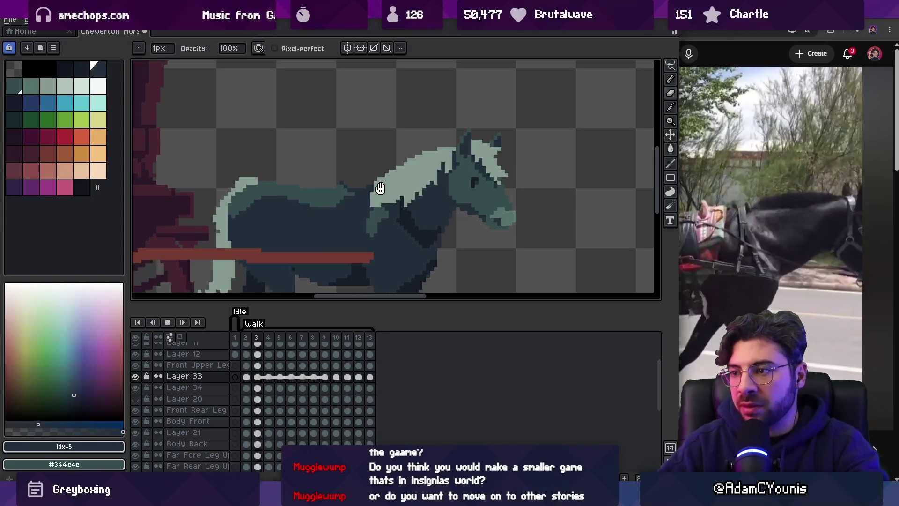
key(z)
scroll(398, 181, down, 3)
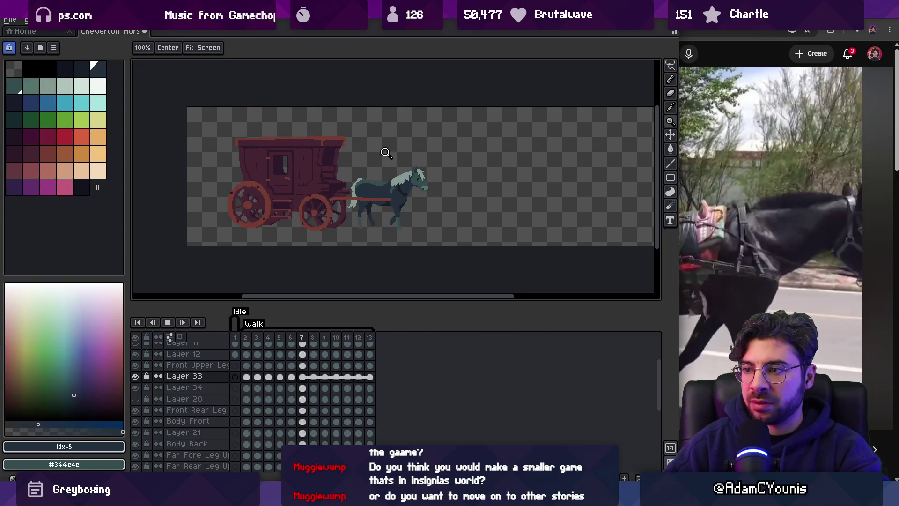
scroll(388, 173, up, 3)
key(Return)
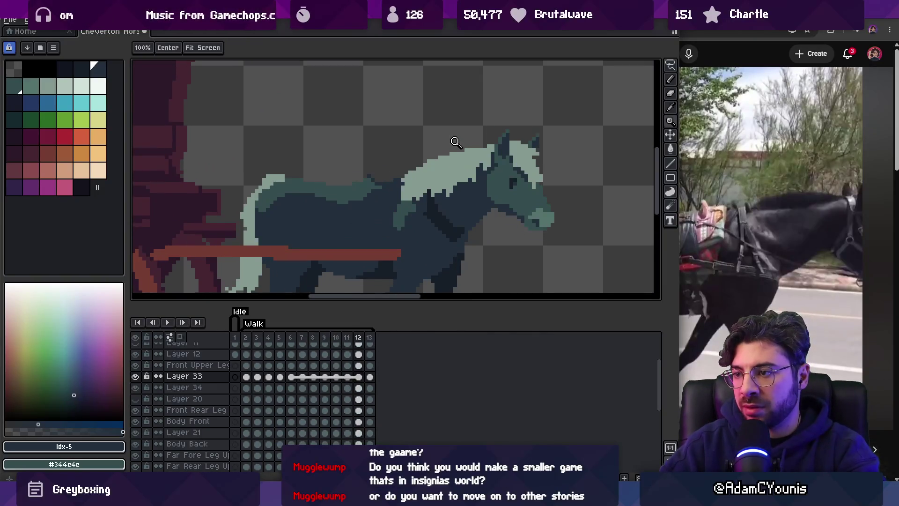
Select the horse's Body Front layer with the Move tool.
key(v)
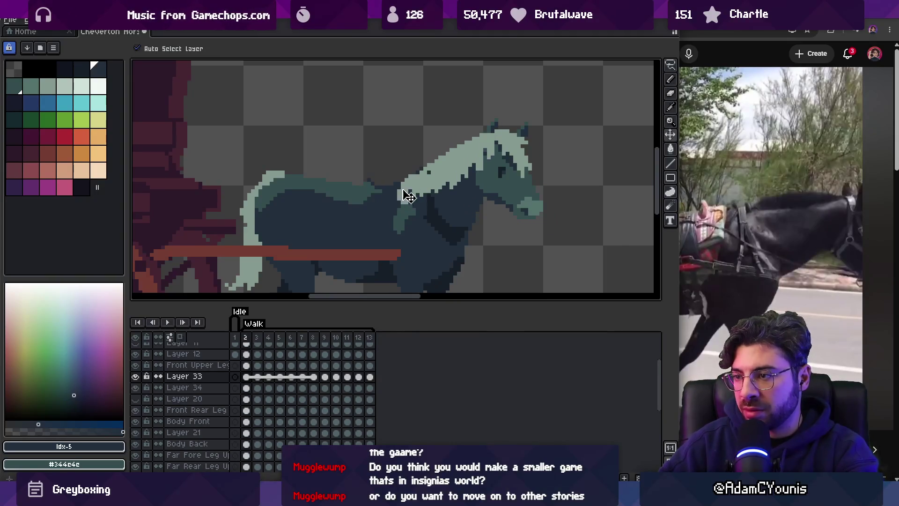
scroll(399, 199, up, 2)
click(394, 201)
Erase the dark Body Front pixels over the pale mane, then check frames 3, 7, 5, 6 and 11.
key(b)
key(e)
drag(393, 207, 431, 180)
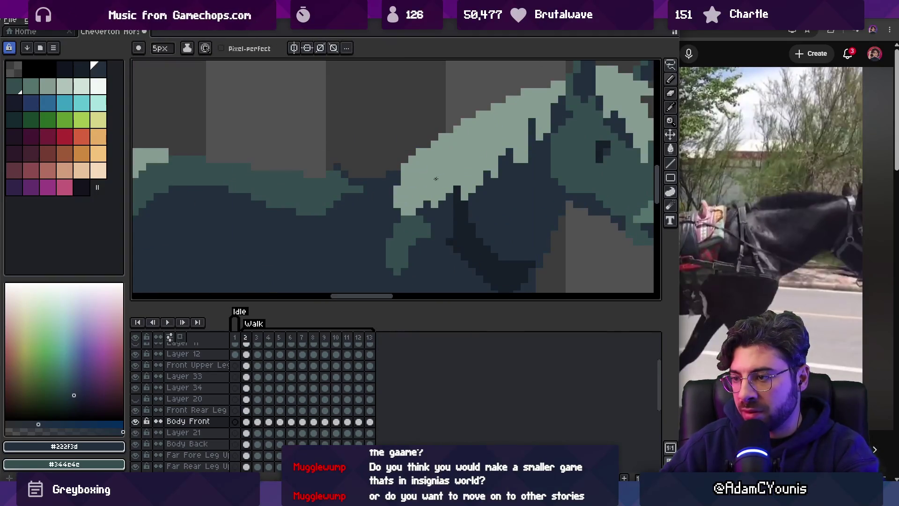
key(Right)
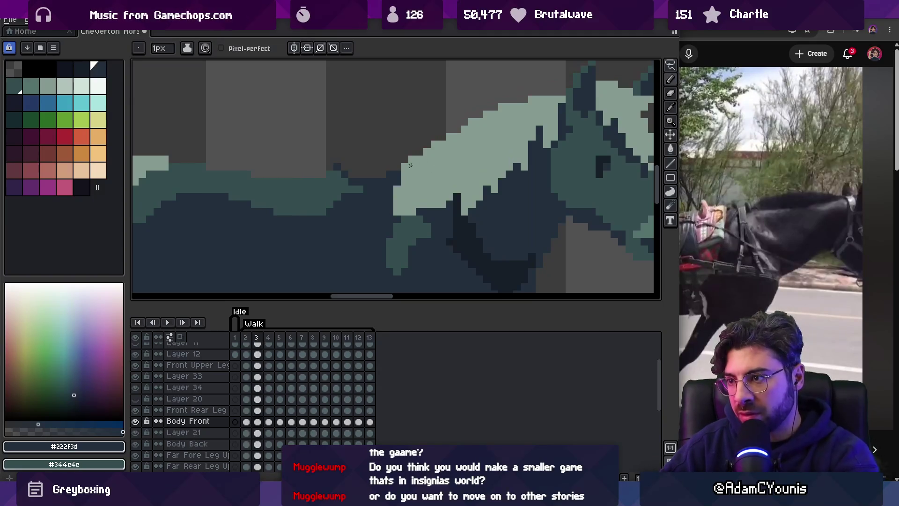
key(Right)
key(Right)
key(Right)
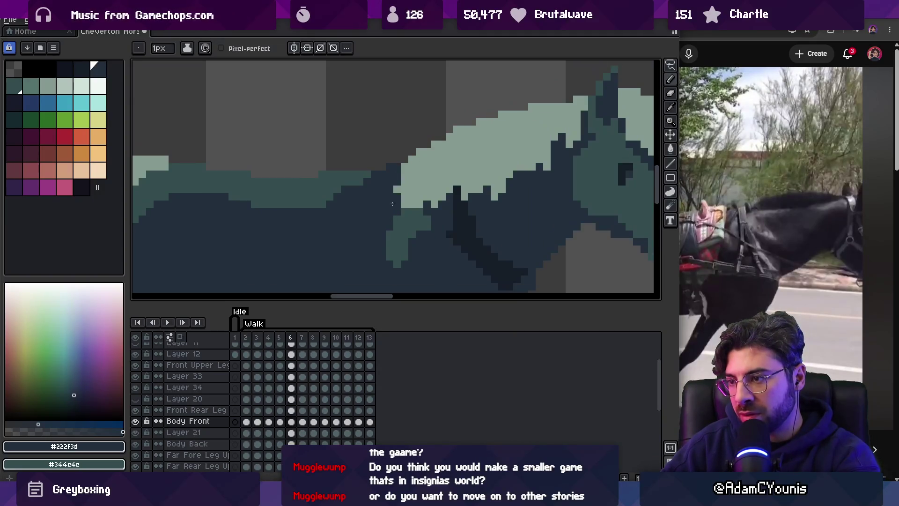
key(Left)
key(Left)
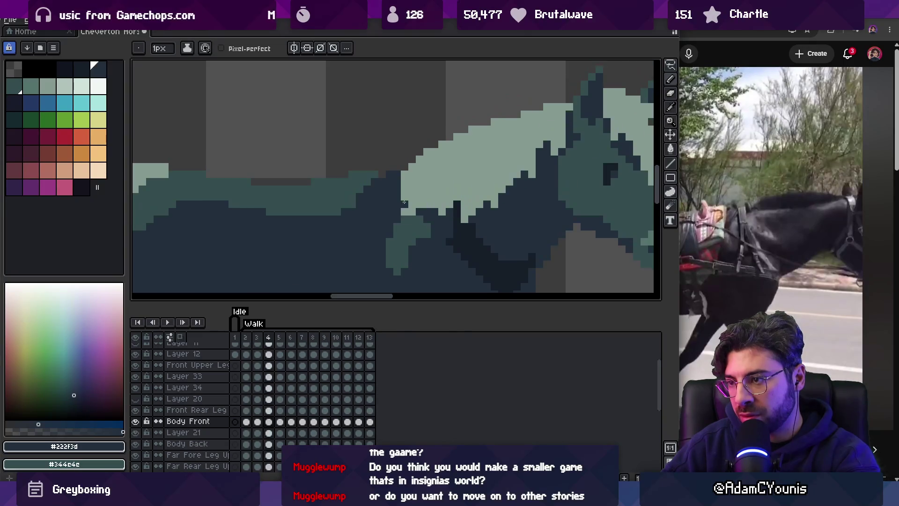
key(Right)
key(Right)
key(Right)
key(Right)
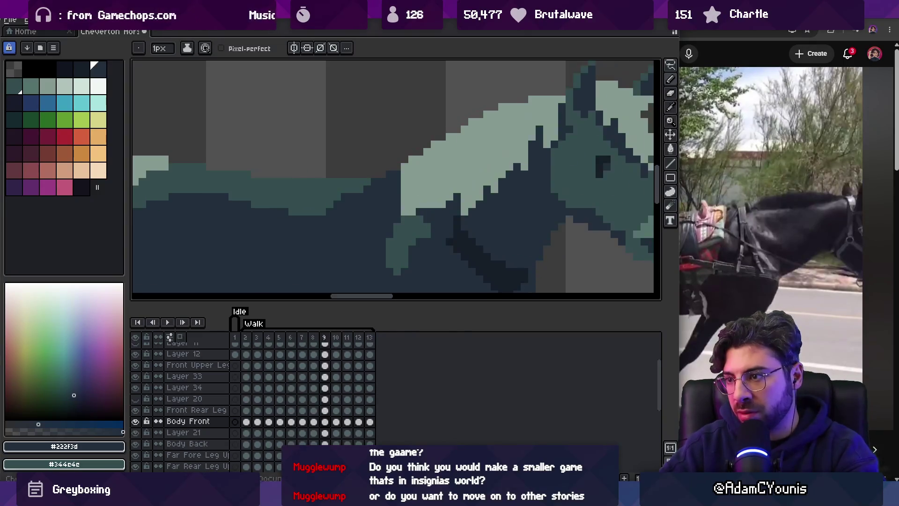
key(Right)
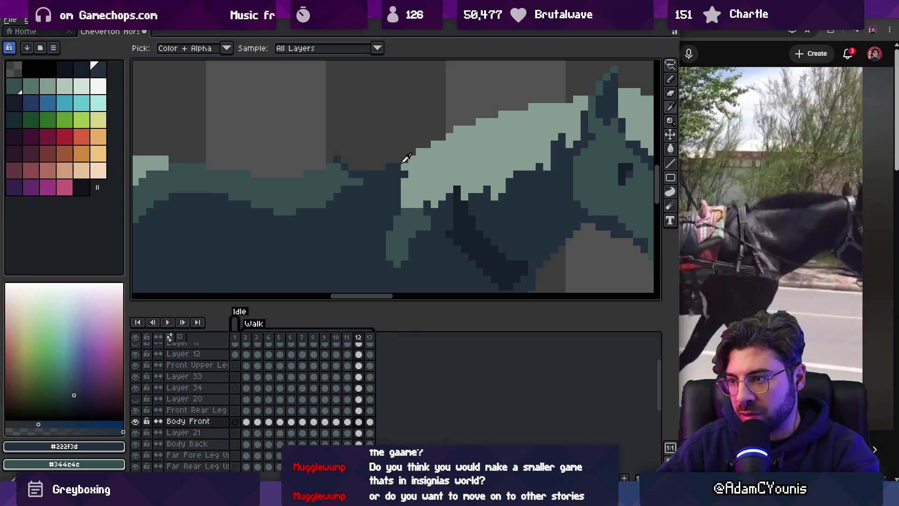
Sample the pale mane colour, select the neck and mane layer, and play the walk animation.
alt+click(401, 152)
ctrl+click(419, 186)
scroll(426, 183, down, 3)
key(Return)
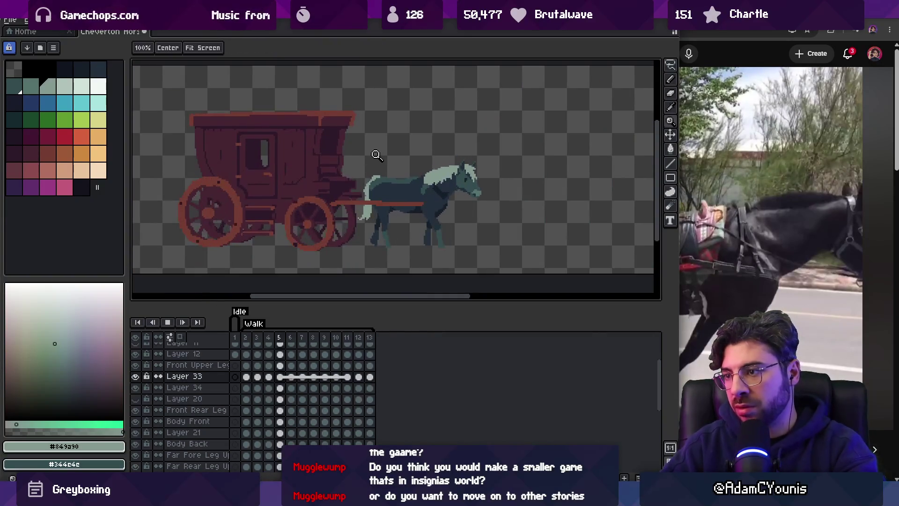
Stop playback, select the Body Front cel on frame 13, then replay and stop on frame 4.
scroll(415, 153, down, 3)
scroll(416, 154, up, 3)
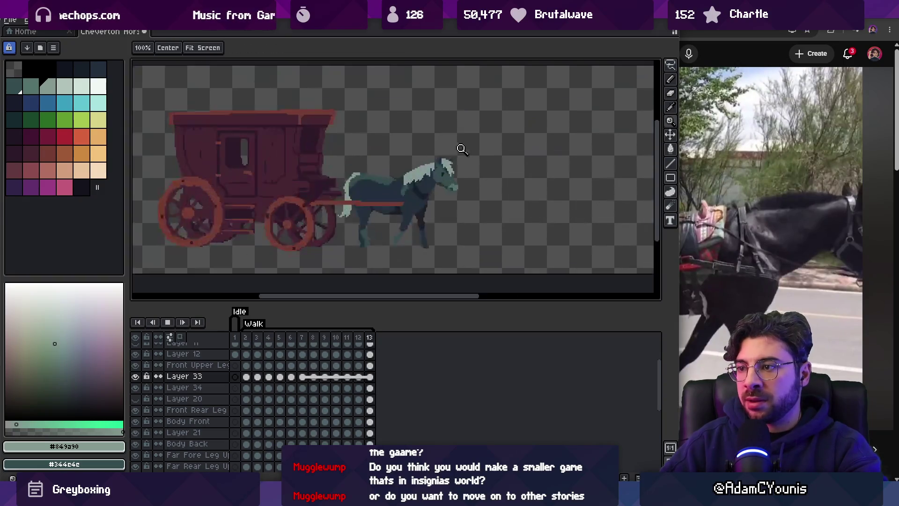
scroll(417, 159, up, 3)
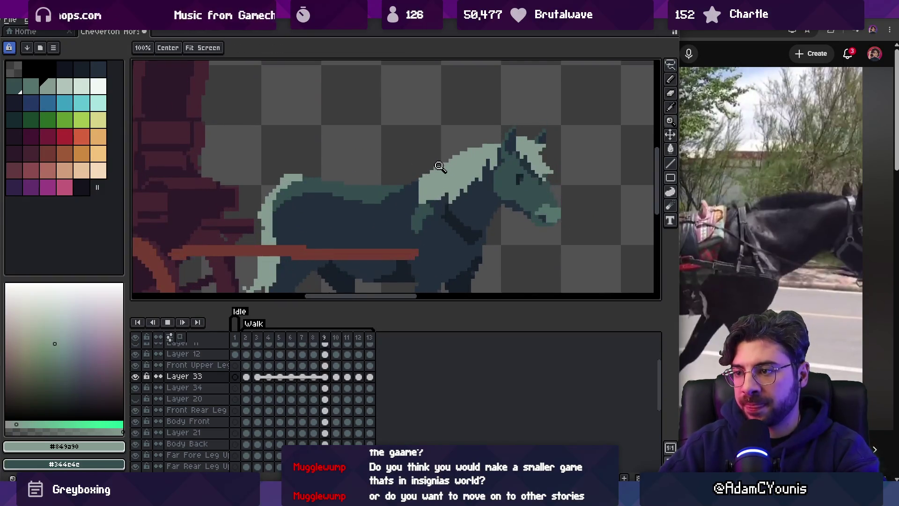
key(Return)
key(v)
scroll(383, 188, up, 2)
key(m)
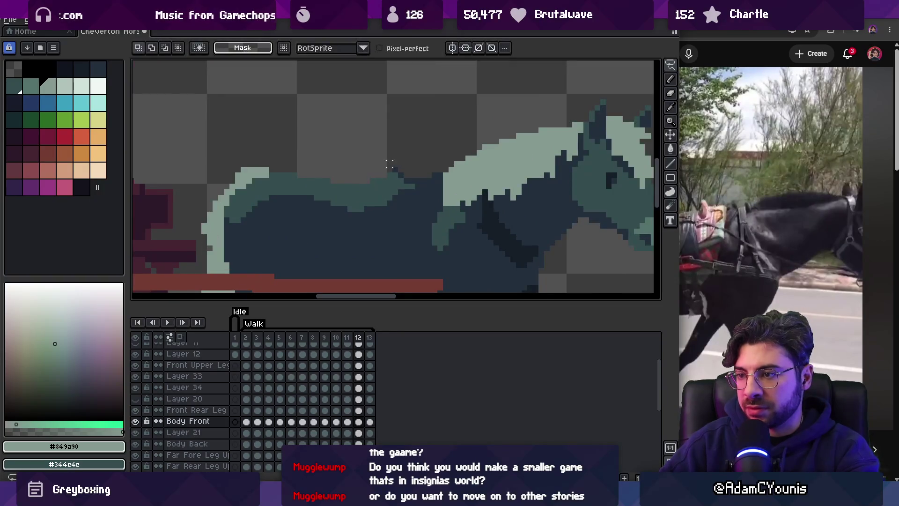
click(369, 421)
key(Return)
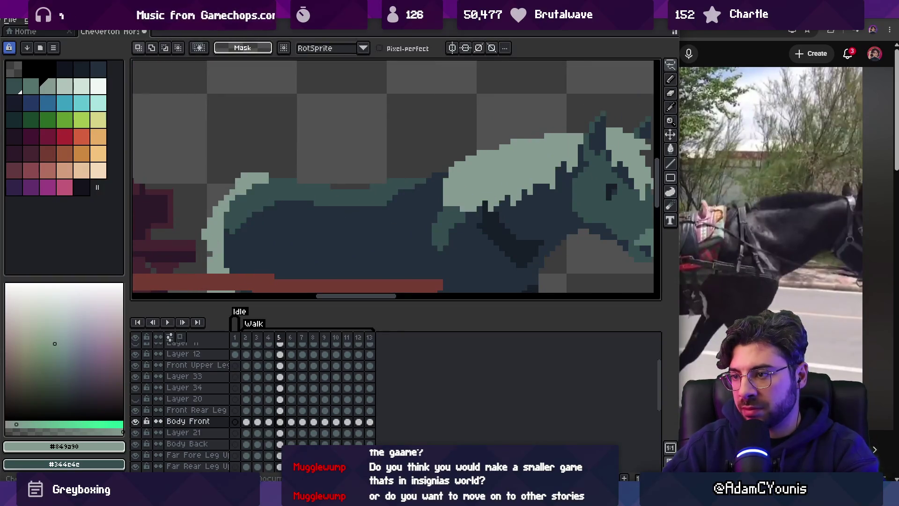
key(Return)
Pick the dark body colour #344c4c with the pencil ready and adjust the zoom.
key(v)
key(b)
alt+click(416, 195)
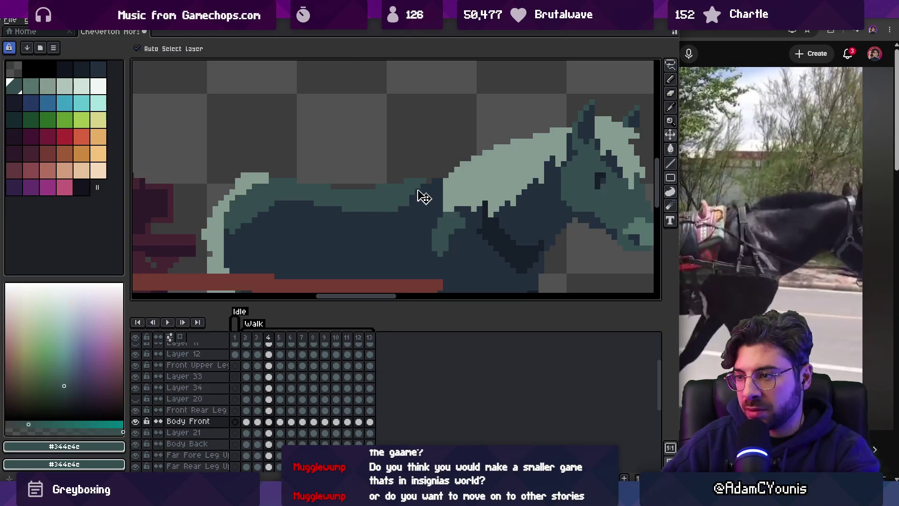
key(e)
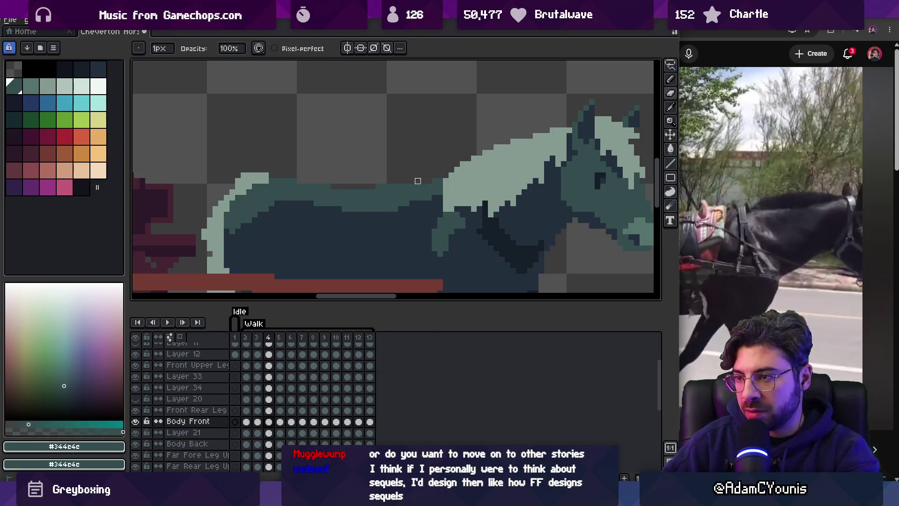
key(b)
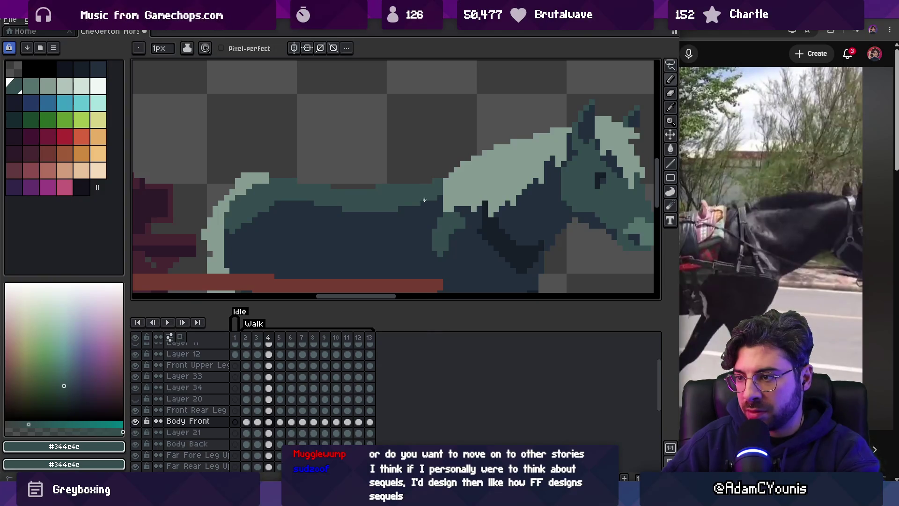
key(z)
scroll(421, 192, down, 3)
scroll(413, 197, up, 5)
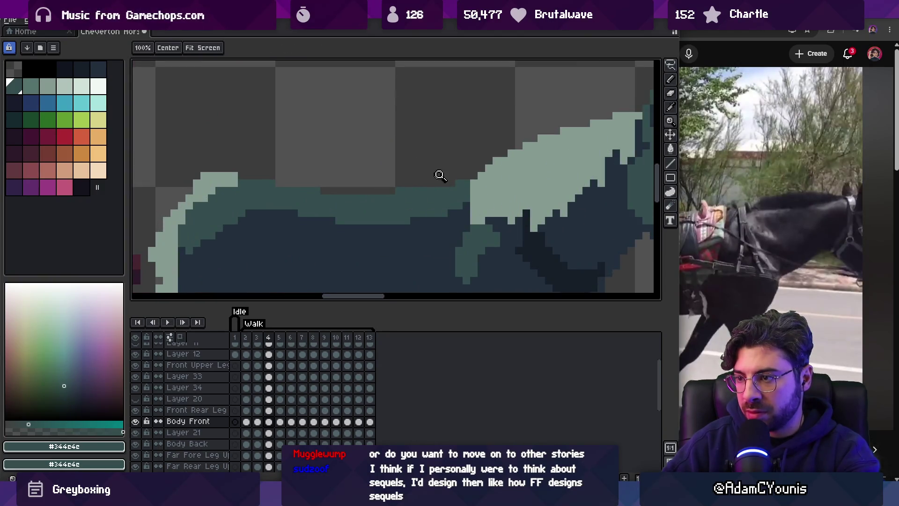
scroll(436, 175, down, 3)
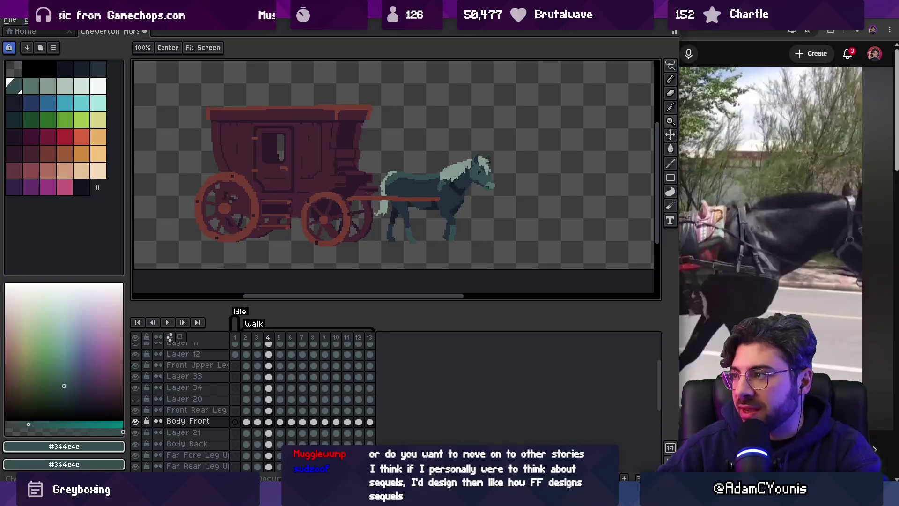
Pause the carriage reference video in the browser and return to Aseprite.
key(alt+Tab)
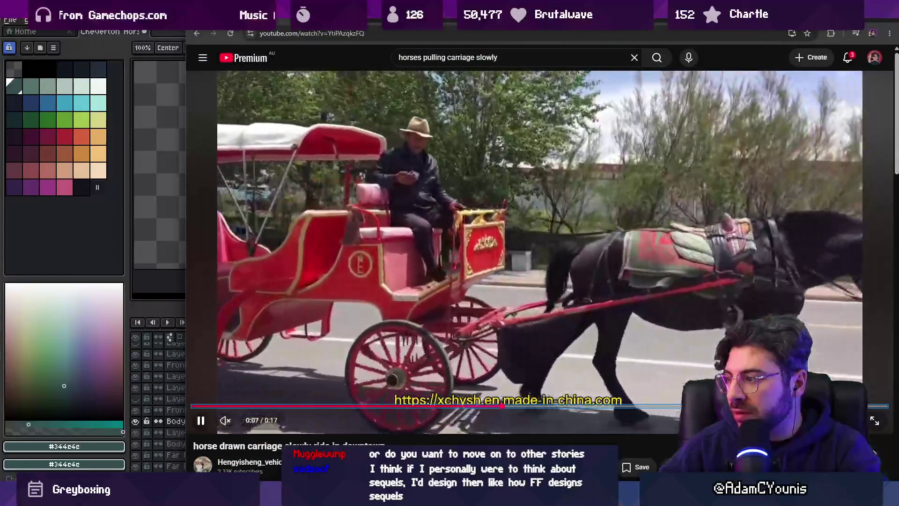
key(space)
key(alt+Tab)
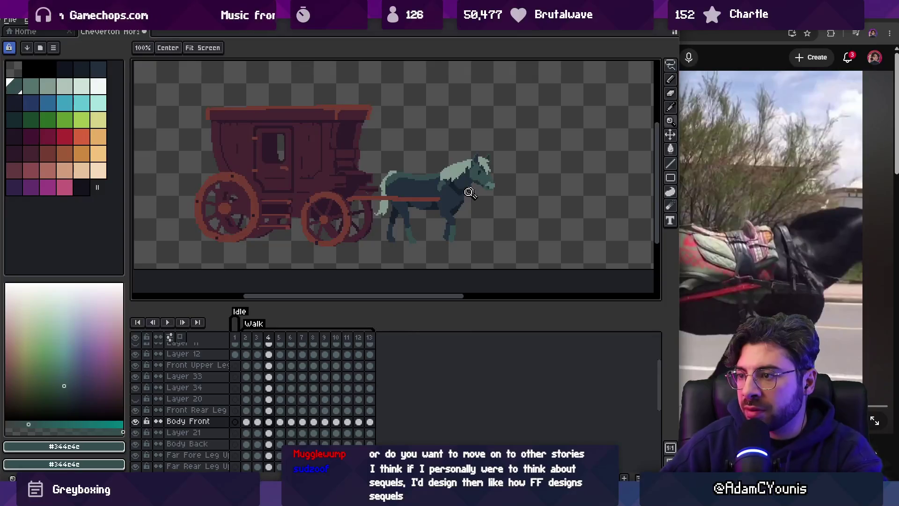
Zoom in close on the horse's neck and head.
click(473, 189)
drag(462, 162, 457, 163)
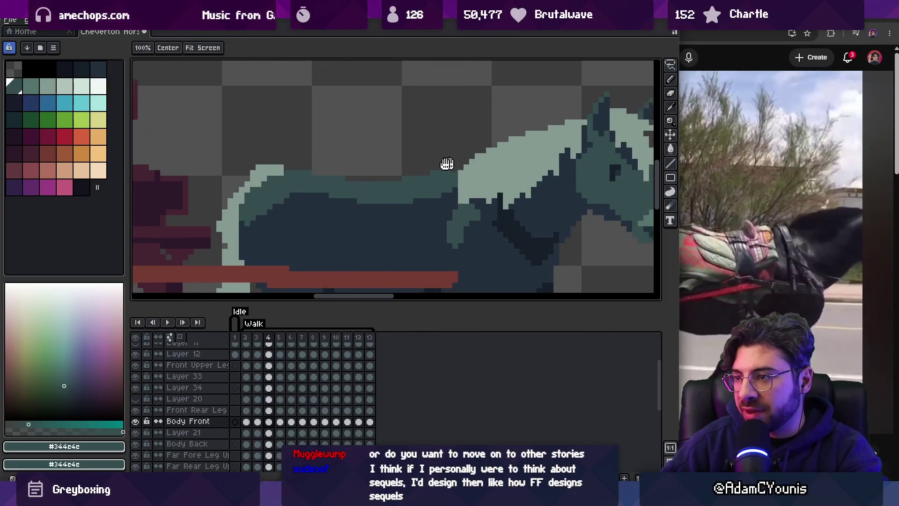
click(436, 180)
scroll(433, 185, down, 3)
scroll(415, 177, up, 2)
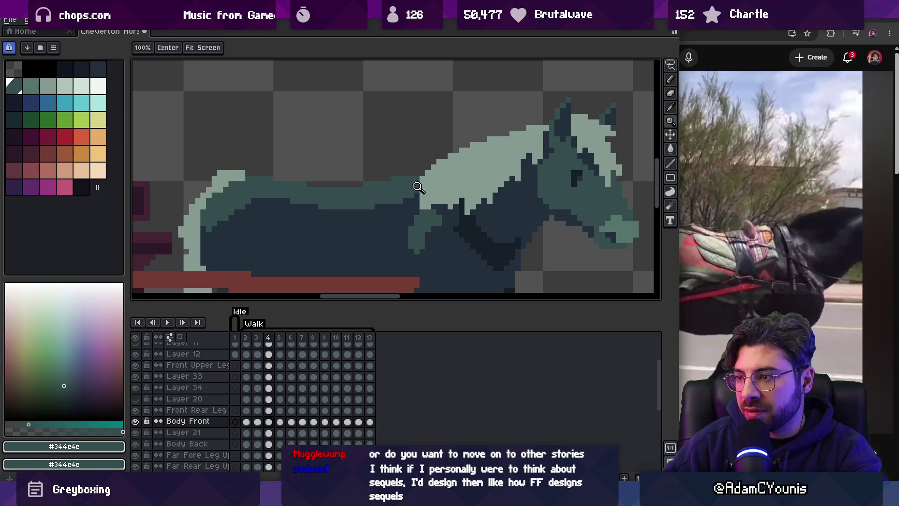
Step to frames 5 and 2 and touch up the neck with pencil, eraser and eyedropper.
key(Right)
key(v)
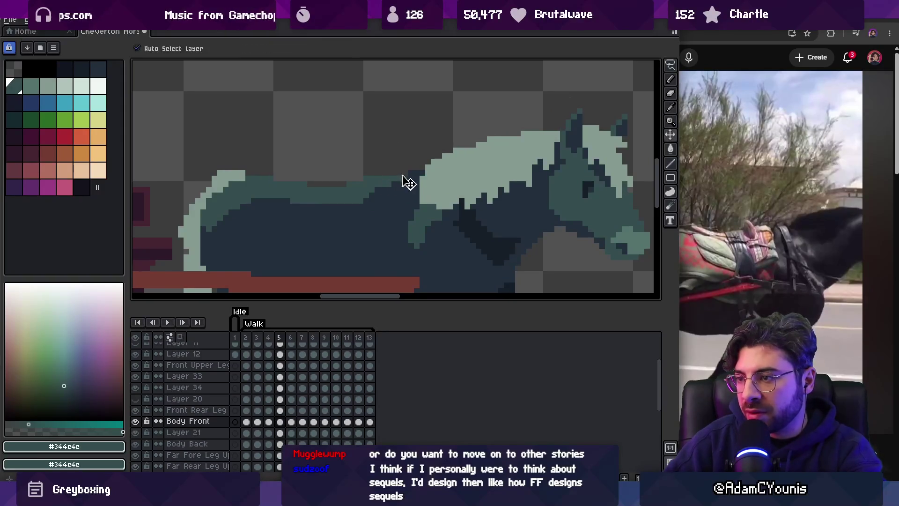
key(b)
click(246, 338)
key(e)
key(i)
key(b)
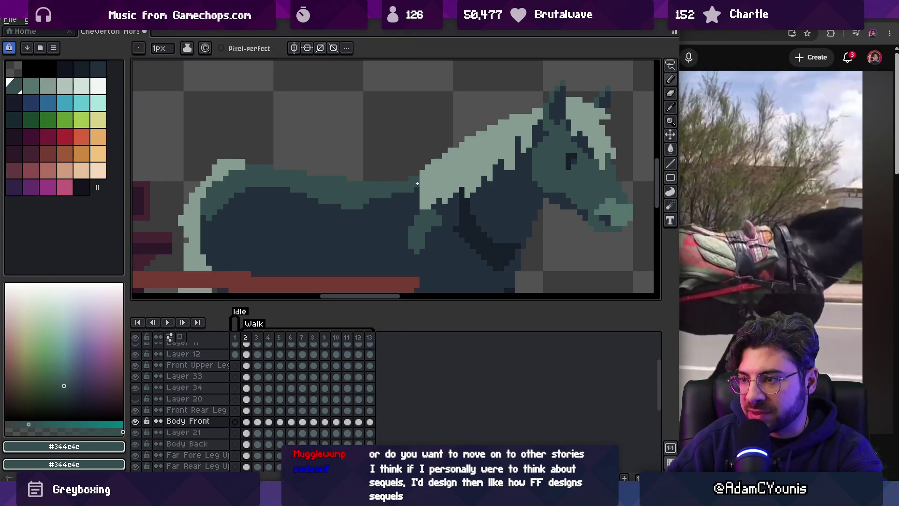
Adjust the zoom and move to frame 3 to keep drawing mane pixels.
key(z)
scroll(401, 193, down, 6)
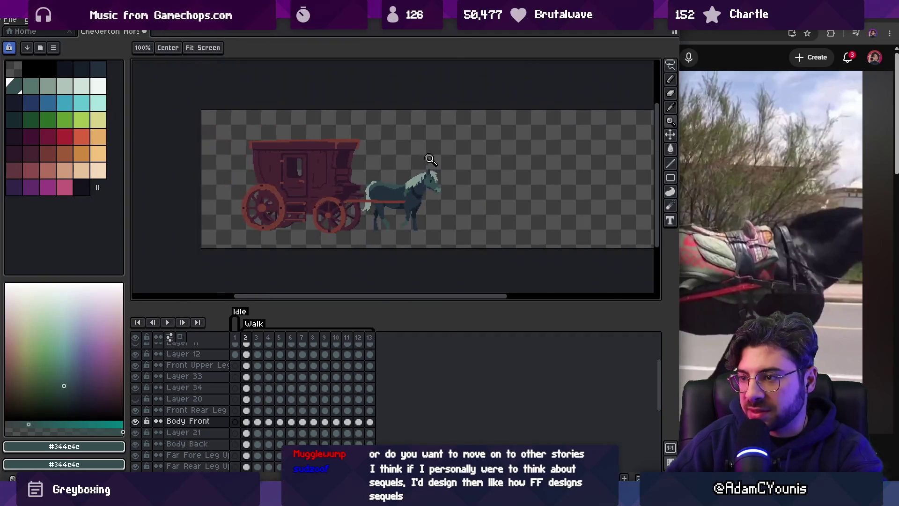
scroll(423, 162, up, 4)
key(Right)
scroll(377, 187, up, 2)
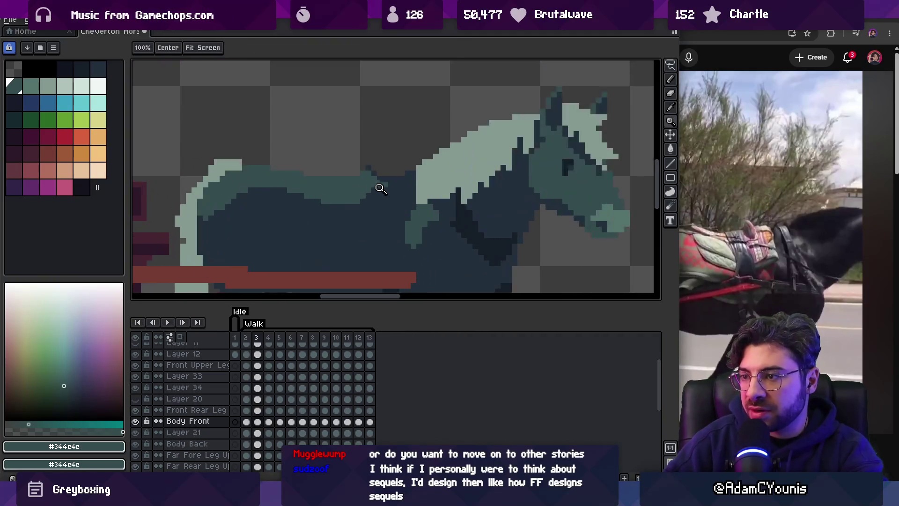
key(b)
key(b)
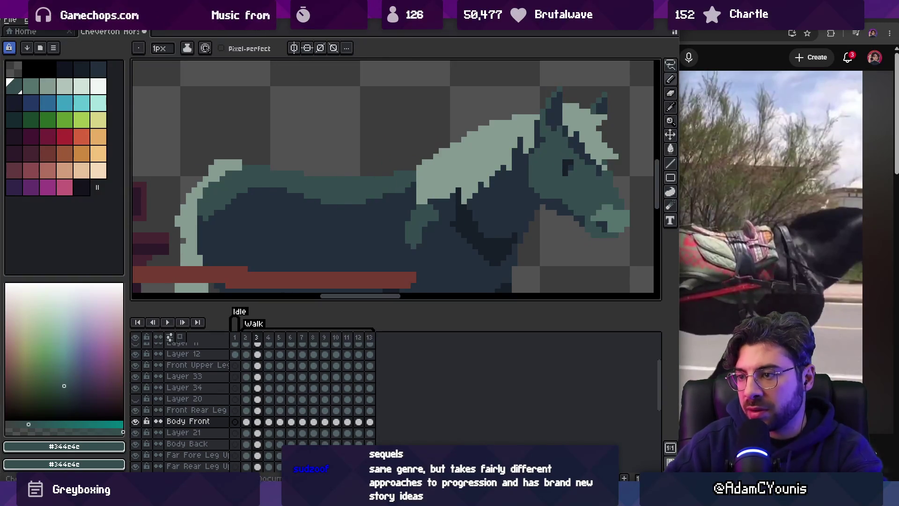
Compare the neck across frames 2 to 5, fixing mane pixels, and land on frame 6.
key(Left)
key(Right)
key(Left)
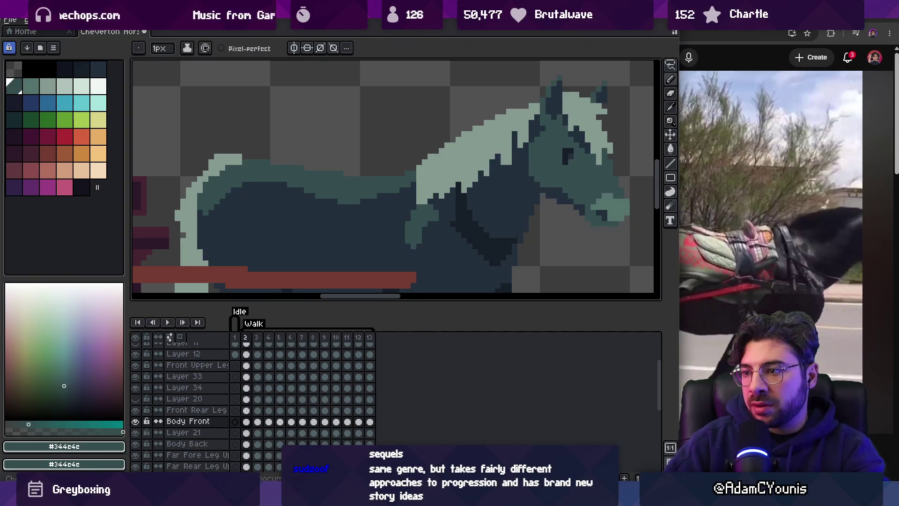
key(Right)
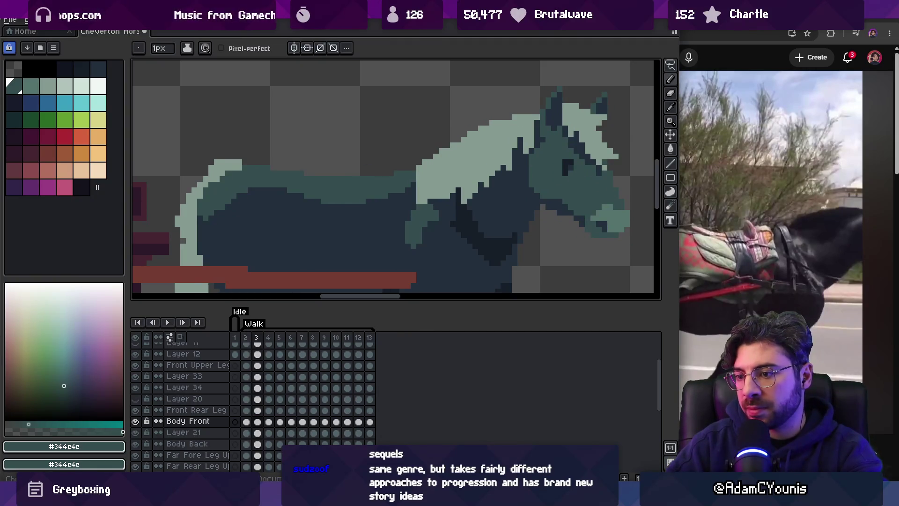
key(Left)
key(Right)
key(Right)
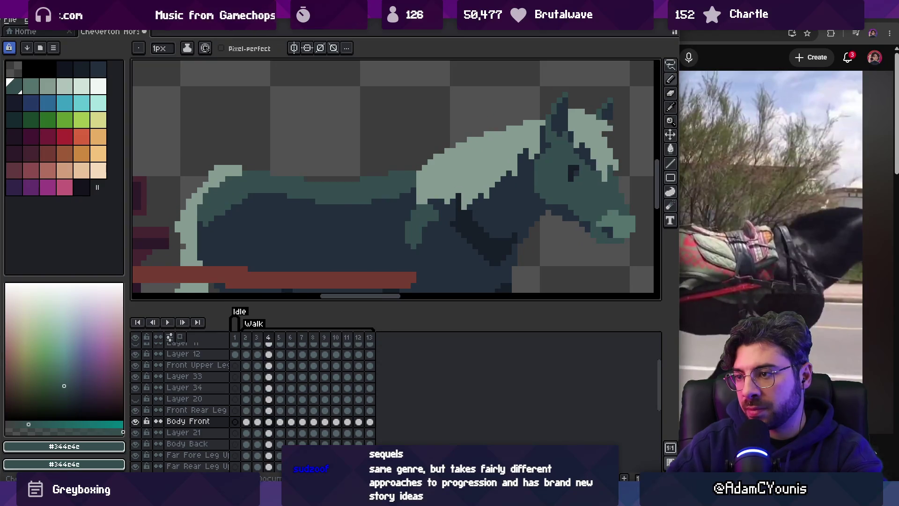
key(Right)
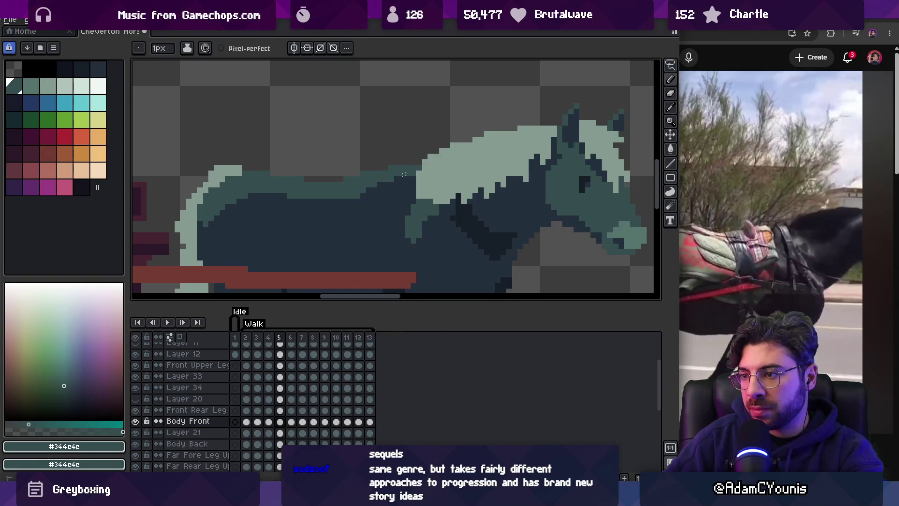
key(b)
key(Right)
key(Left)
key(Right)
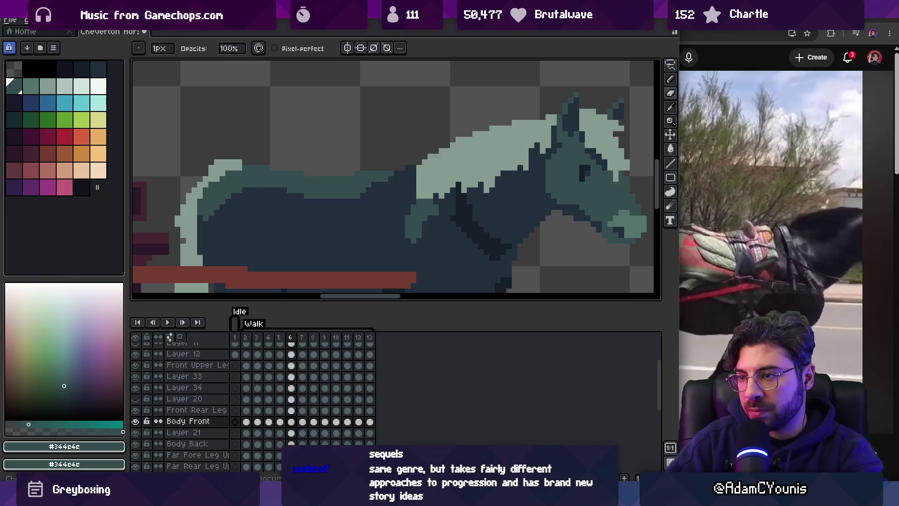
Sample the neck colour on frame 6, then step through to frame 7.
alt+click(365, 175)
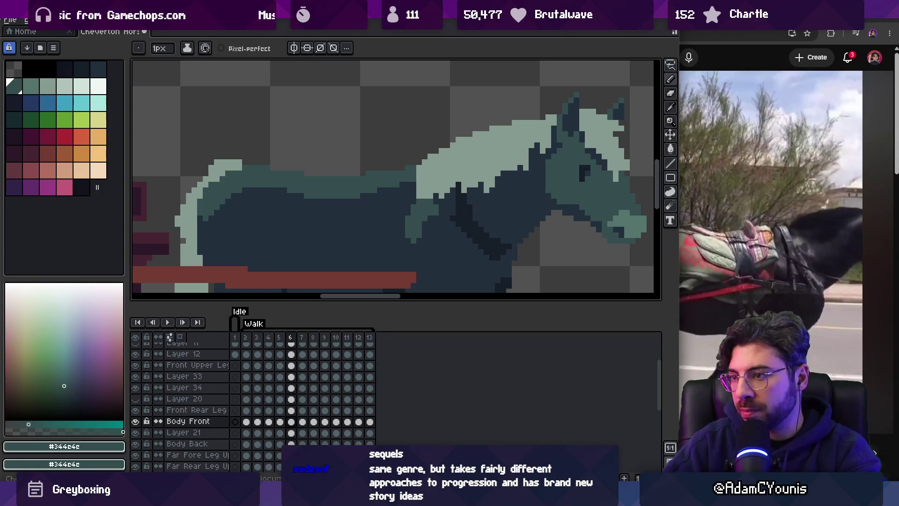
key(Left)
key(Right)
key(Left)
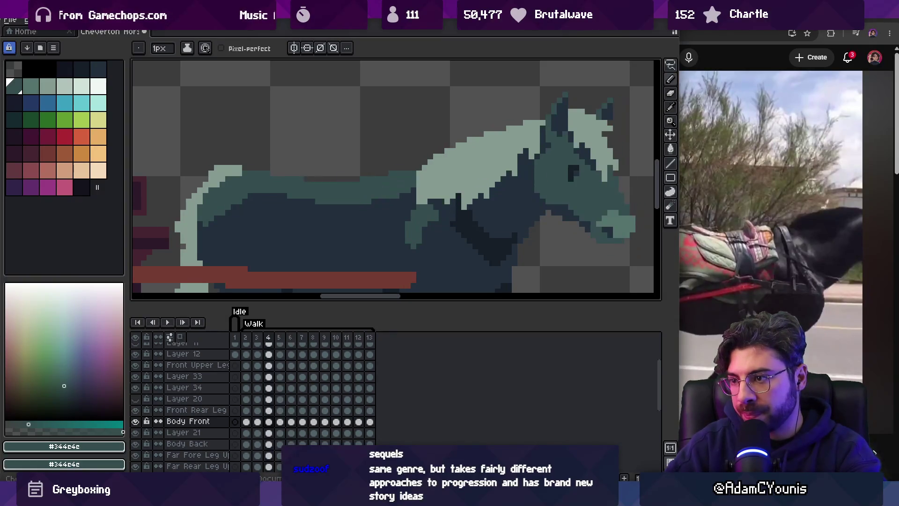
key(Right)
key(Left)
key(Right)
key(Right)
Pick the dark body colour on frame 7 and play the walk animation.
key(alt)
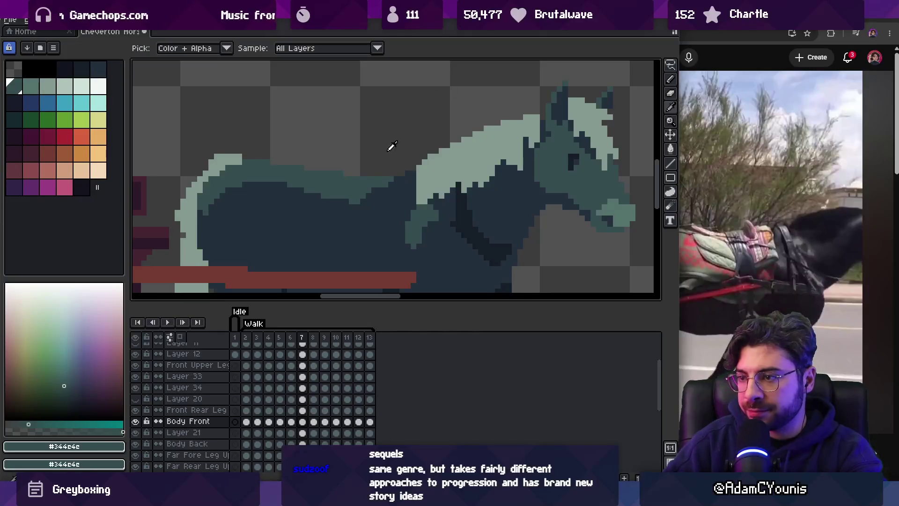
alt+click(377, 187)
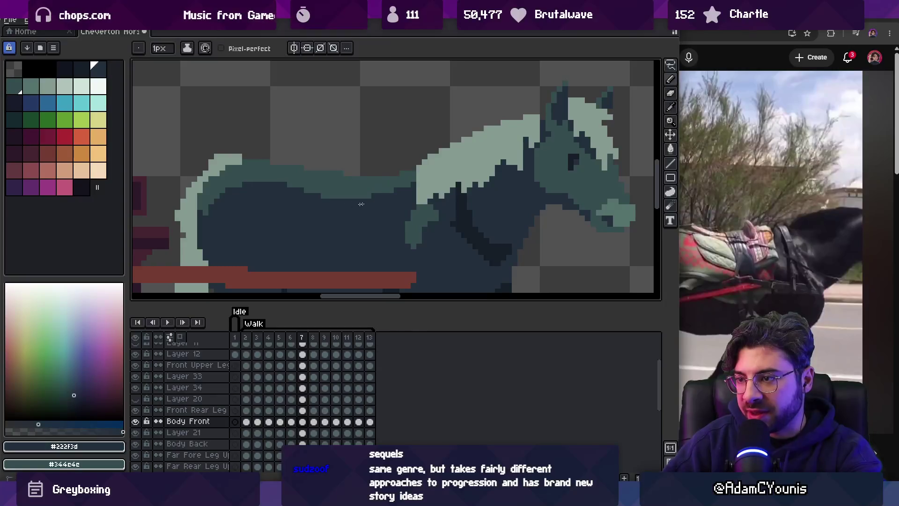
key(z)
scroll(366, 133, down, 2)
key(Return)
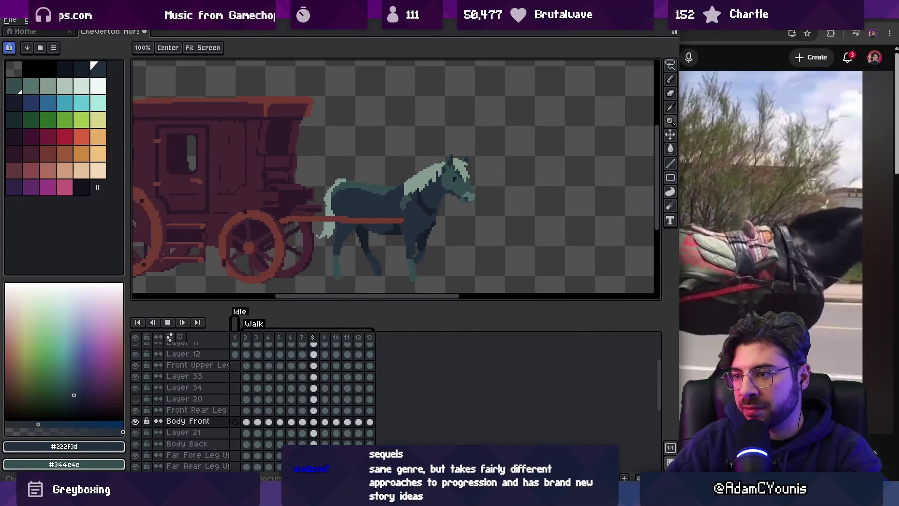
On Body Front frame 2, marquee-select the horse's back, clear it, then undo.
key(Return)
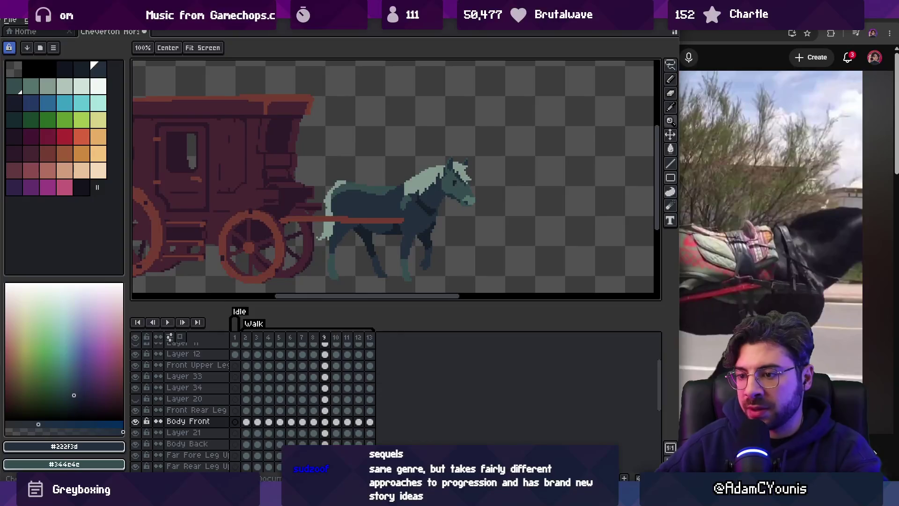
click(247, 422)
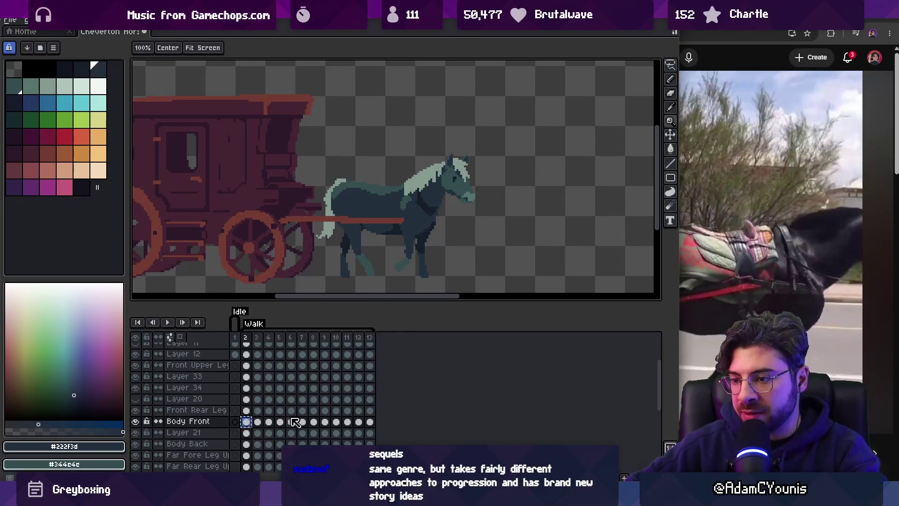
scroll(356, 202, up, 4)
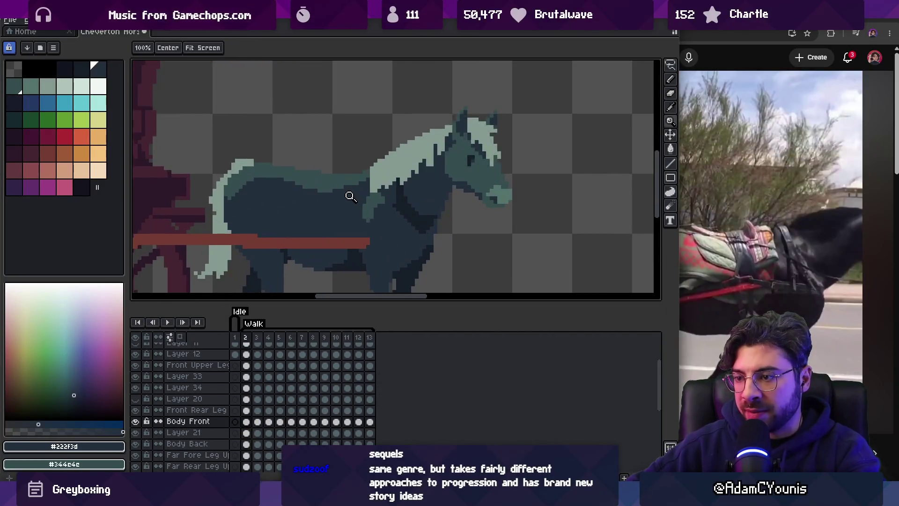
key(m)
mouse_move(306, 144)
mouse_down()
mouse_move(402, 207)
mouse_move(373, 198)
mouse_up()
click(323, 153)
key(ctrl+z)
Play the walk, drop the back selection, go to frame 4, deselect and replay.
key(Return)
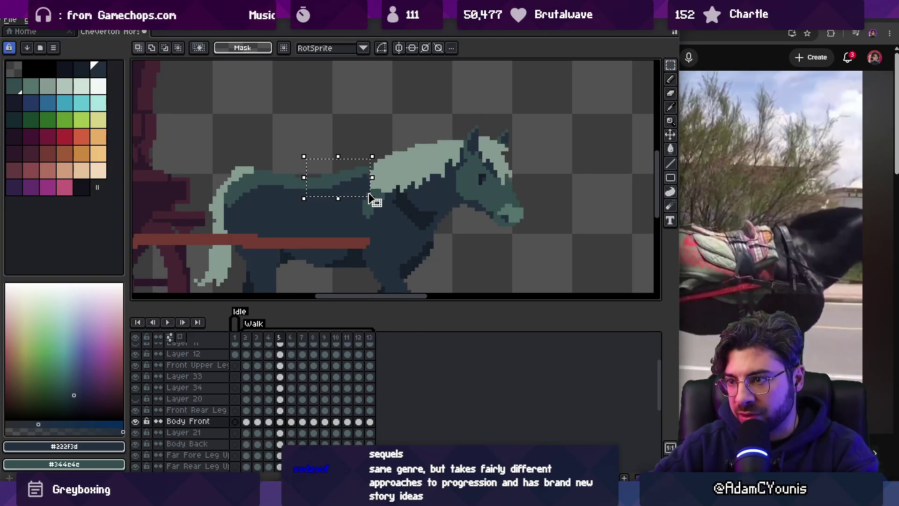
click(368, 195)
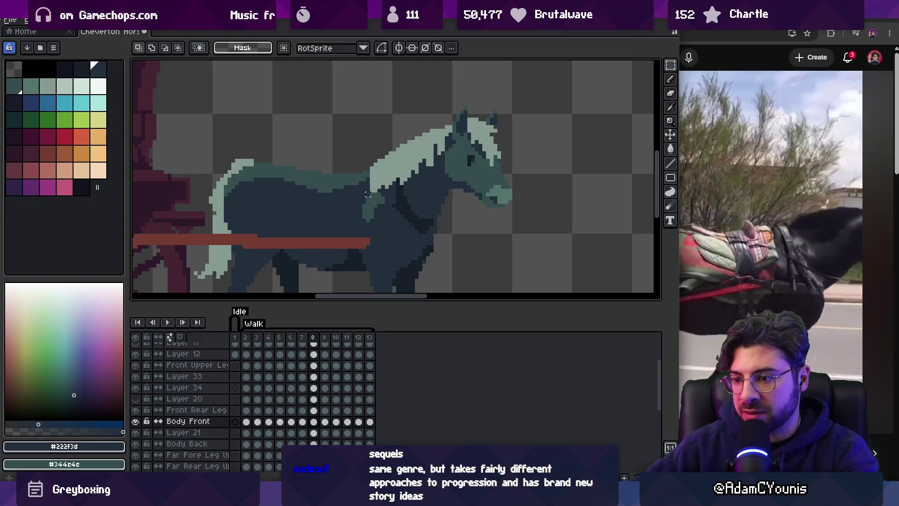
key(v)
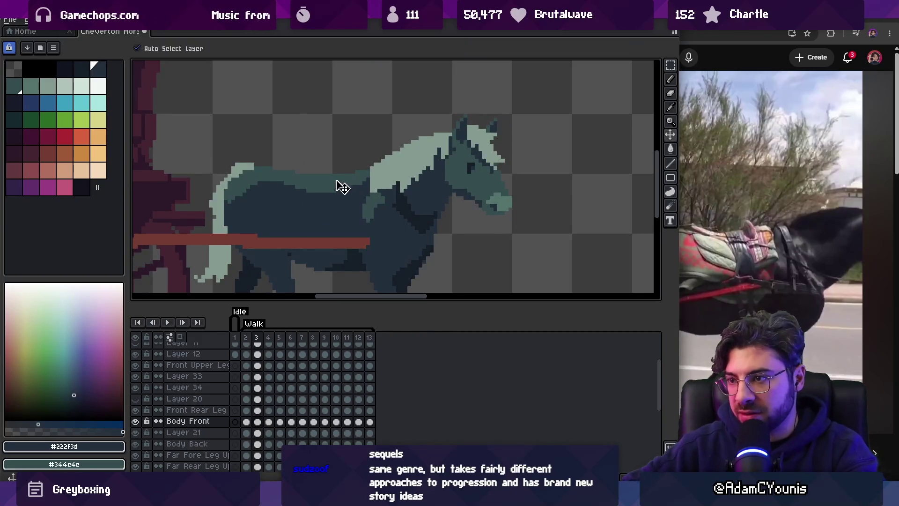
key(m)
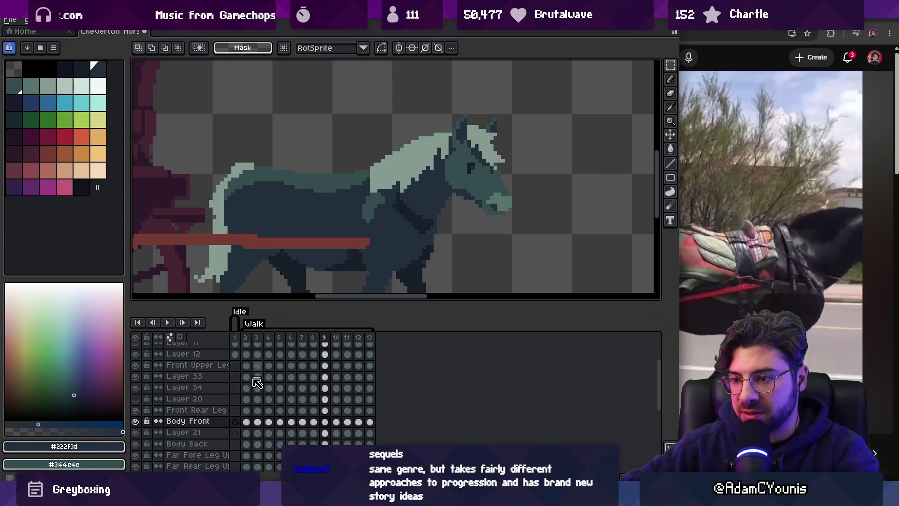
click(269, 413)
key(v)
key(m)
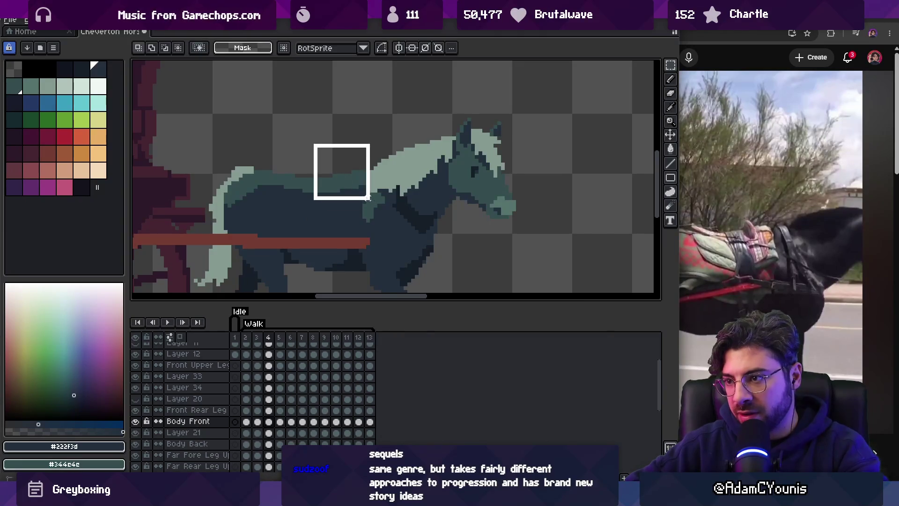
key(ctrl+d)
key(Return)
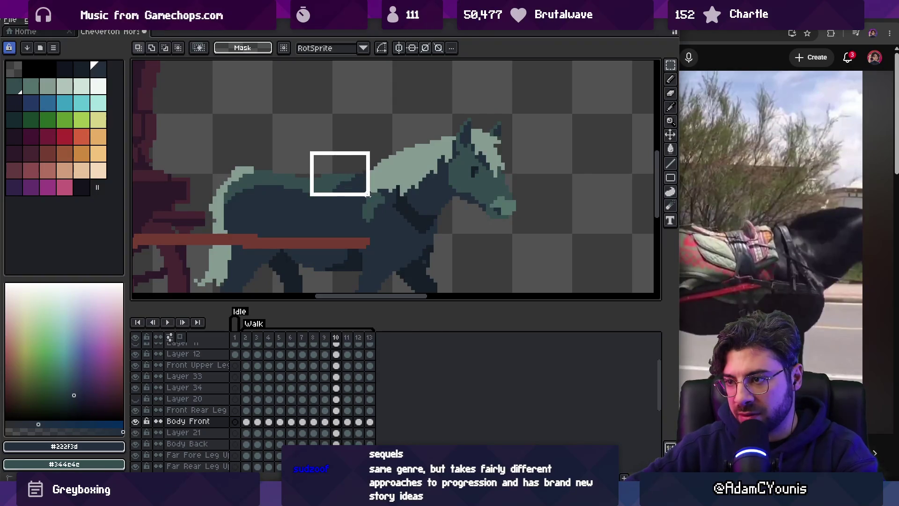
Select where the mane meets the back, deselect, ready the pencil, and replay the walk.
drag(367, 195, 369, 197)
key(ctrl+d)
key(i)
key(b)
key(Return)
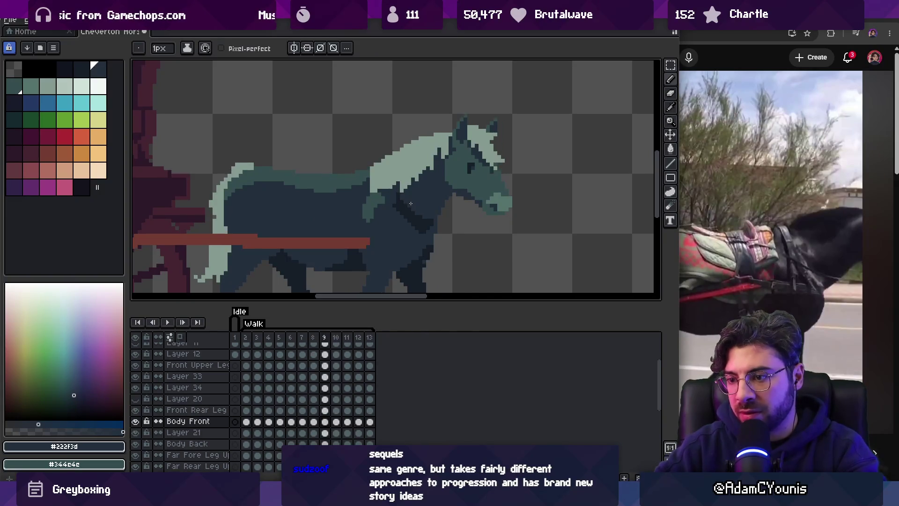
key(v)
Lasso the patch above the neck, transform and drop the moved back pixels, then play Walk.
key(q)
drag(318, 146, 352, 183)
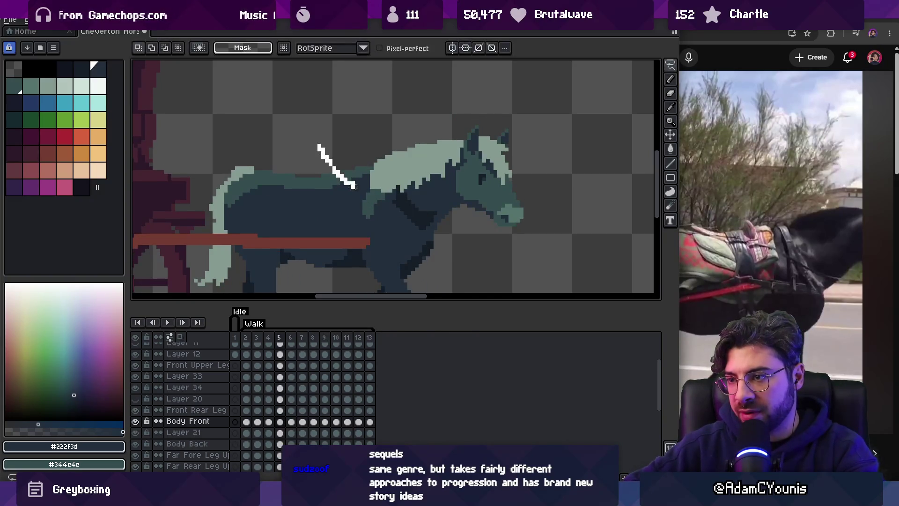
key(m)
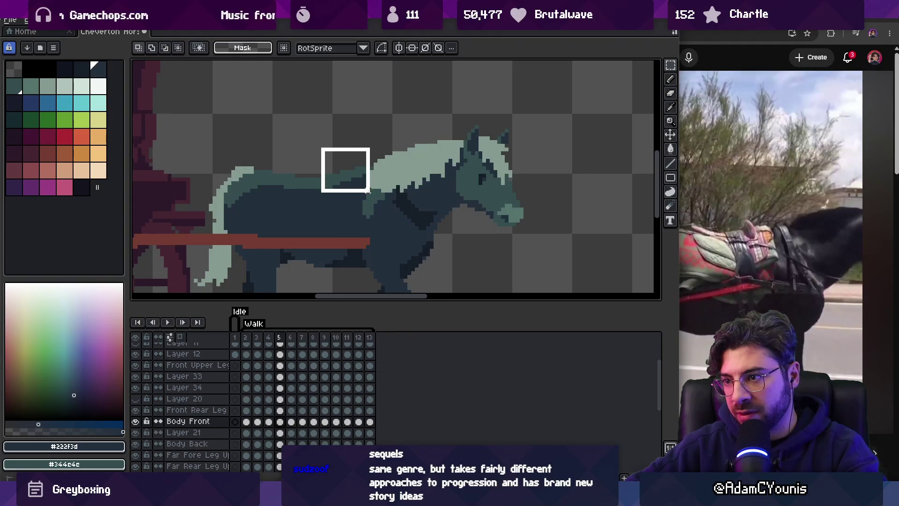
click(387, 165)
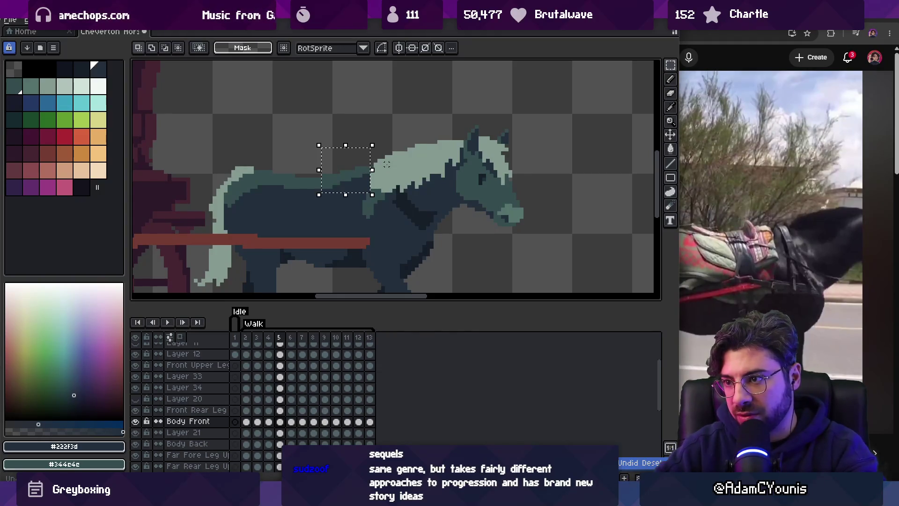
key(Return)
key(Return)
key(ctrl+t)
key(Return)
key(Return)
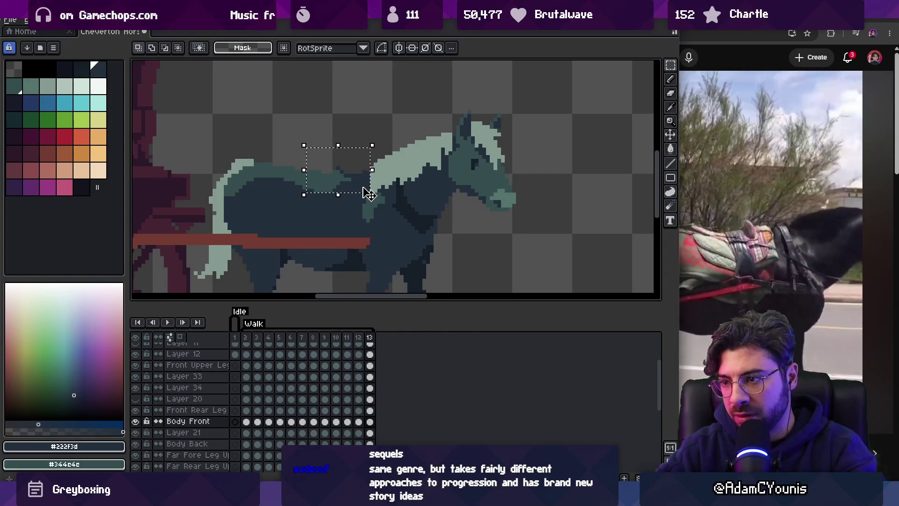
key(ctrl+d)
key(Return)
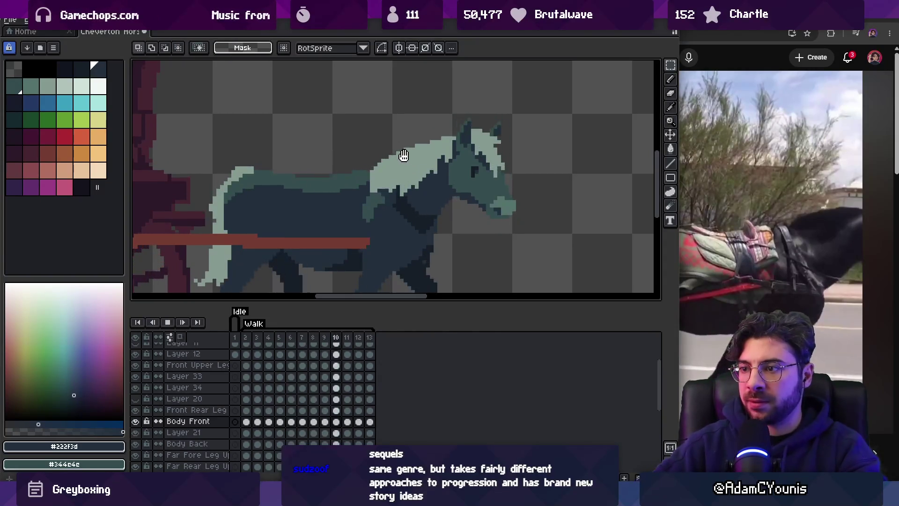
scroll(402, 153, down, 3)
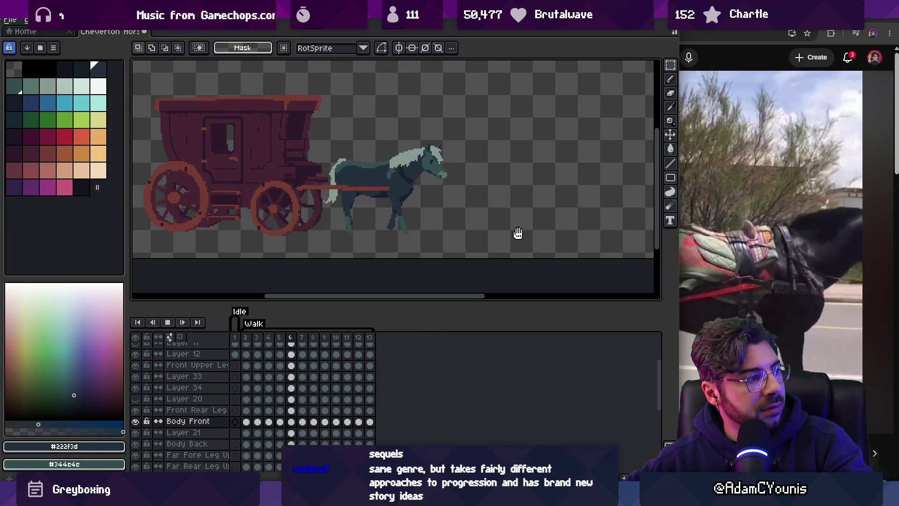
Watch the walk cycle, select timeline frames 2–7, replay, and stop on frame 4 zoomed on the back.
scroll(461, 209, up, 2)
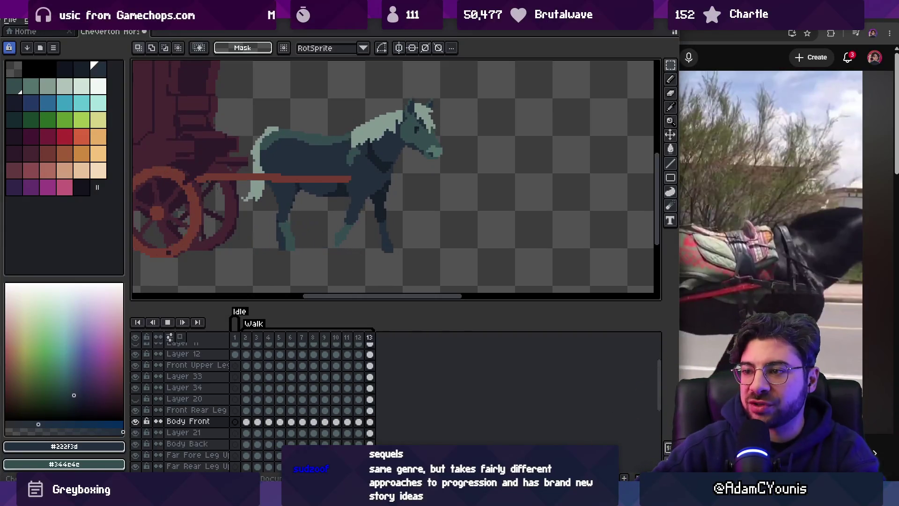
key(Return)
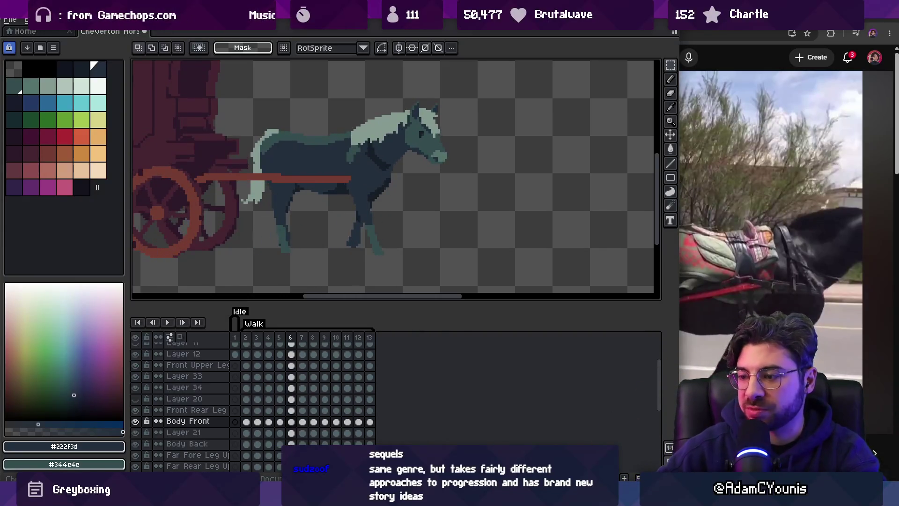
drag(245, 337, 373, 341)
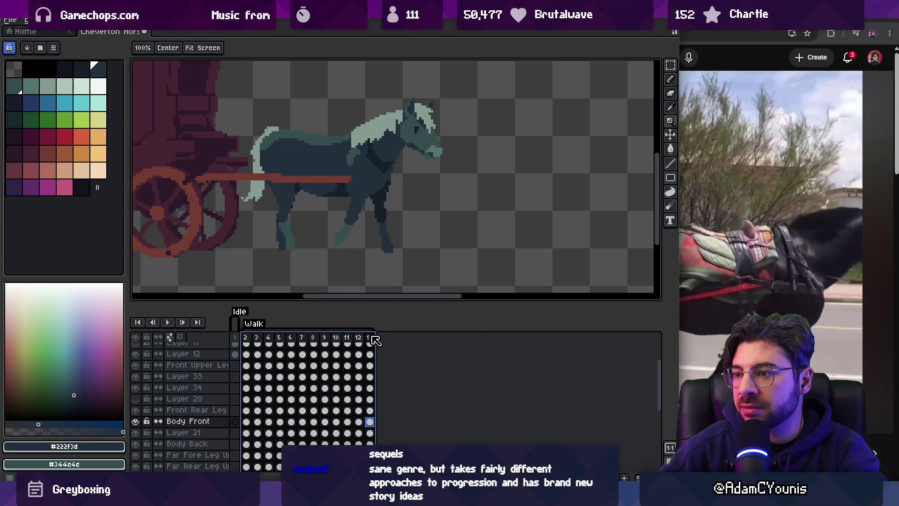
key(Return)
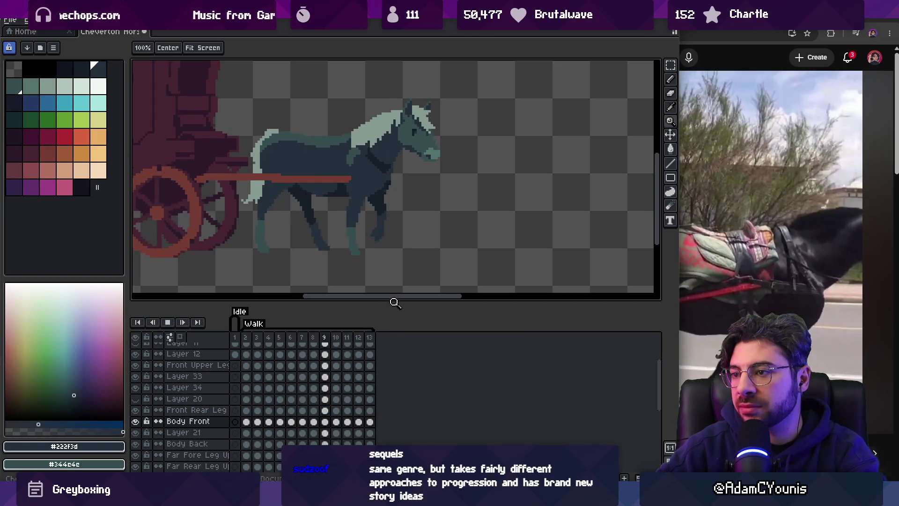
key(Return)
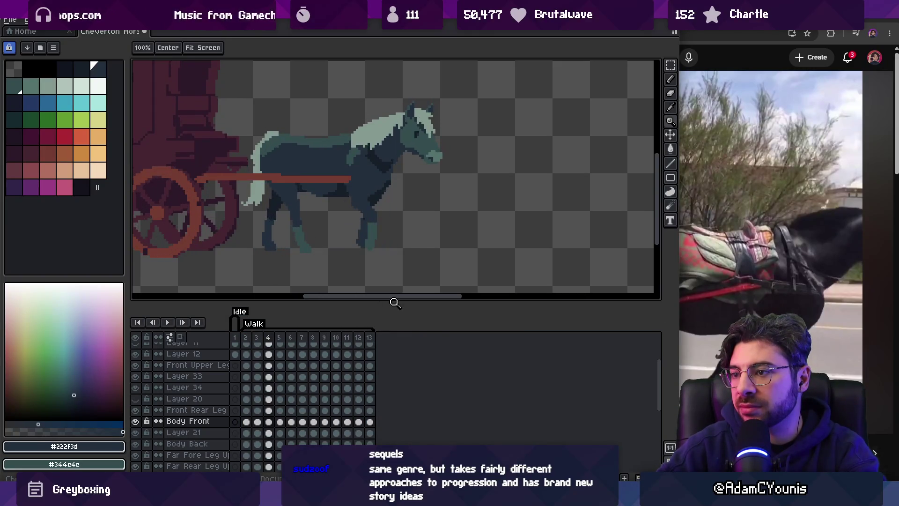
click(332, 139)
Zoom into the back and repaint the mane edge with the pencil through frames 5 to 9.
click(350, 145)
key(b)
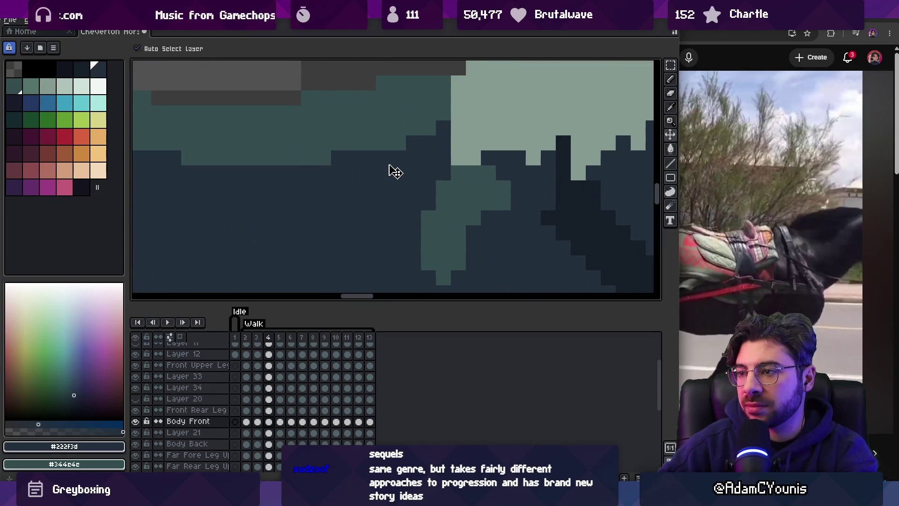
key(Left)
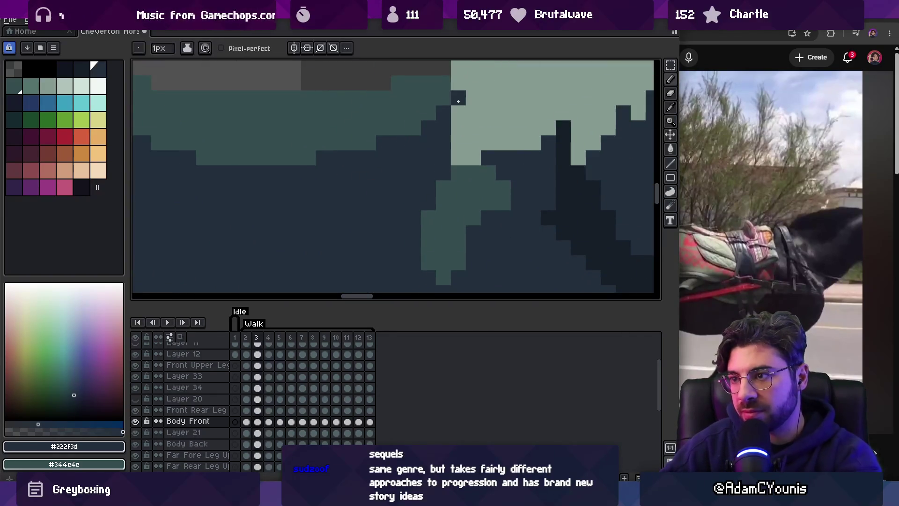
key(Right)
key(Right)
key(Left)
key(Right)
key(Right)
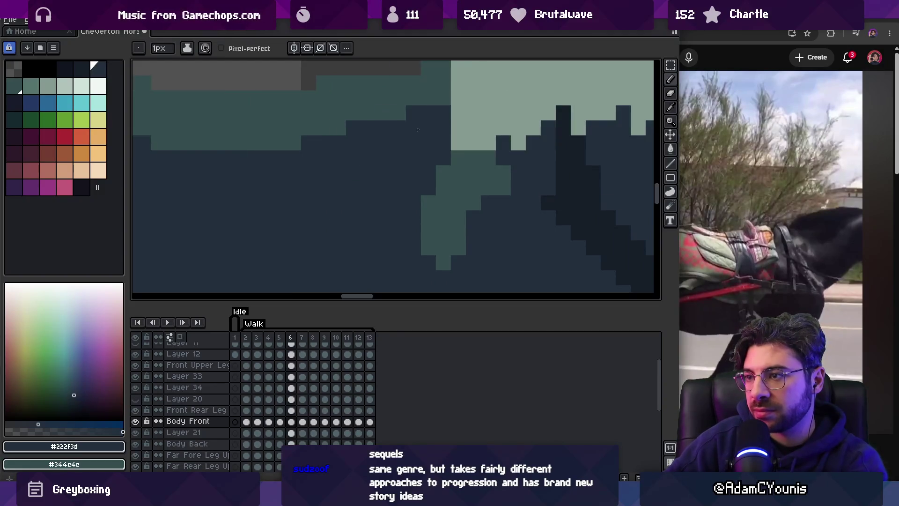
key(Right)
key(Left)
key(Right)
key(Right)
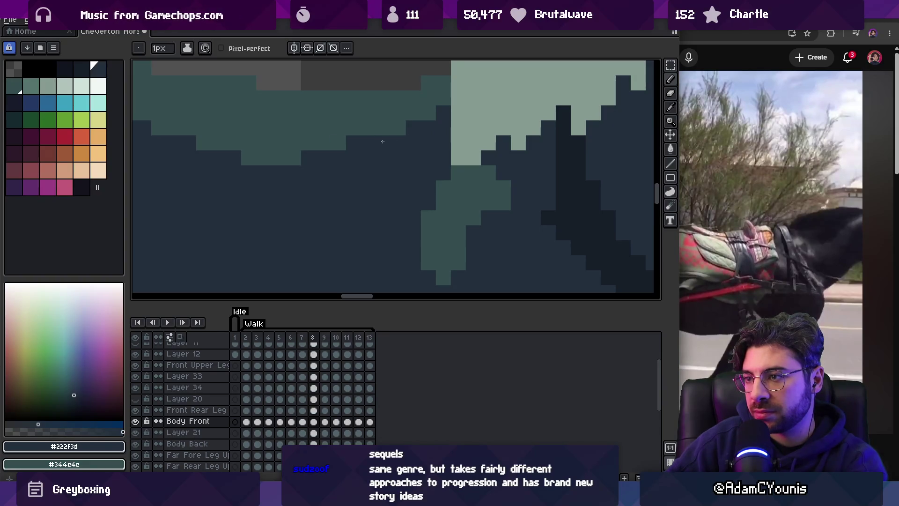
key(Right)
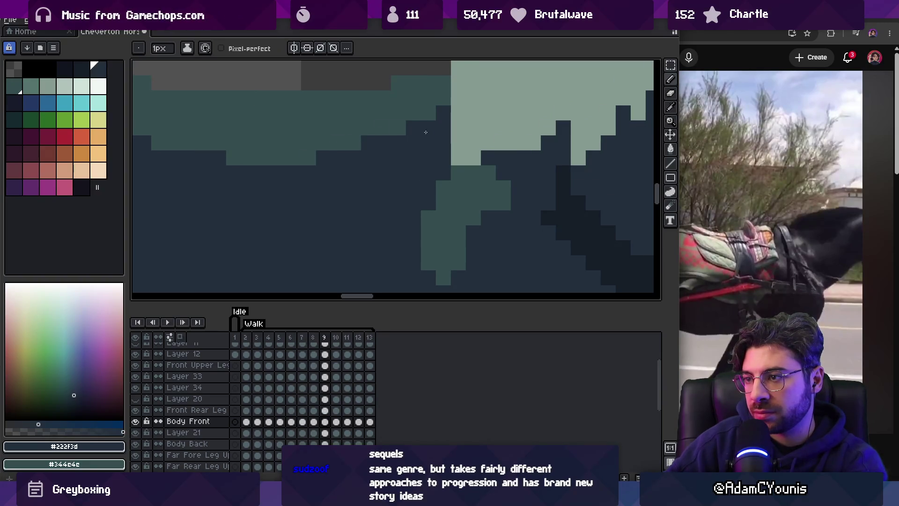
key(Right)
Play the walk cycle to review the back fixes.
key(Return)
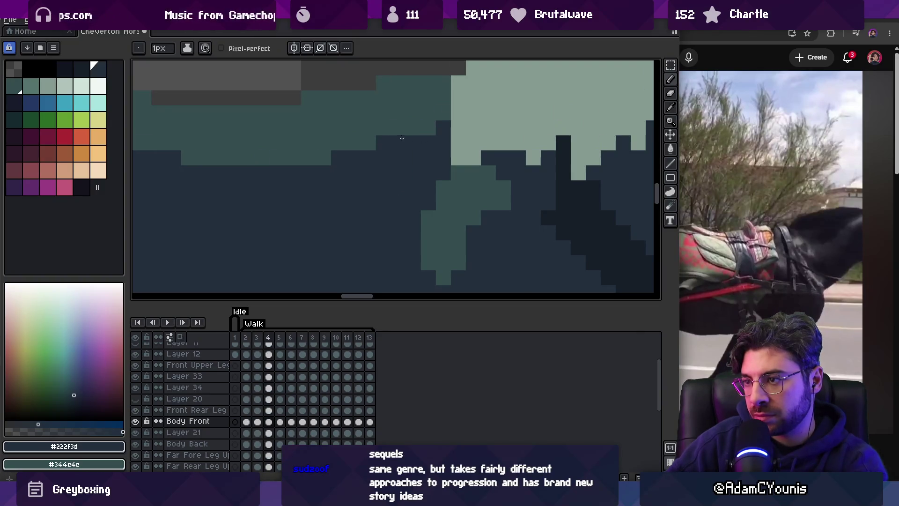
key(Return)
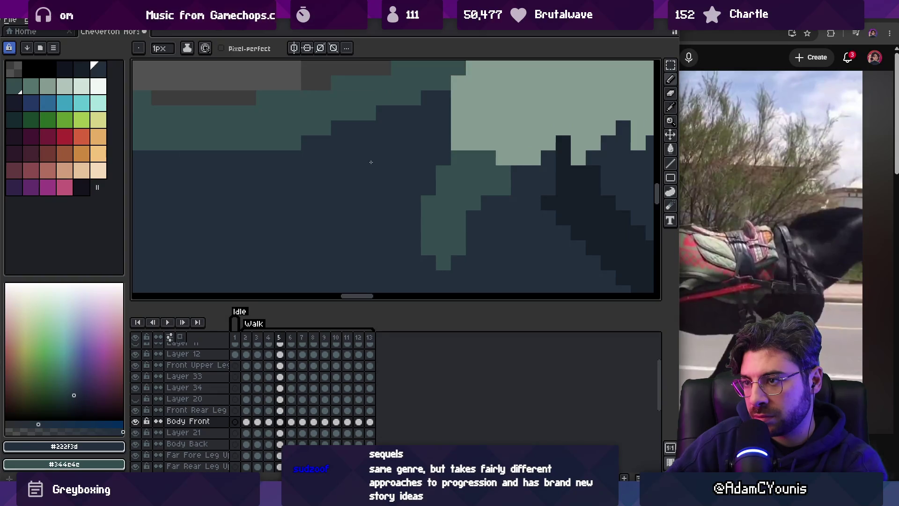
scroll(375, 157, down, 3)
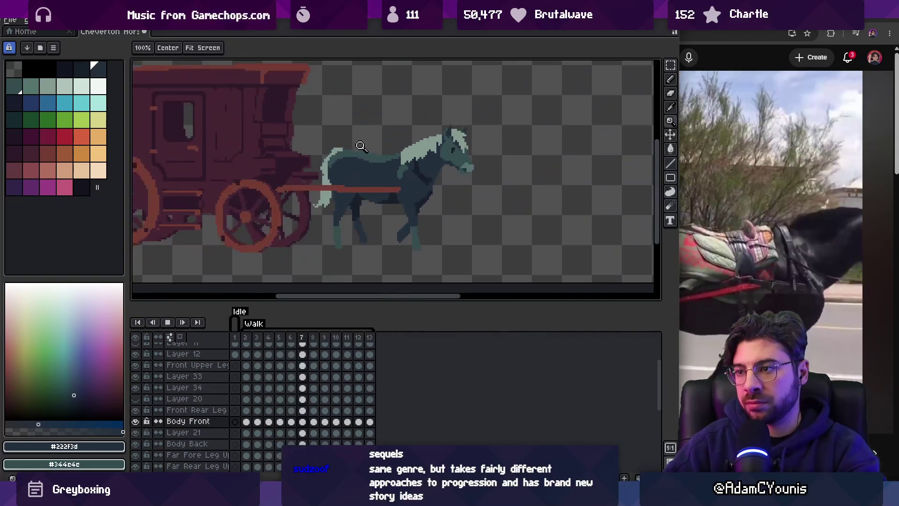
Play and pause the walk cycle to inspect the horse's poses, then step to frame 11.
scroll(448, 150, up, 3)
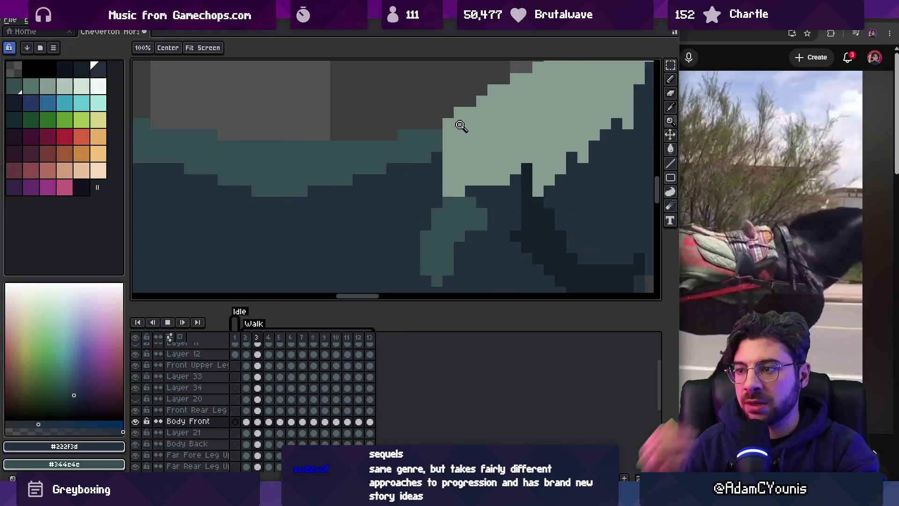
key(Return)
key(Return)
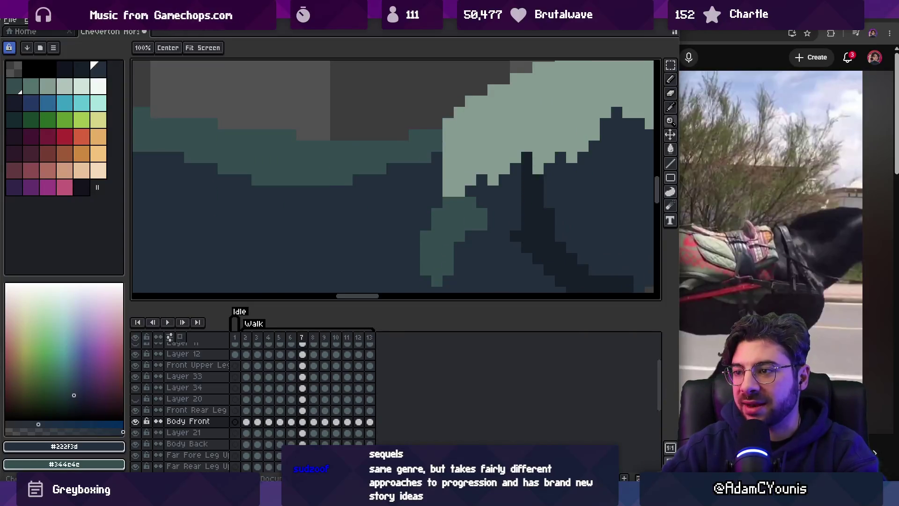
key(Return)
scroll(349, 169, down, 3)
scroll(349, 169, down, 2)
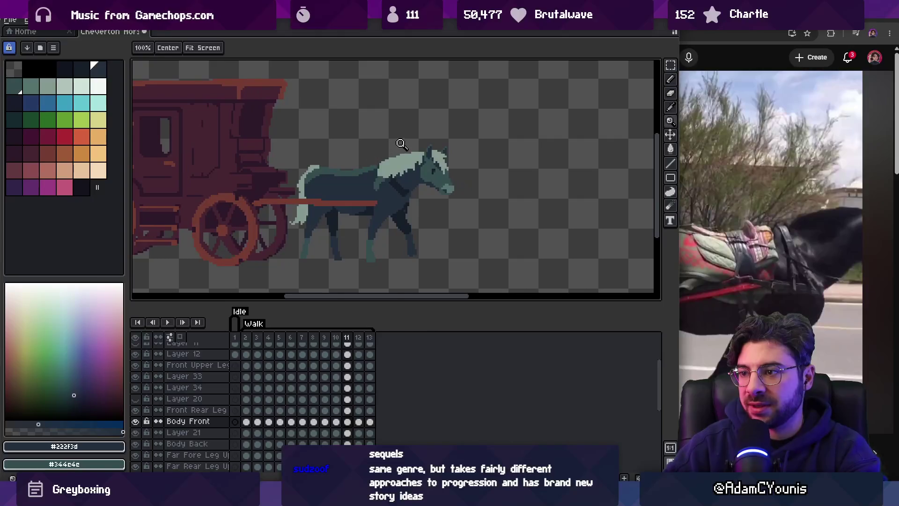
scroll(401, 137, up, 3)
key(Return)
key(Return)
key(Return)
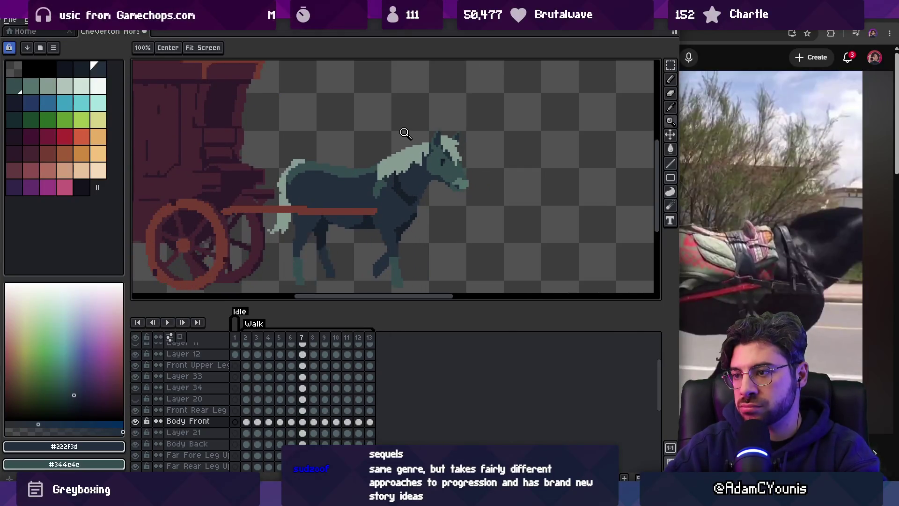
key(Return)
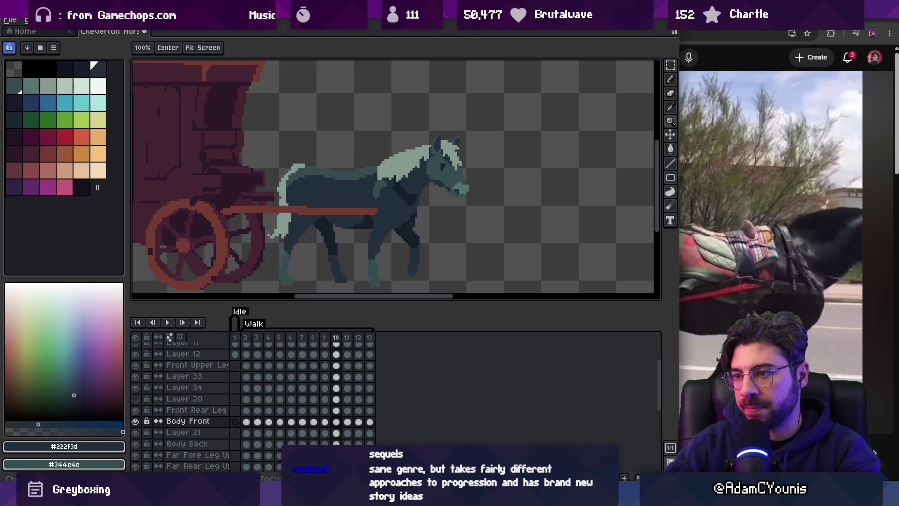
scroll(361, 153, up, 5)
key(b)
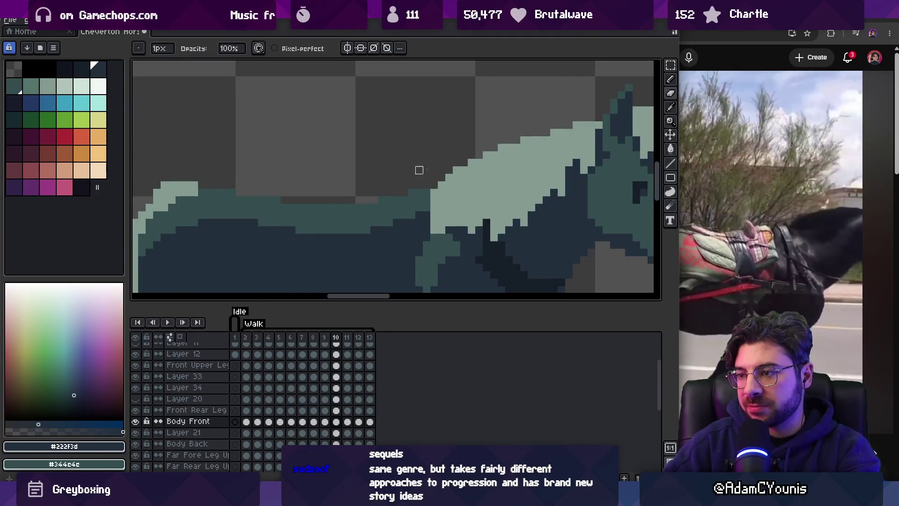
key(Right)
key(Right)
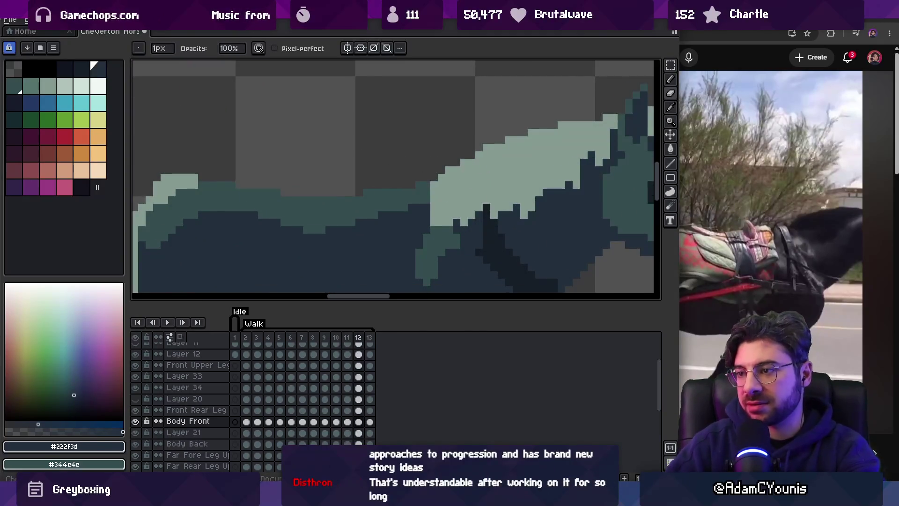
Sample the horse's teal #344c4c, zoom in on the horse, and replay the walk cycle.
alt+click(398, 193)
key(z)
scroll(392, 161, down, 3)
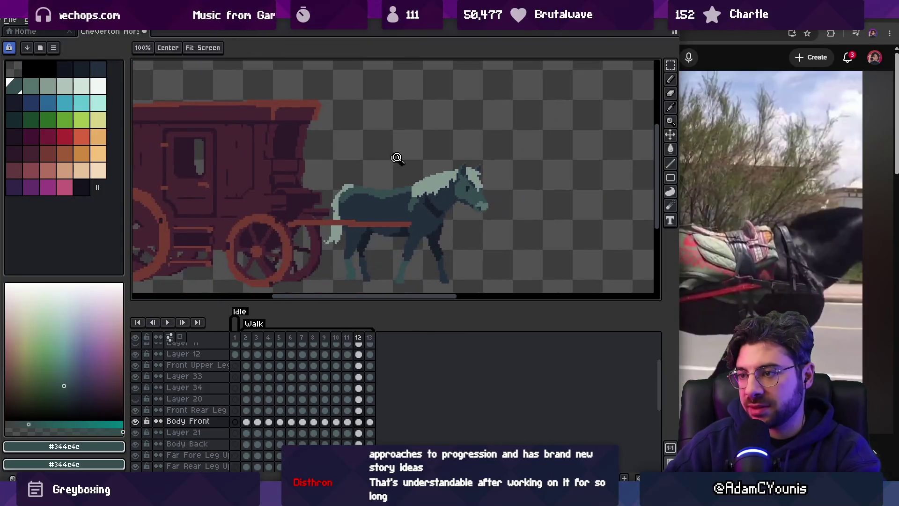
click(431, 192)
click(431, 192)
key(Return)
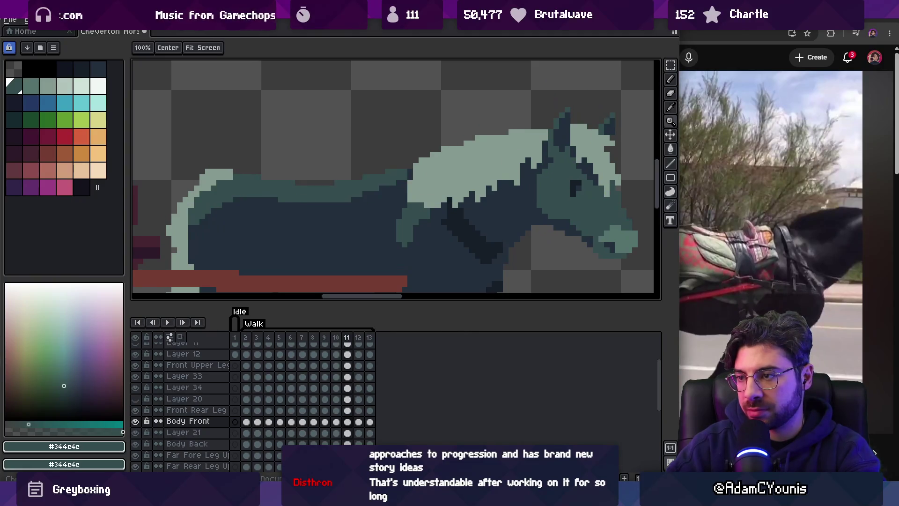
key(Return)
On frame 11, shift a patch of the horse's back up one pixel and pick dark #222f3d.
key(v)
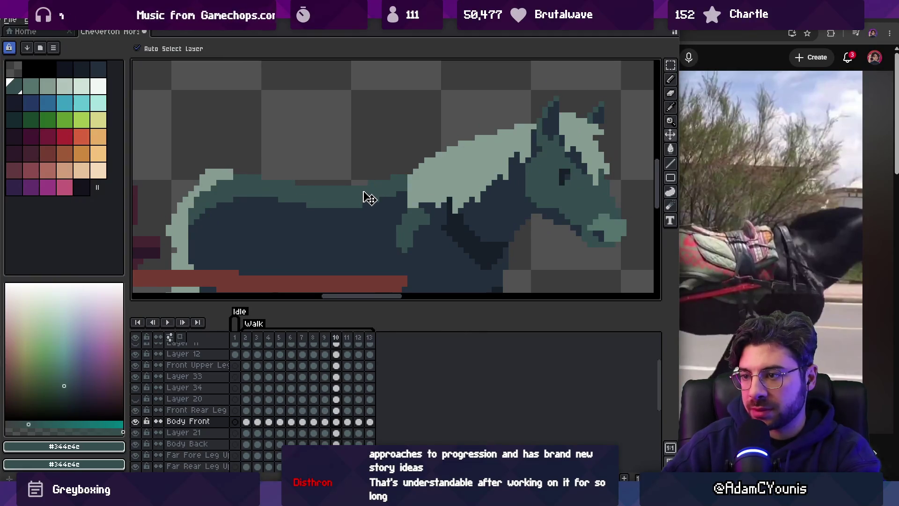
key(m)
drag(340, 146, 408, 215)
key(Right)
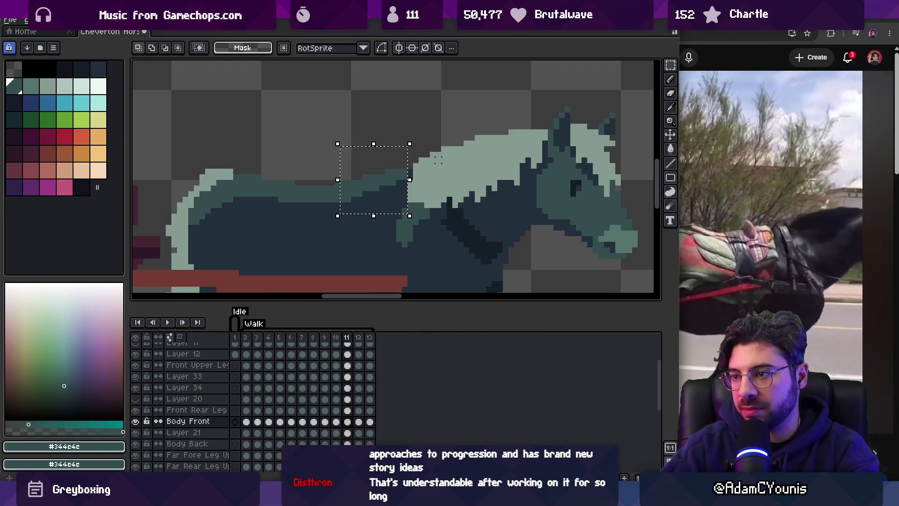
key(Up)
key(ctrl+d)
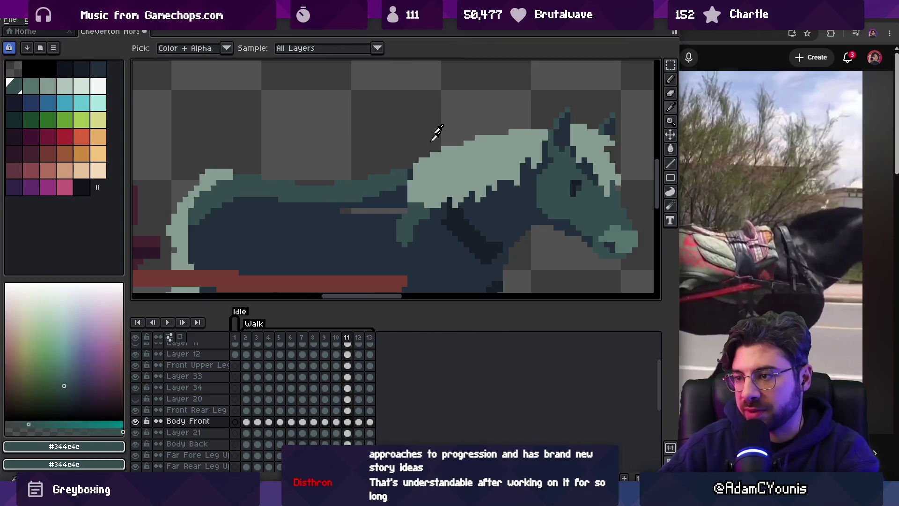
key(b)
alt+click(345, 222)
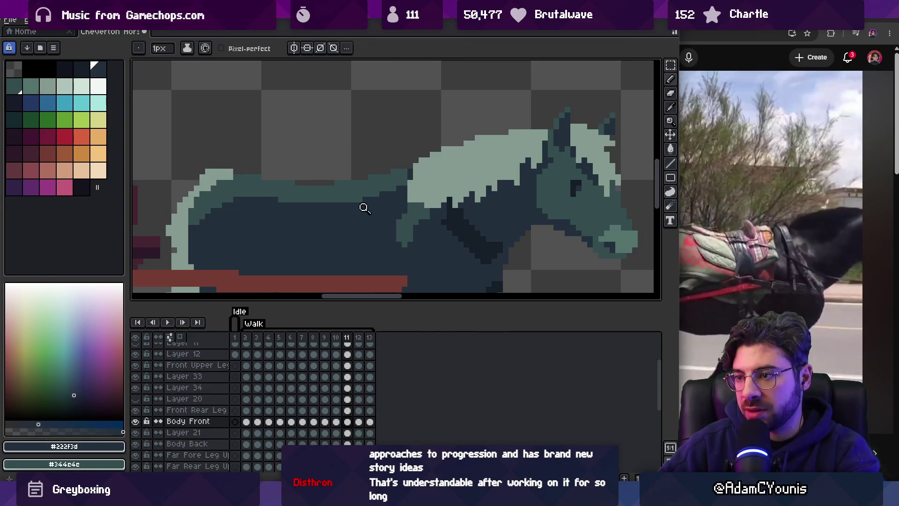
Commit the moved back pixels, then play the walk cycle zoomed out to the full scene.
key(minus)
key(minus)
key(Return)
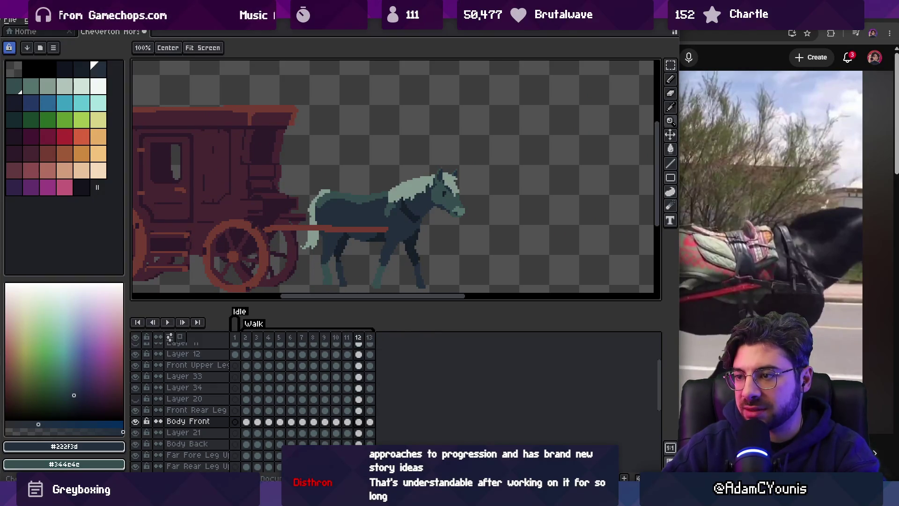
click(373, 172)
click(379, 180)
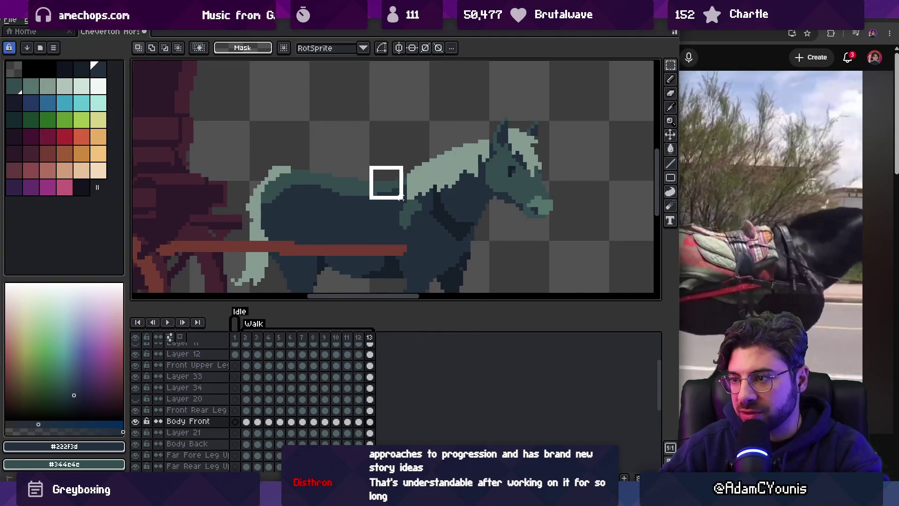
click(415, 184)
key(Return)
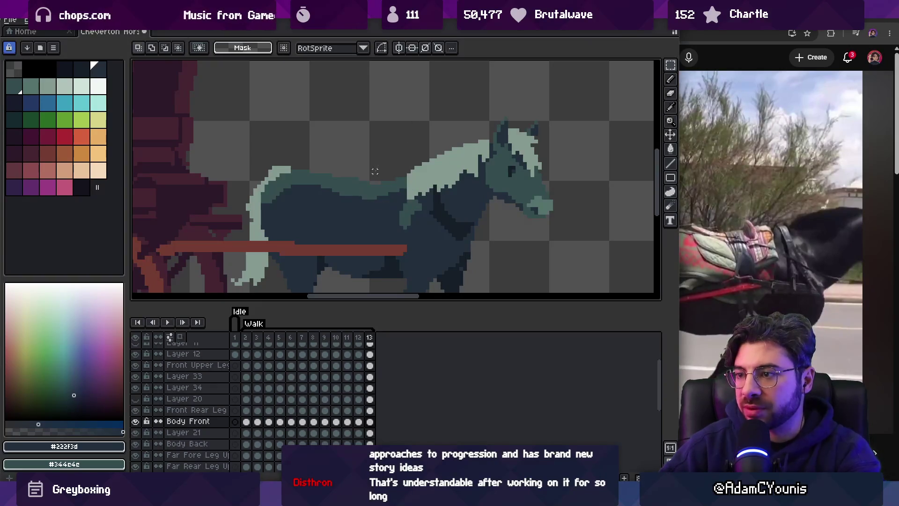
key(z)
scroll(353, 141, down, 4)
key(Return)
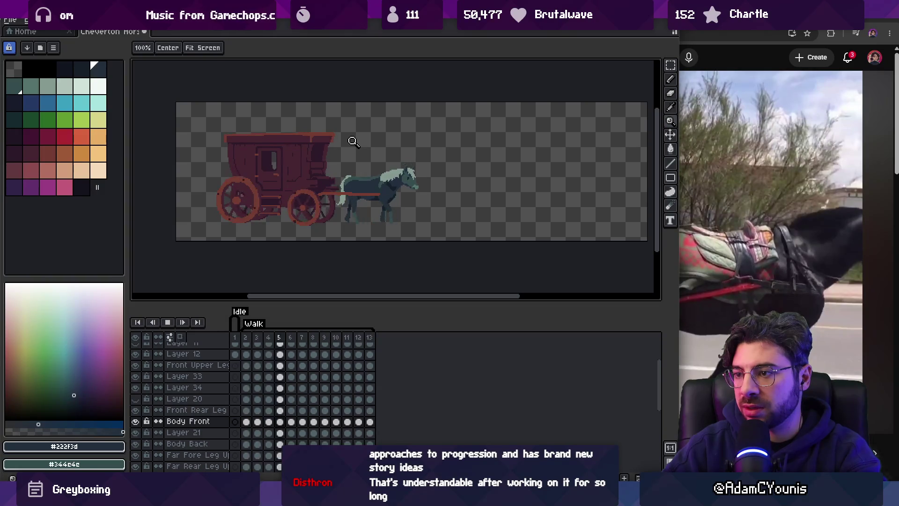
Stop playback on frame 9, select the dip in the horse's back line, and move it.
scroll(380, 185, up, 4)
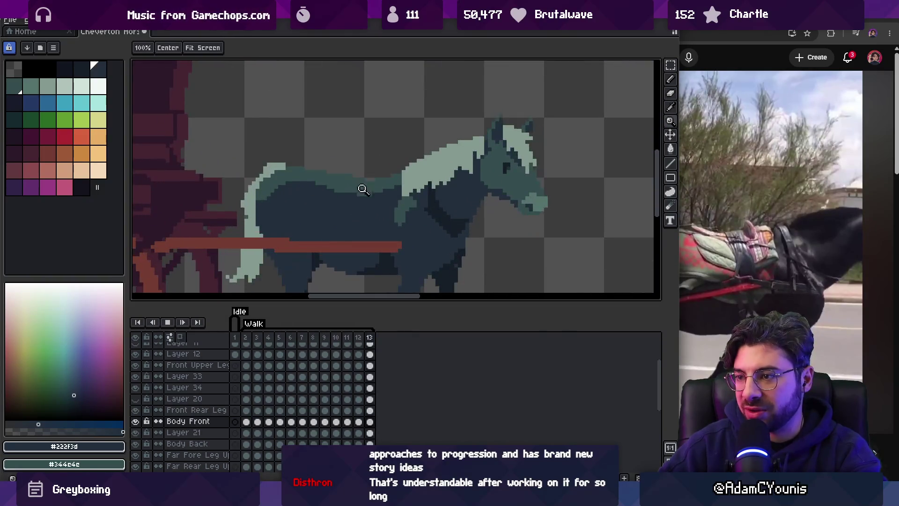
scroll(398, 175, up, 3)
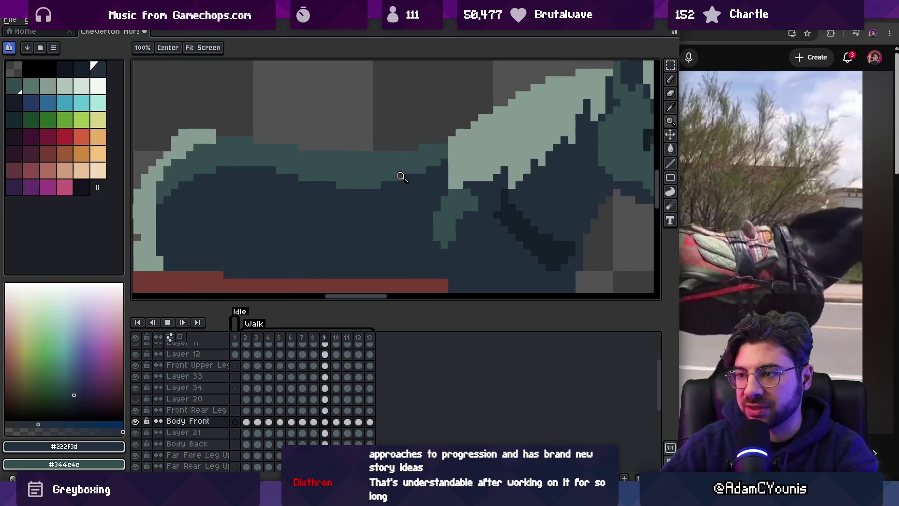
key(space)
key(space)
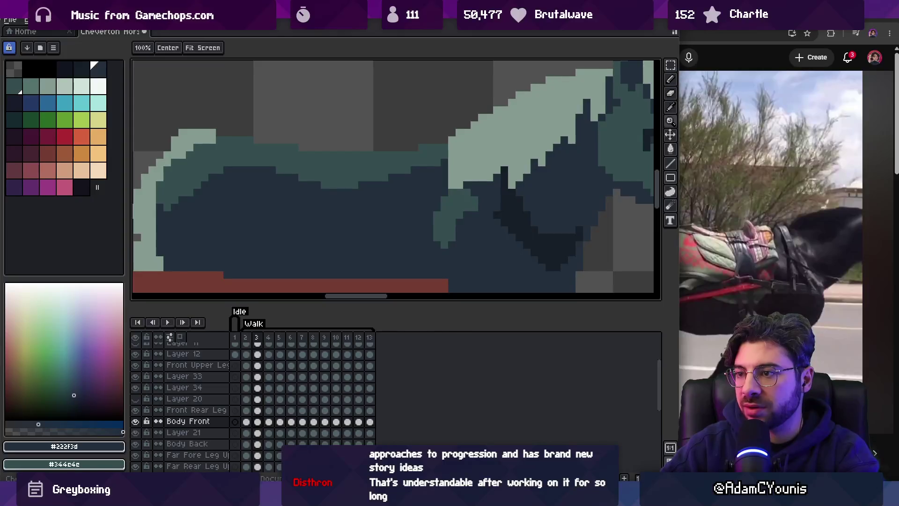
scroll(342, 194, down, 3)
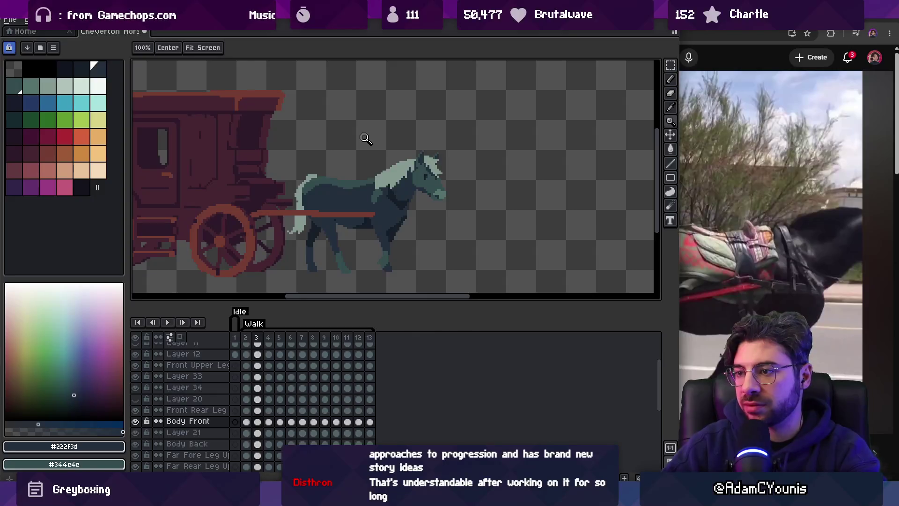
scroll(370, 169, up, 4)
key(m)
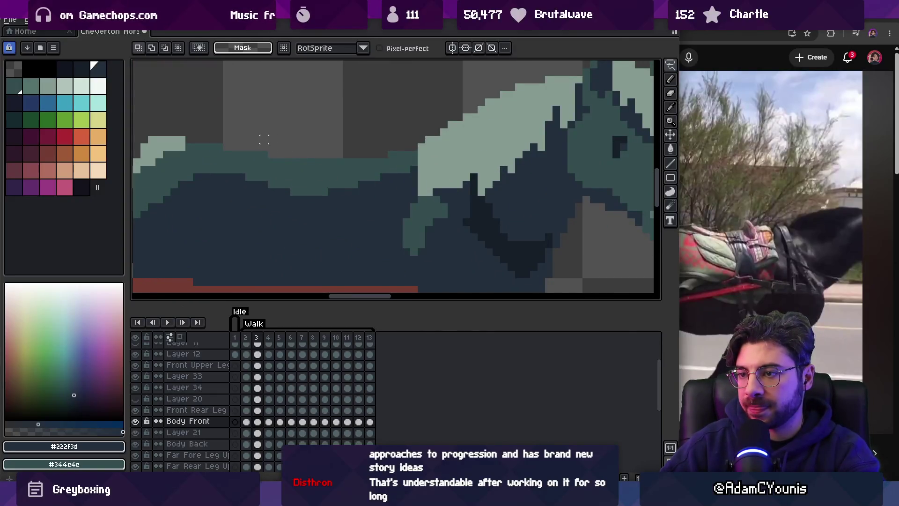
drag(339, 154, 339, 144)
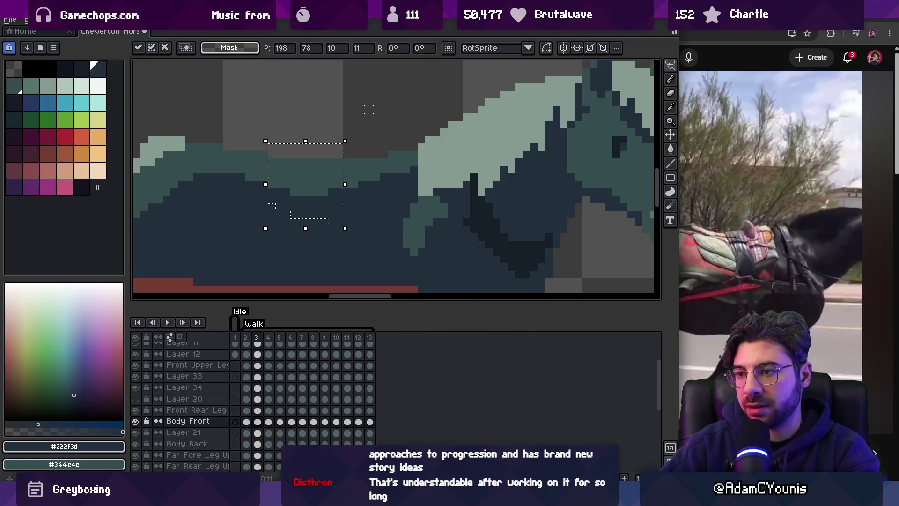
key(ctrl+t)
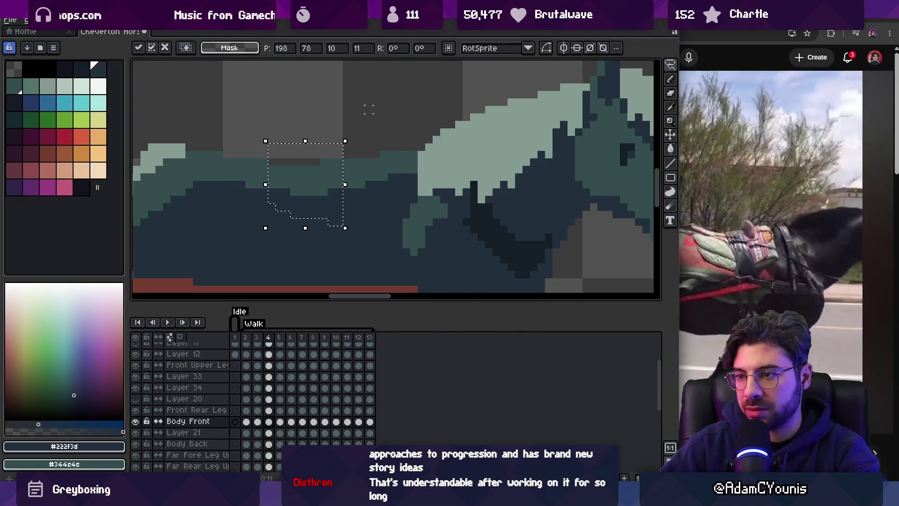
key(period)
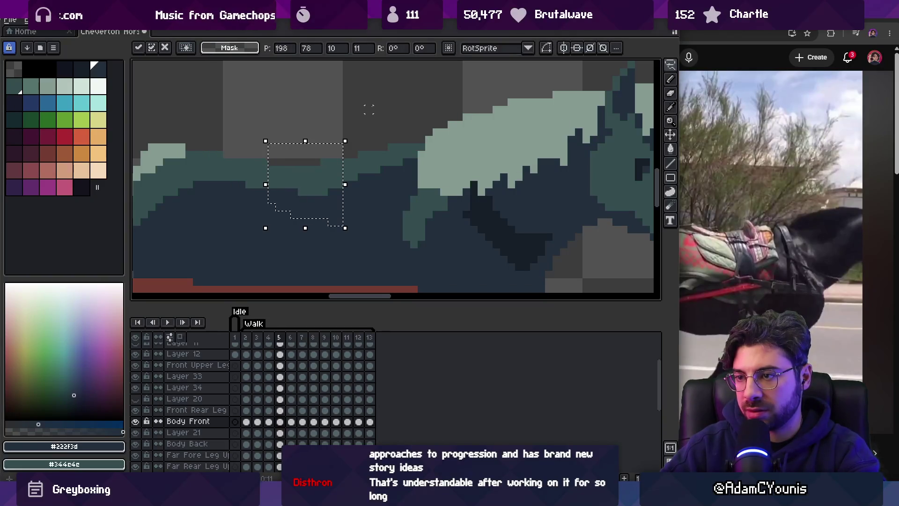
key(Return)
Repeat the back-dip move on walk frames 6 through 8.
key(comma)
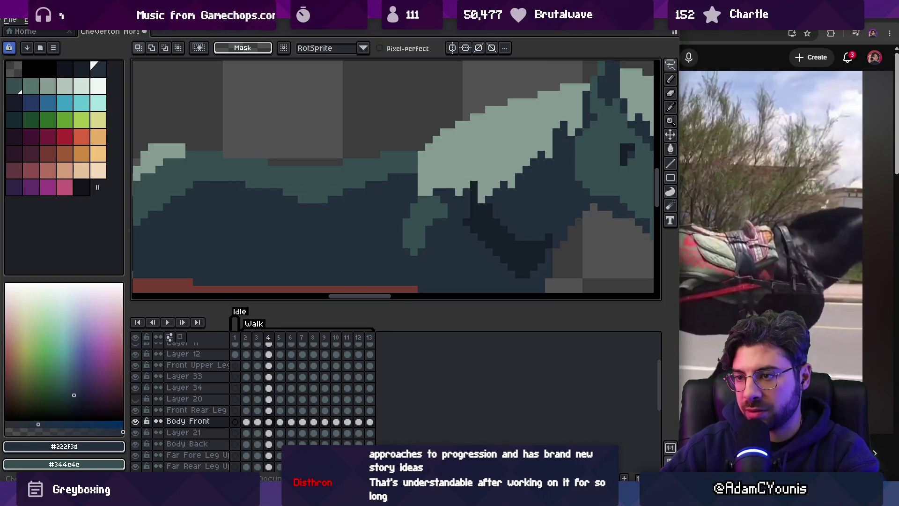
key(period)
key(period)
key(ctrl+shift+d)
key(ctrl+t)
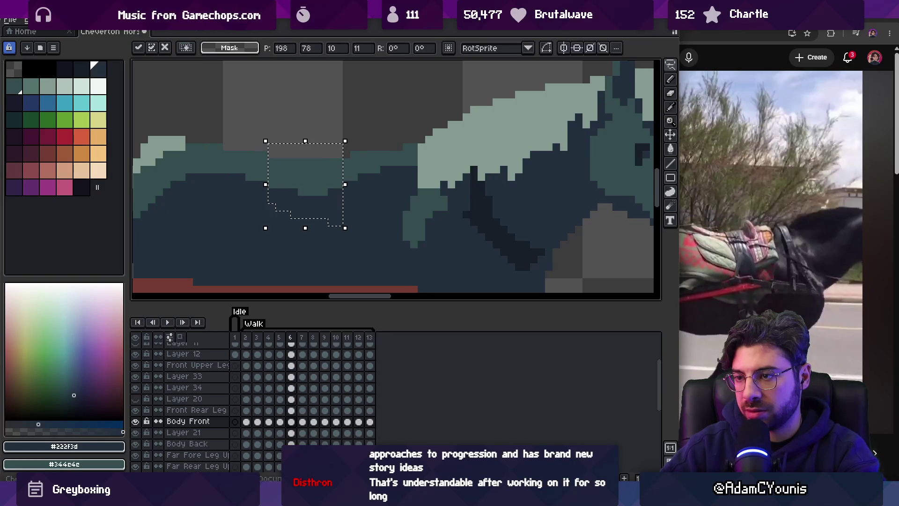
key(Return)
key(ctrl+z)
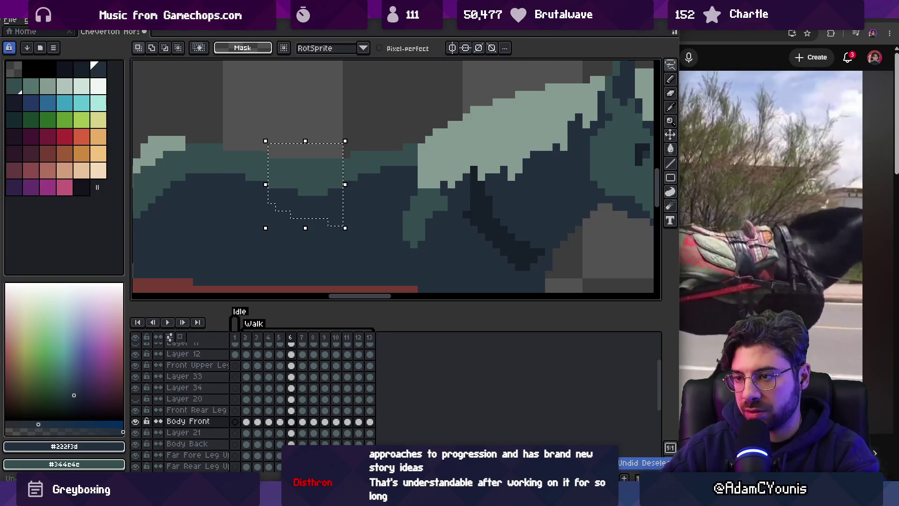
key(period)
key(period)
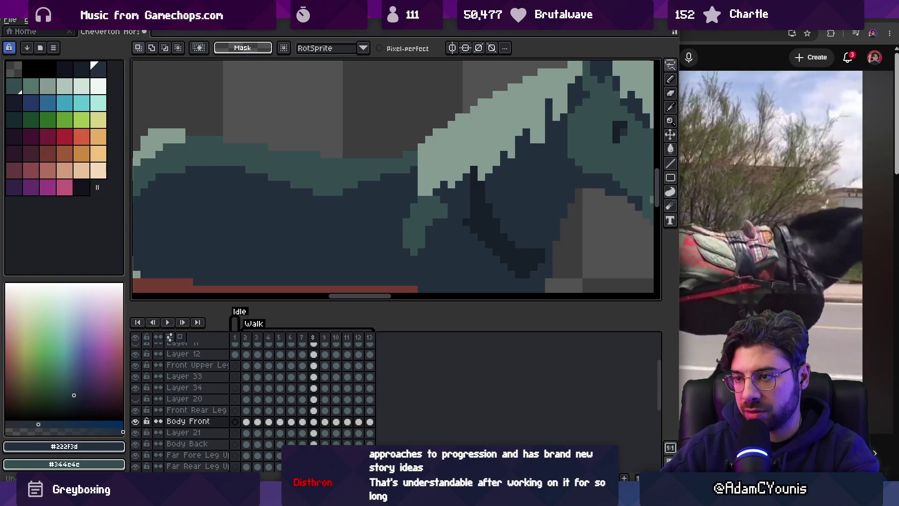
key(ctrl+z)
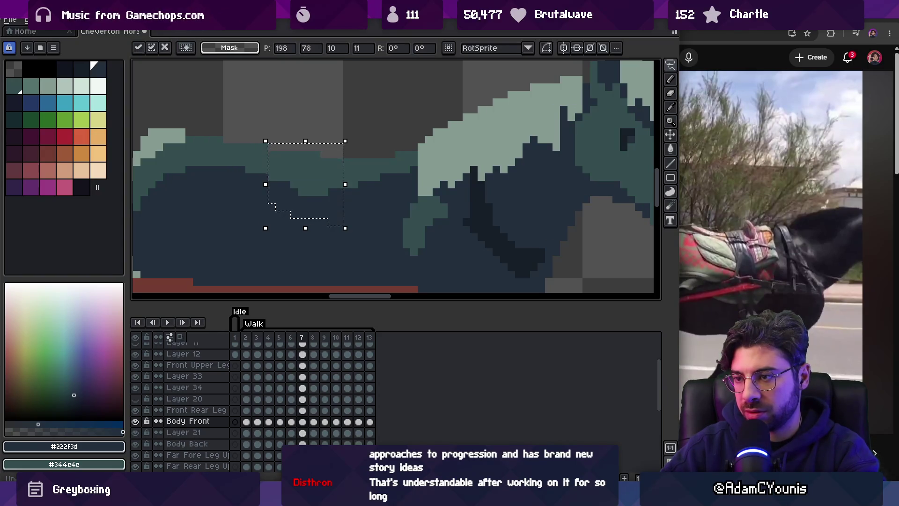
key(period)
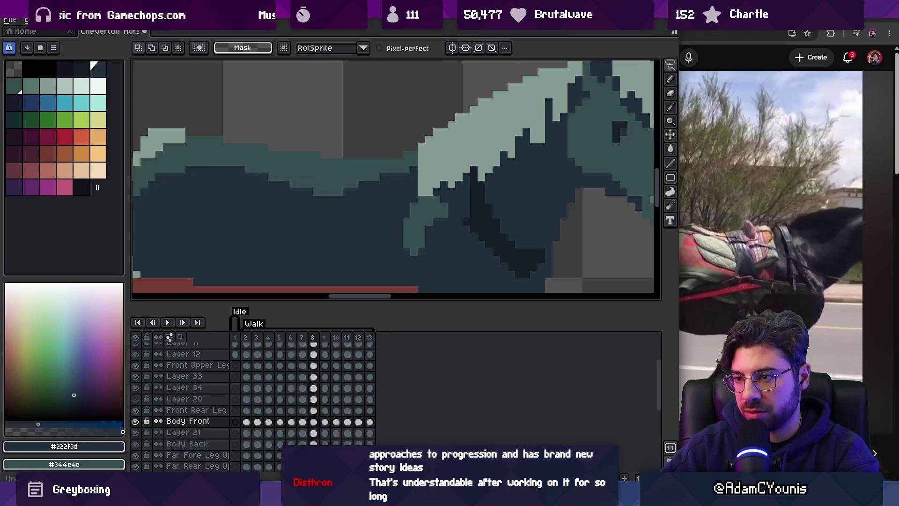
Sample the back's teal shade with the pencil, then pick the dark body colour #222f3d.
key(b)
alt+click(318, 187)
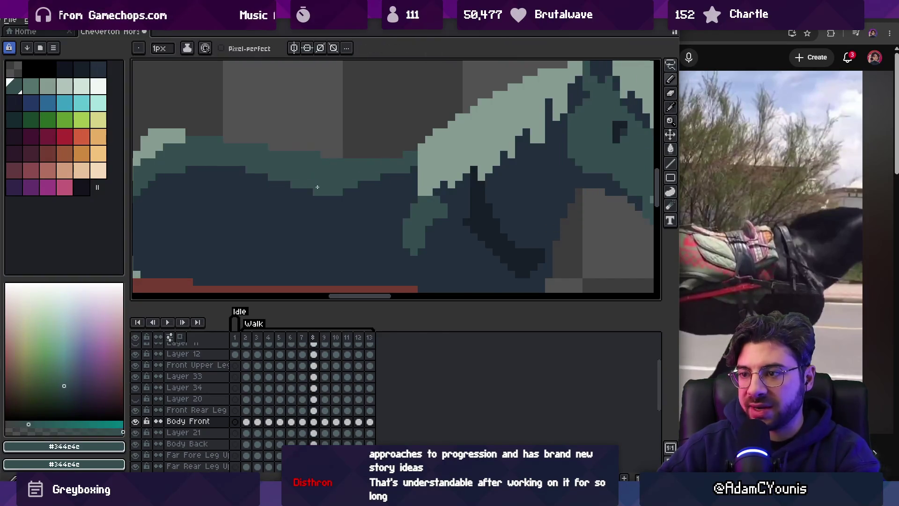
alt+click(316, 195)
Zoom out, step through walk frames 9 to 12, and briefly play the cycle.
key(z)
scroll(351, 137, down, 5)
key(comma)
key(comma)
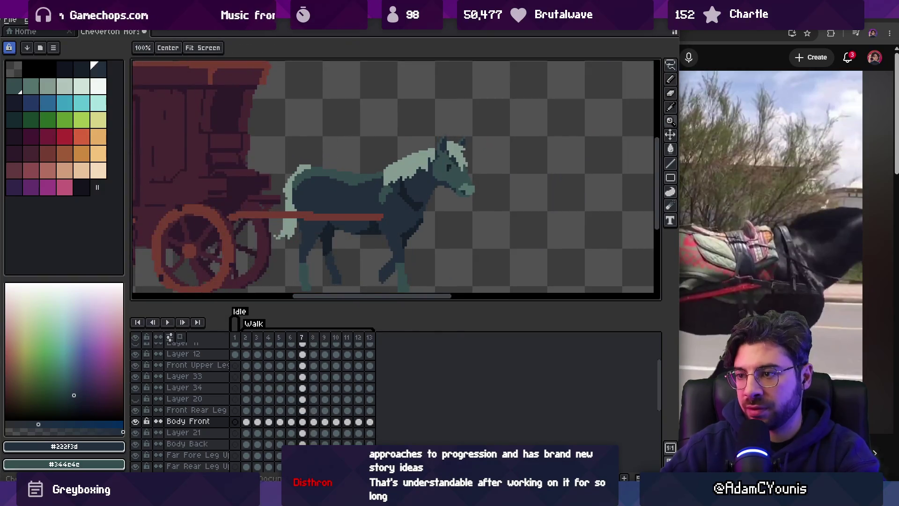
key(m)
key(period)
key(period)
key(period)
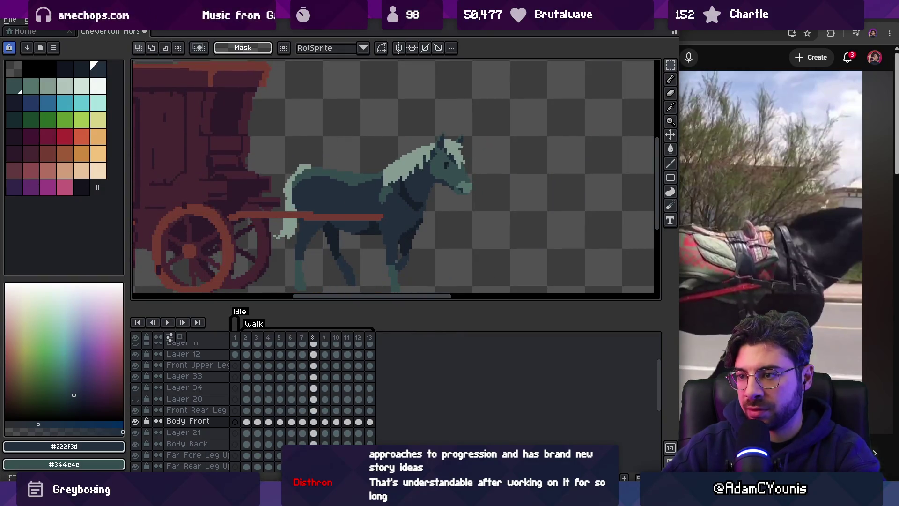
key(period)
key(period)
key(period)
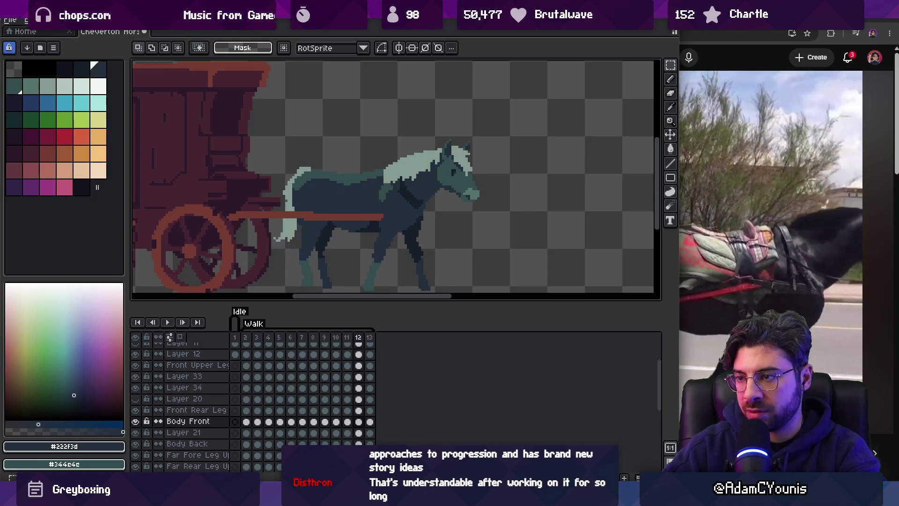
key(Return)
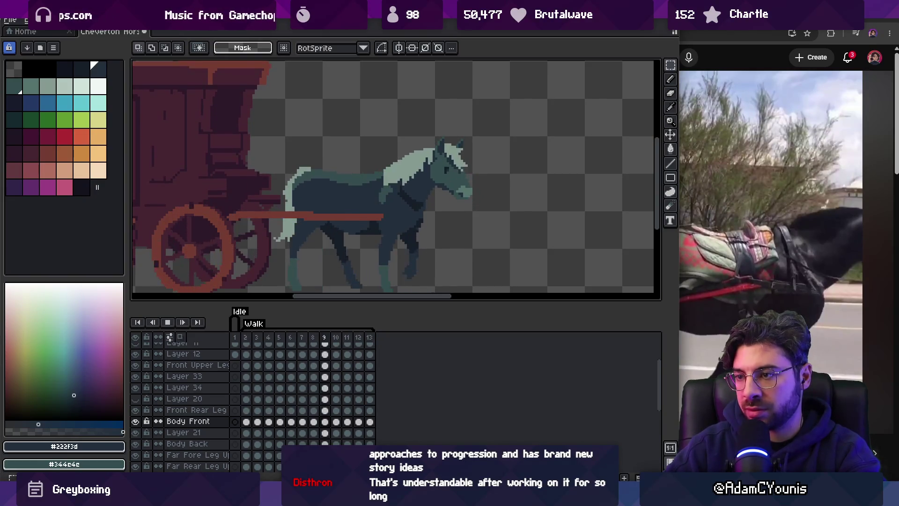
key(Return)
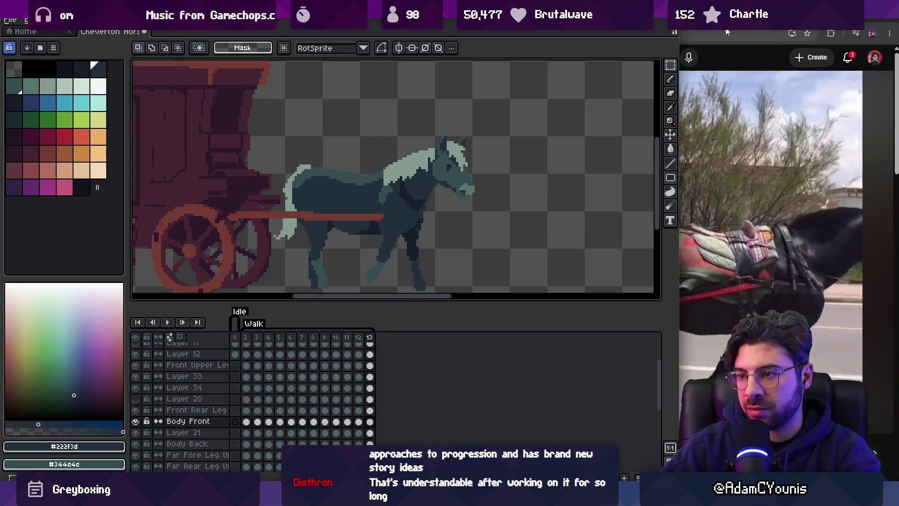
Zoom in on the horse's back, sample its teal #344c4c, then replay the full scene.
key(z)
click(368, 146)
click(368, 146)
click(352, 127)
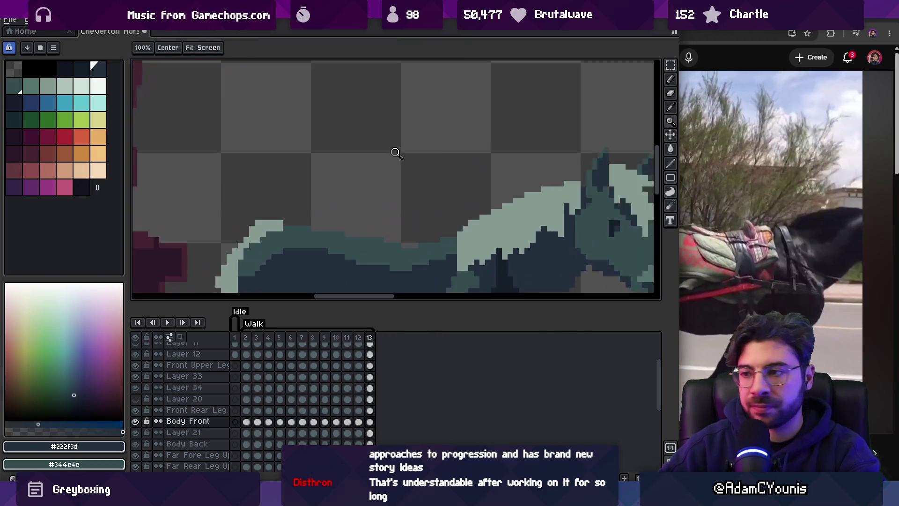
drag(392, 153, 353, 139)
key(Return)
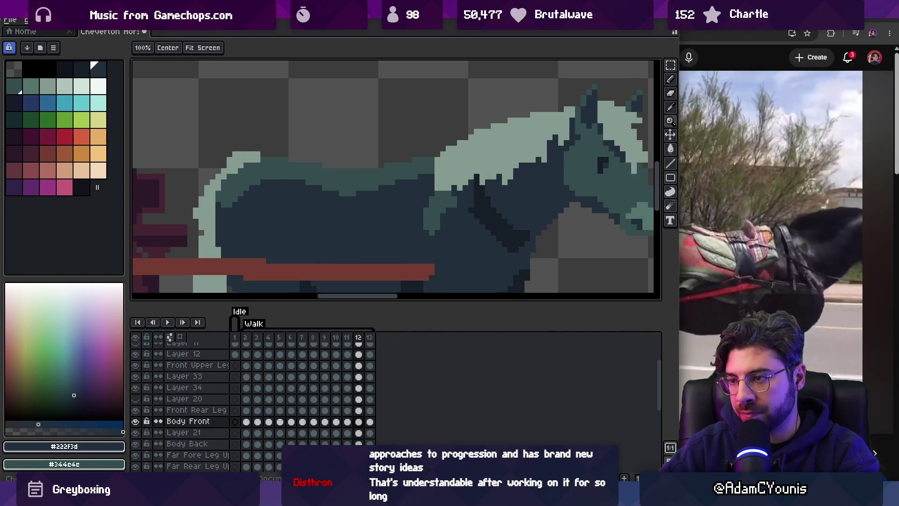
click(374, 142)
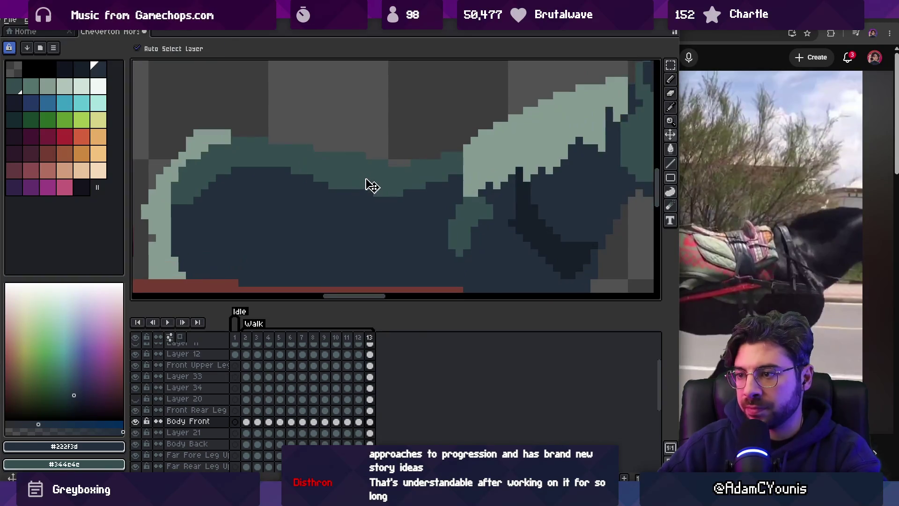
alt+click(367, 185)
key(b)
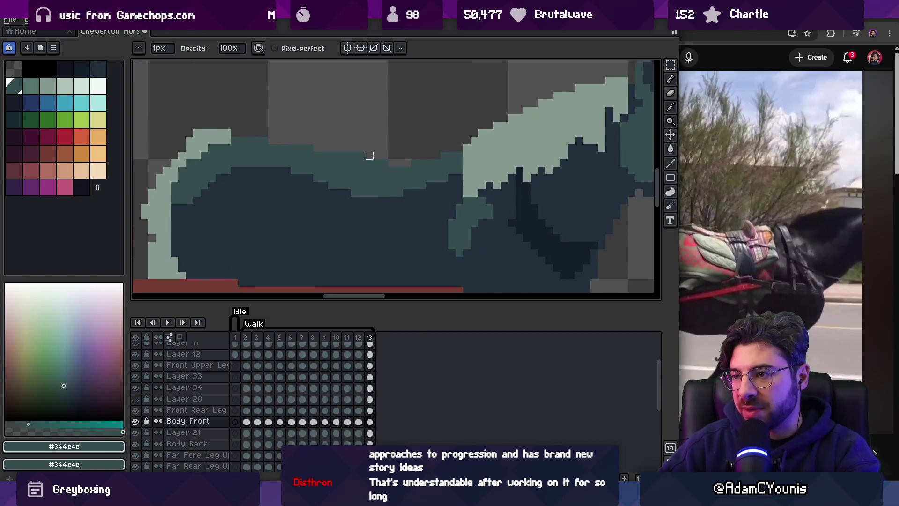
scroll(370, 178, down, 3)
key(z)
key(Return)
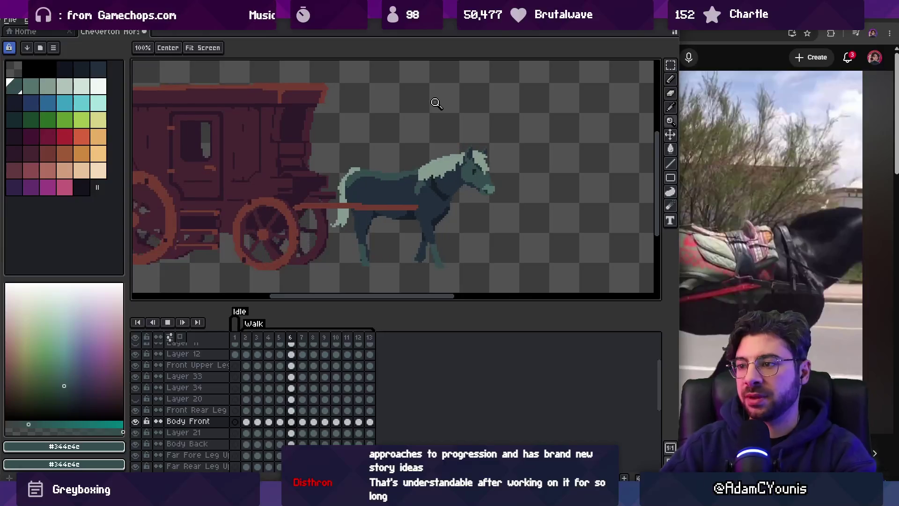
key(Return)
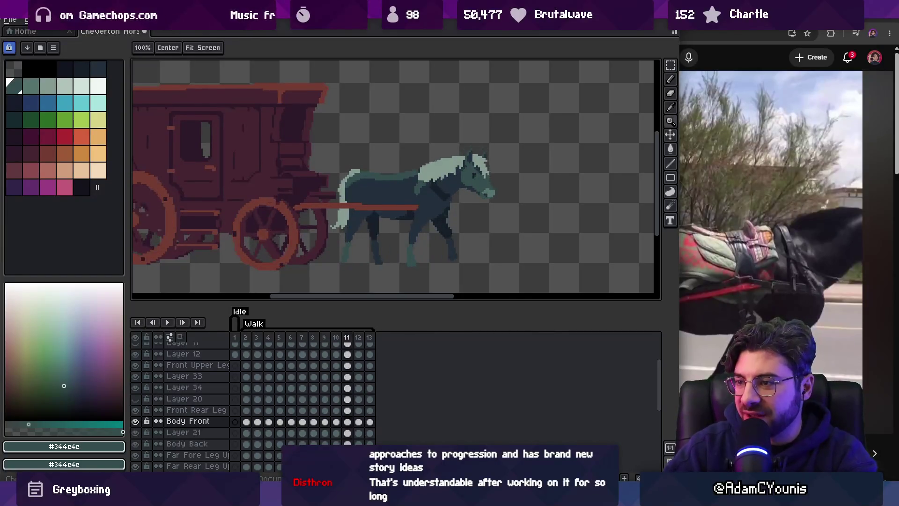
key(Left)
key(Left)
key(Left)
key(Right)
key(Right)
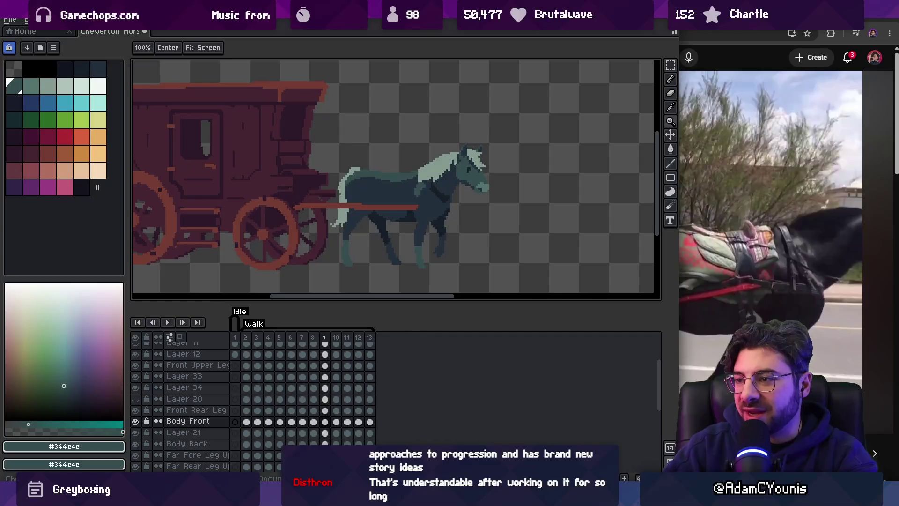
key(Right)
key(Right)
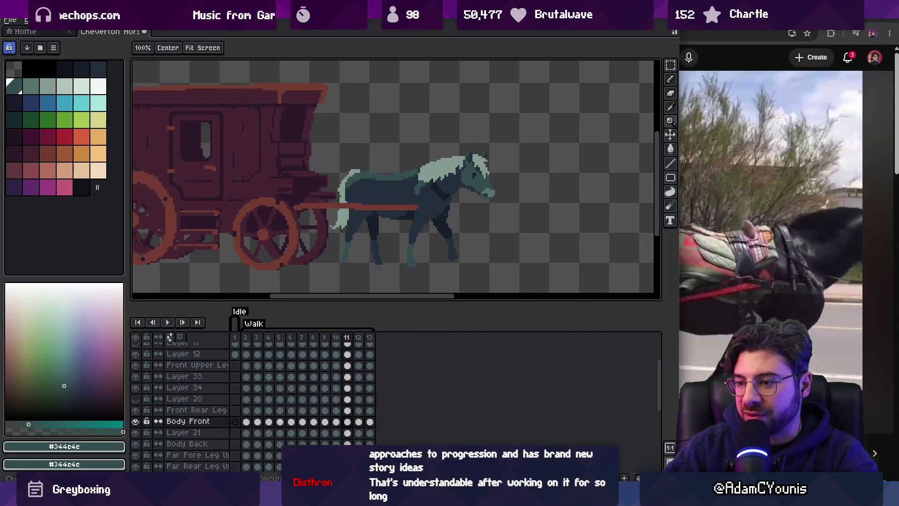
key(Left)
key(Left)
key(Left)
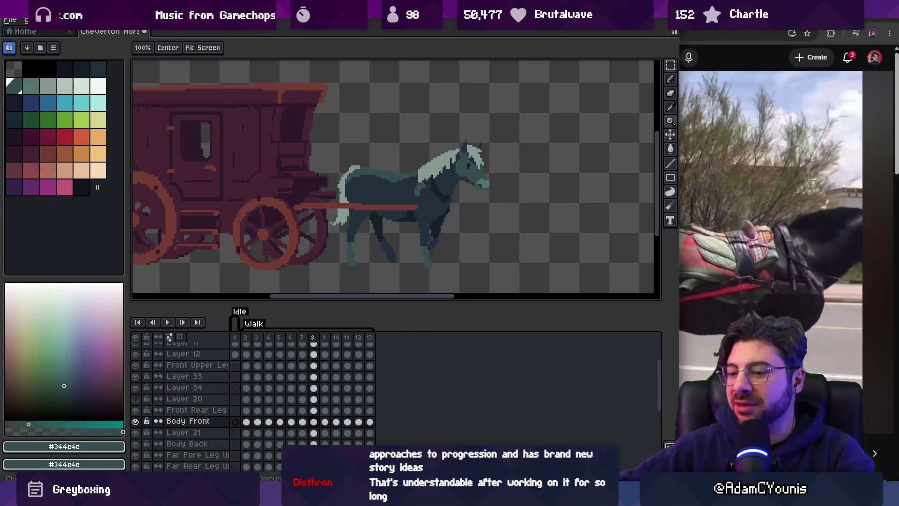
key(Left)
key(Left)
key(Left)
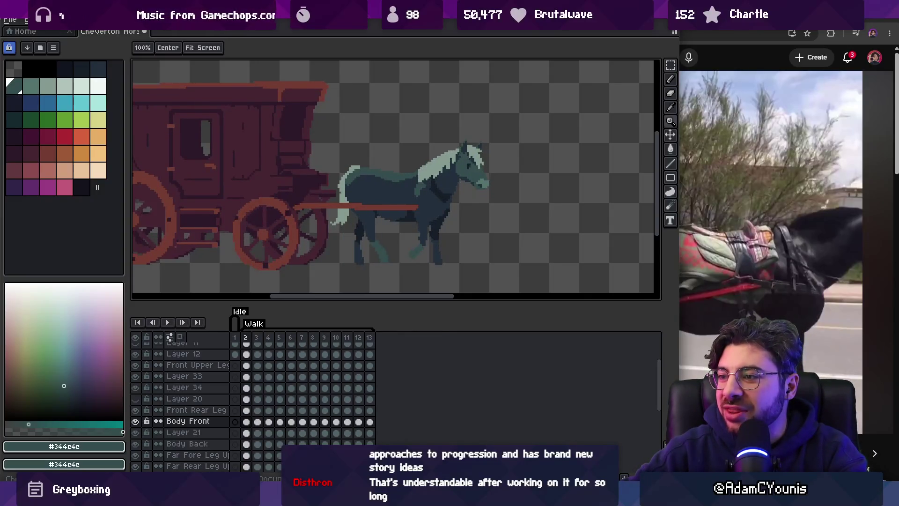
key(Right)
key(Right)
key(Right)
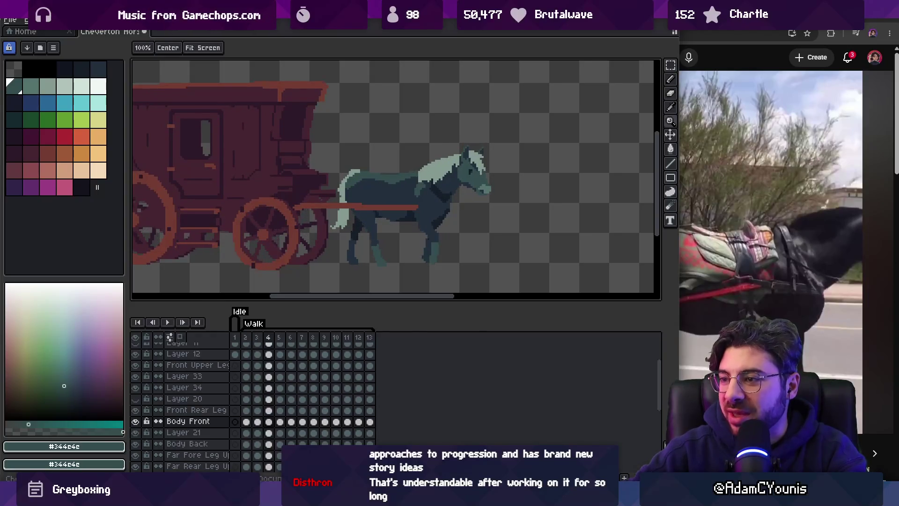
key(Right)
key(Right)
key(Right)
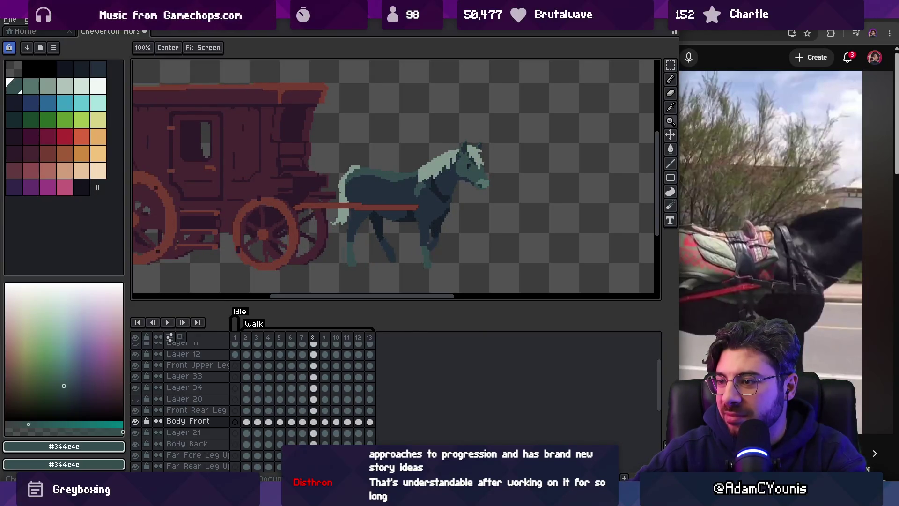
key(Right)
key(Right)
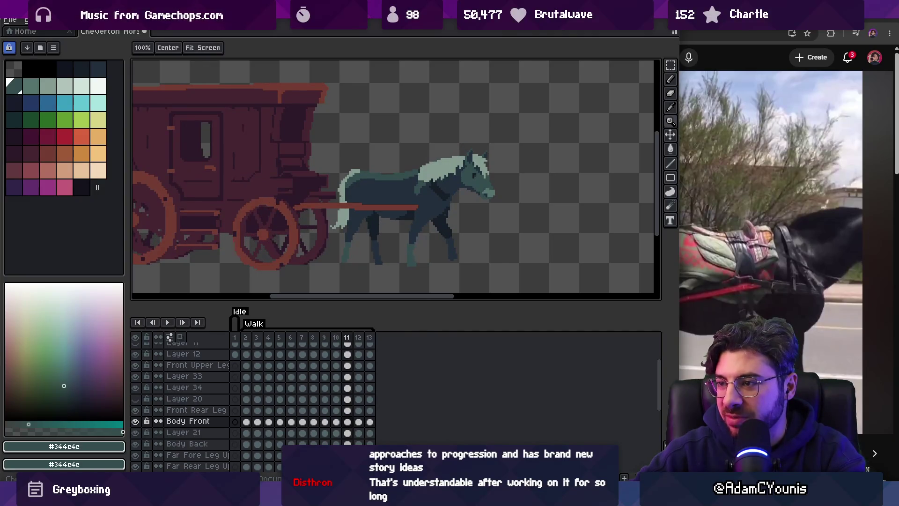
key(Right)
key(Right)
key(Right)
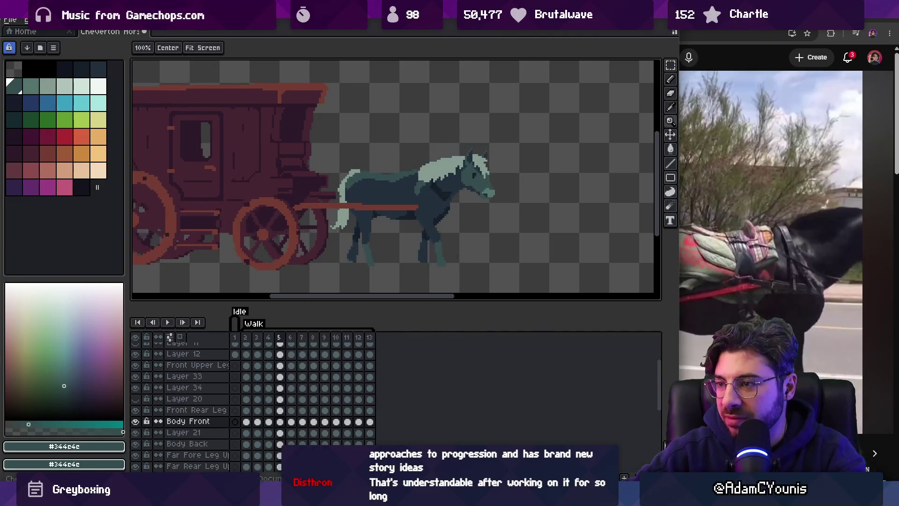
key(Right)
key(Right)
key(Right)
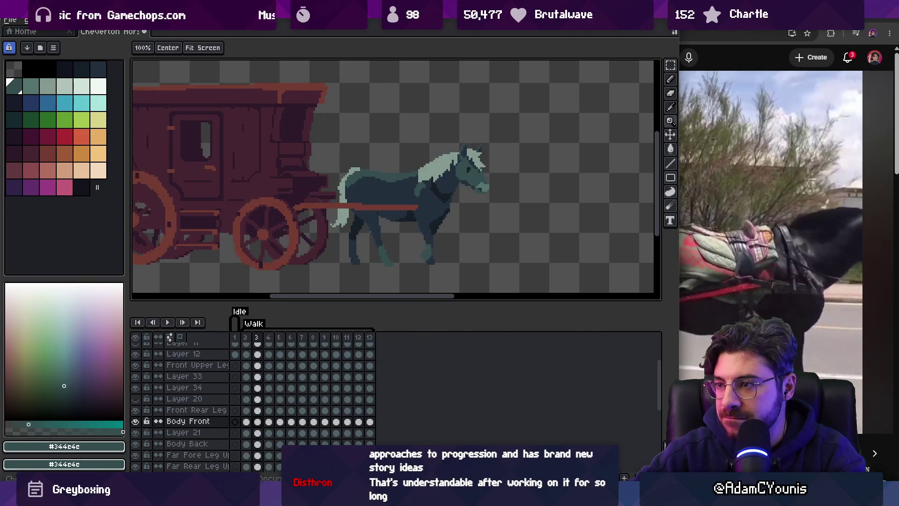
key(Right)
key(Right)
key(Right)
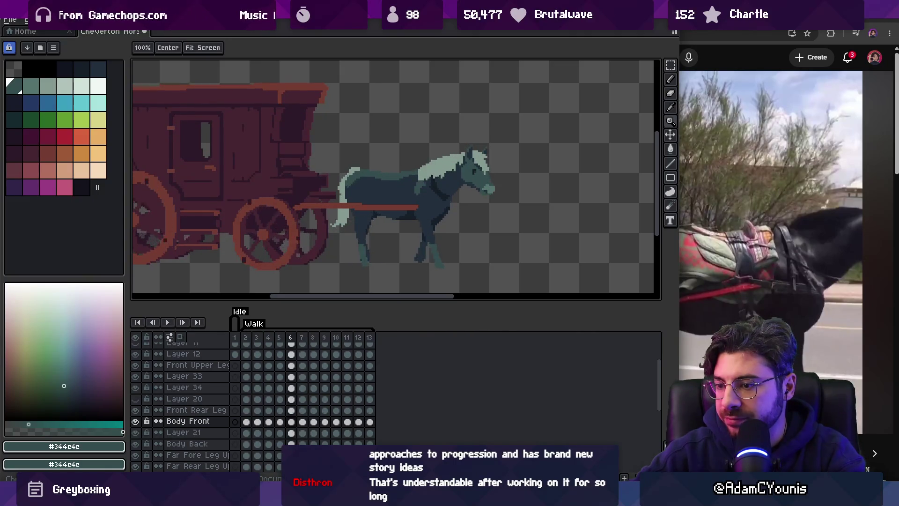
scroll(396, 205, up, 2)
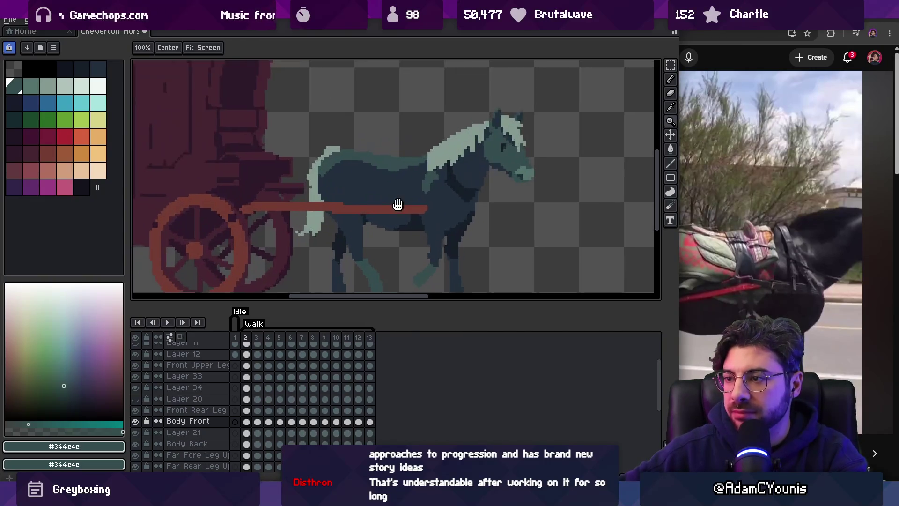
On frame 2, marquee a rectangle over the horse's back and duplicate the Body Front layer.
key(v)
key(m)
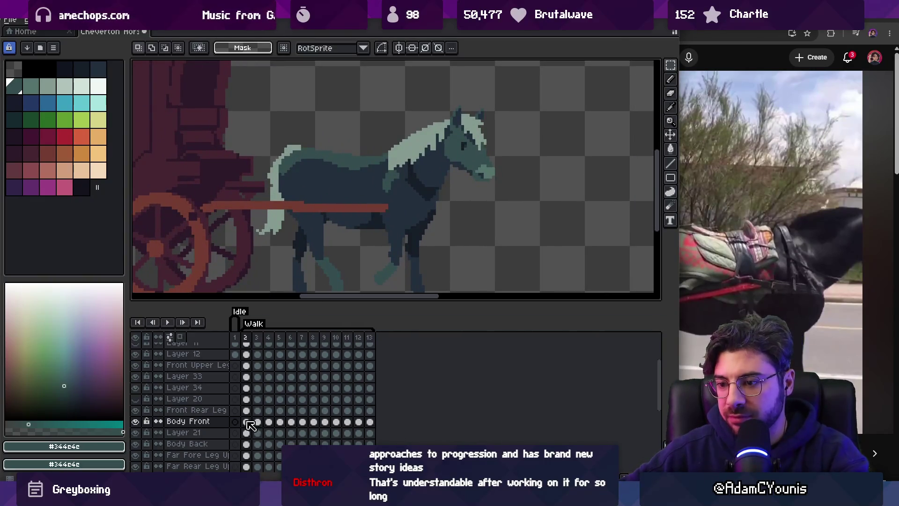
click(249, 422)
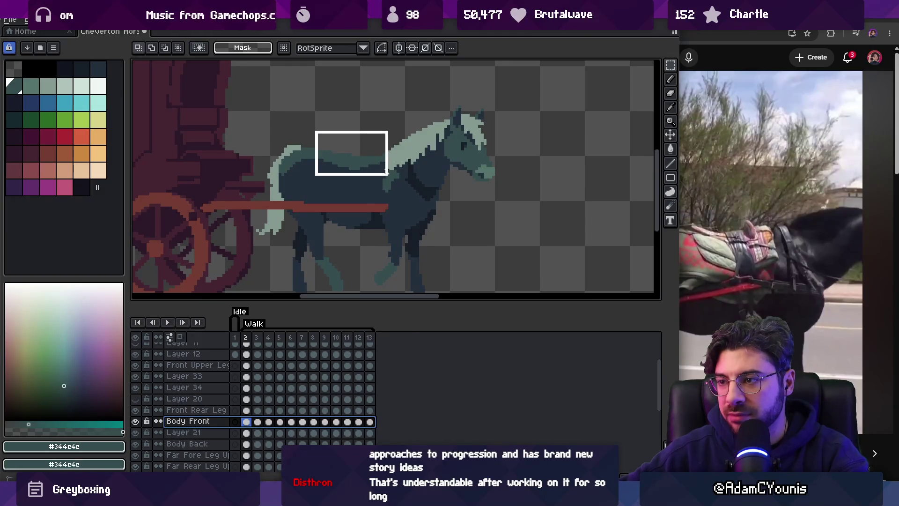
drag(389, 172, 389, 174)
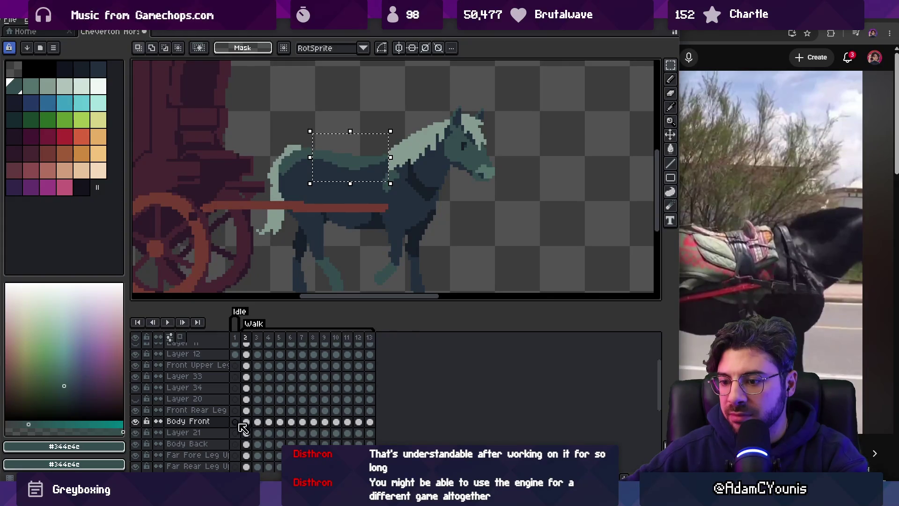
right_click(206, 421)
click(266, 449)
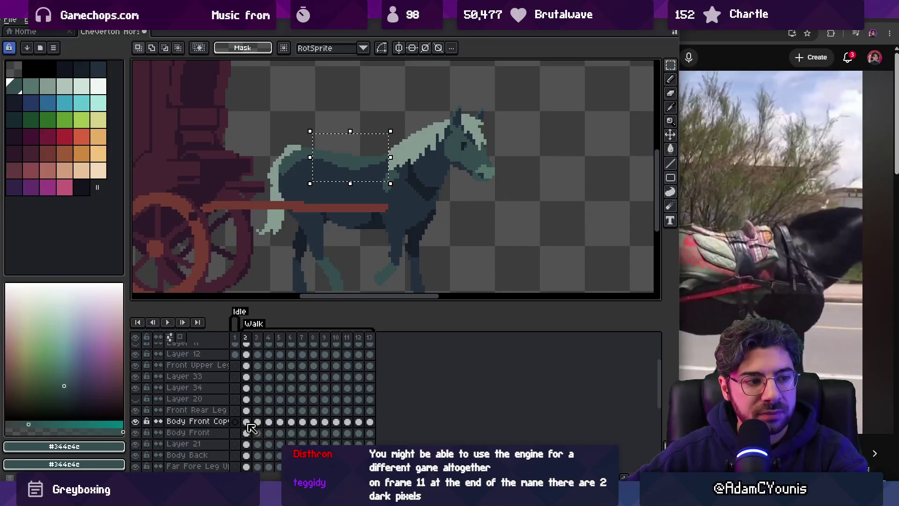
key(alt+s)
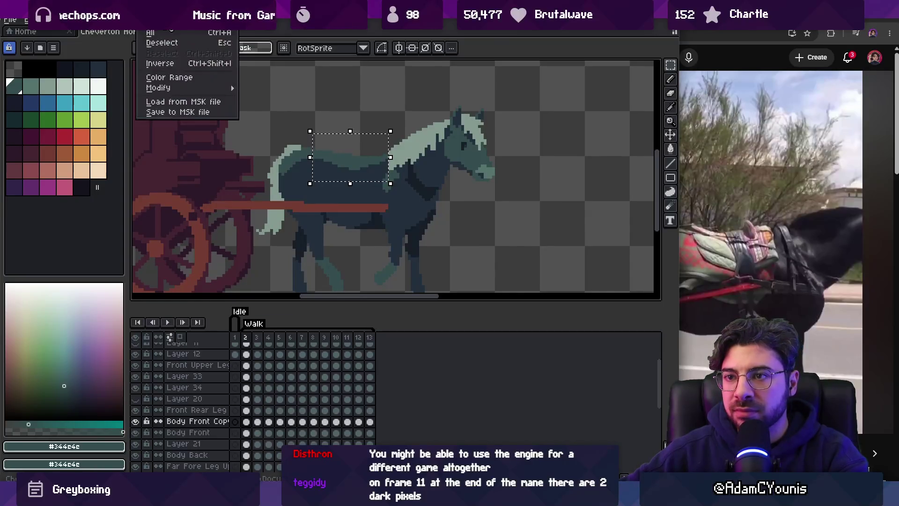
Invert the selection and copy frames 2 to 6 of the Body Front Copy layer.
click(159, 64)
drag(252, 424, 303, 421)
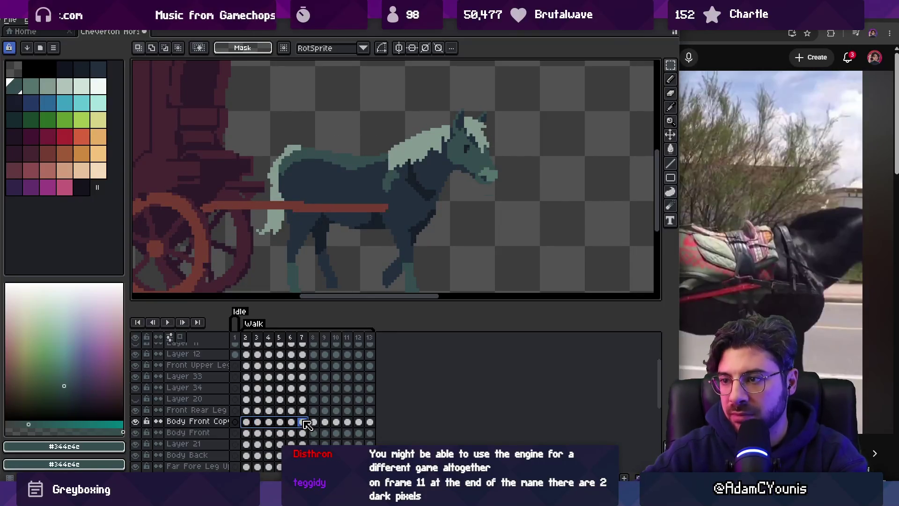
click(358, 251)
drag(245, 422, 291, 422)
key(ctrl+c)
click(314, 422)
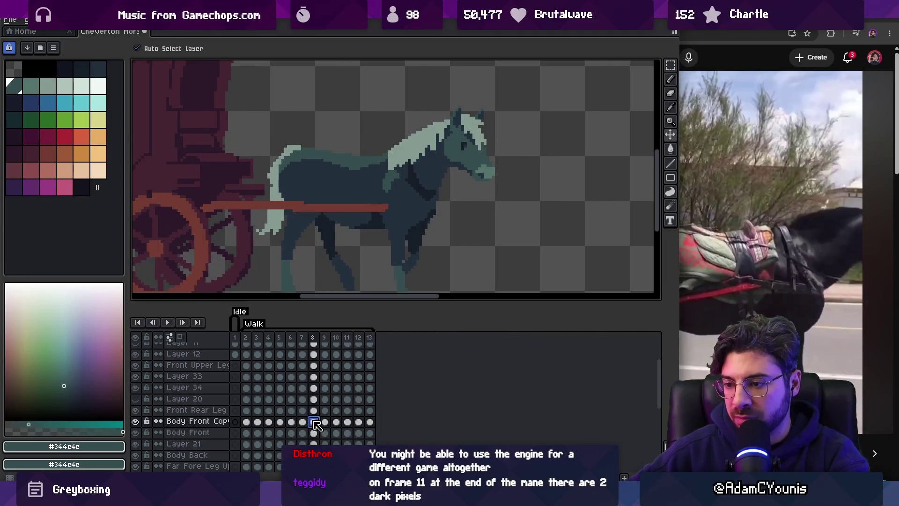
mouse_move(251, 342)
mouse_down()
mouse_move(379, 344)
mouse_move(245, 342)
mouse_up()
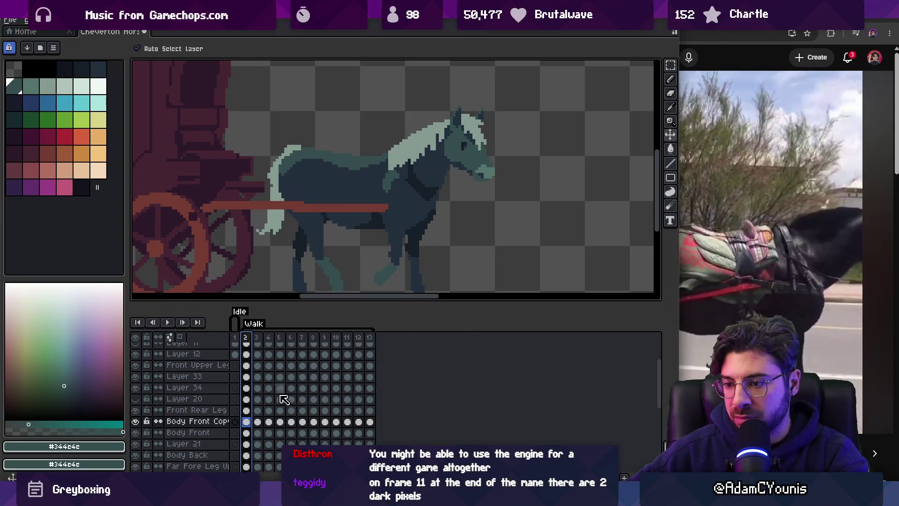
Delete the Body Front Copy layer and play the walk animation from frame 2.
click(136, 432)
click(136, 433)
click(197, 422)
right_click(197, 424)
click(248, 460)
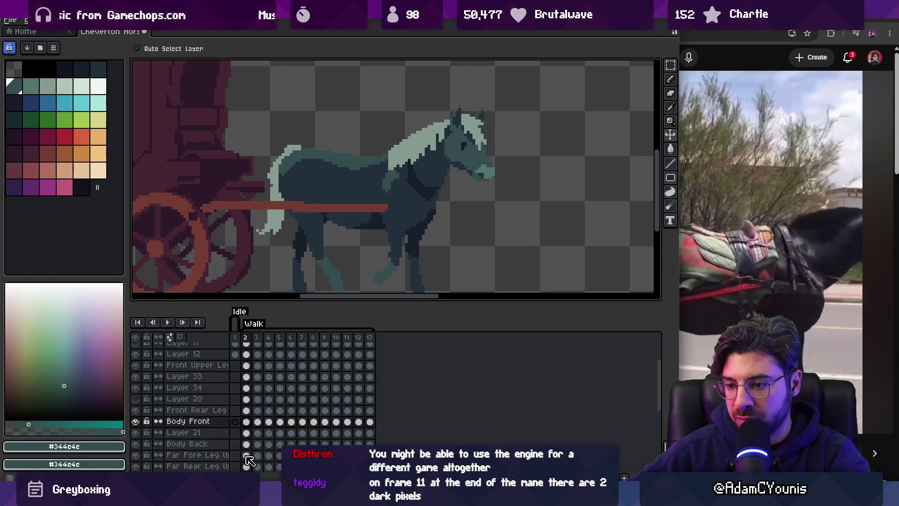
click(251, 337)
key(Return)
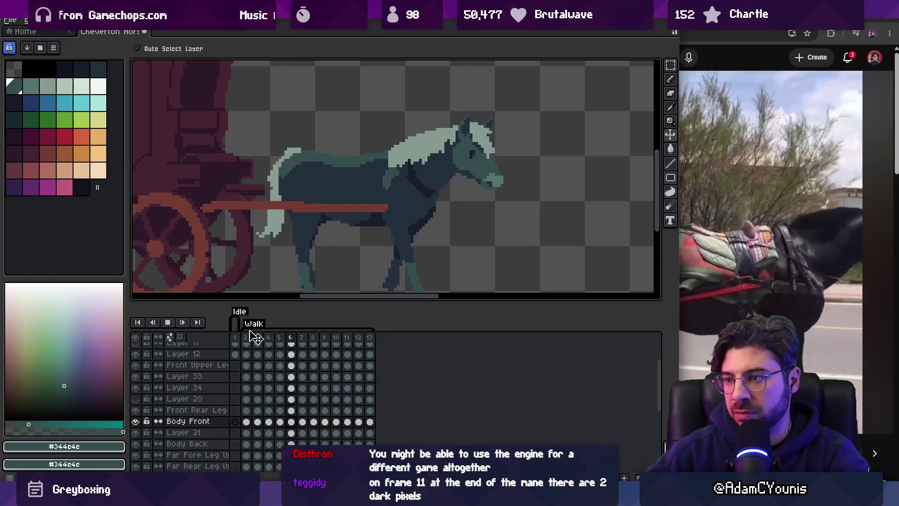
scroll(304, 224, down, 2)
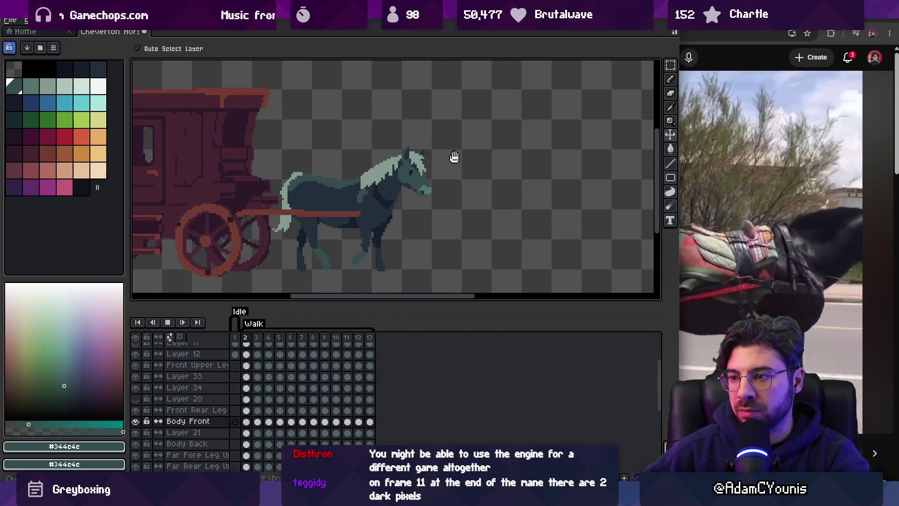
scroll(395, 173, down, 2)
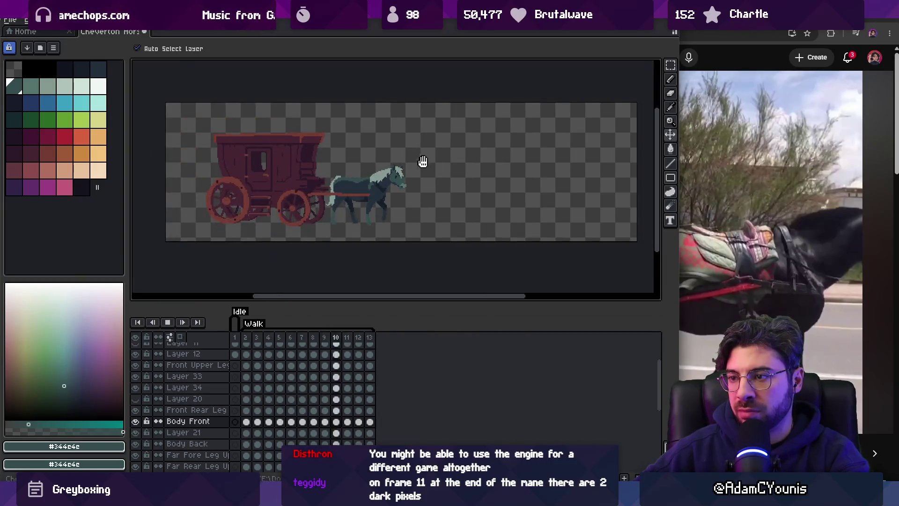
Zoom in, pick the horse's dark body colour #222f3d with the pencil, then zoom out.
scroll(349, 184, up, 5)
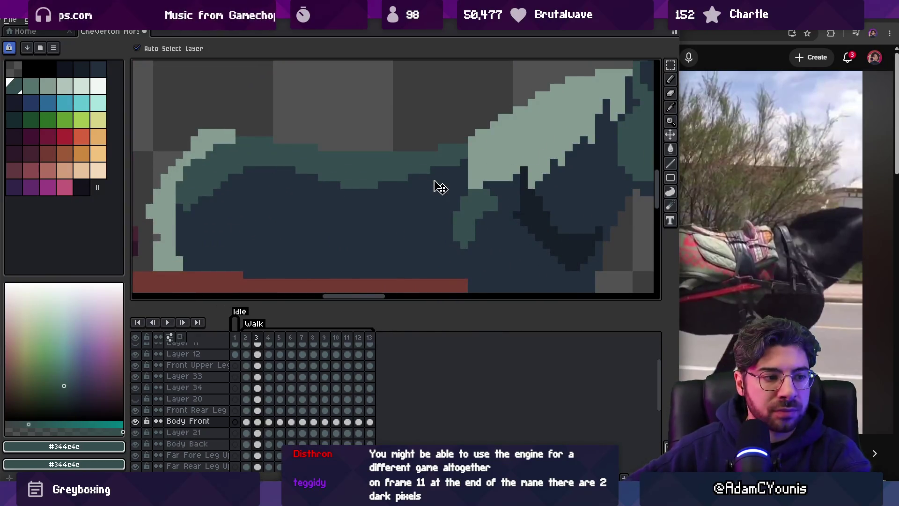
key(b)
alt+click(373, 201)
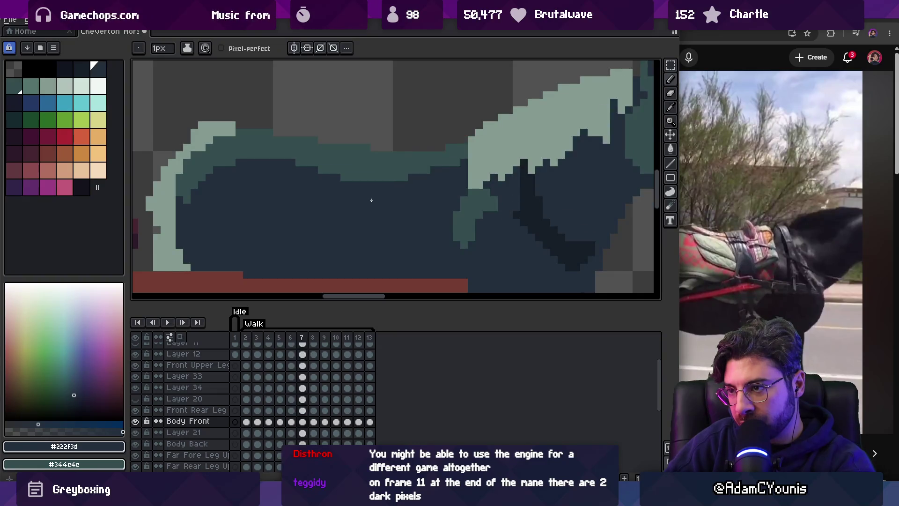
key(z)
scroll(416, 145, down, 4)
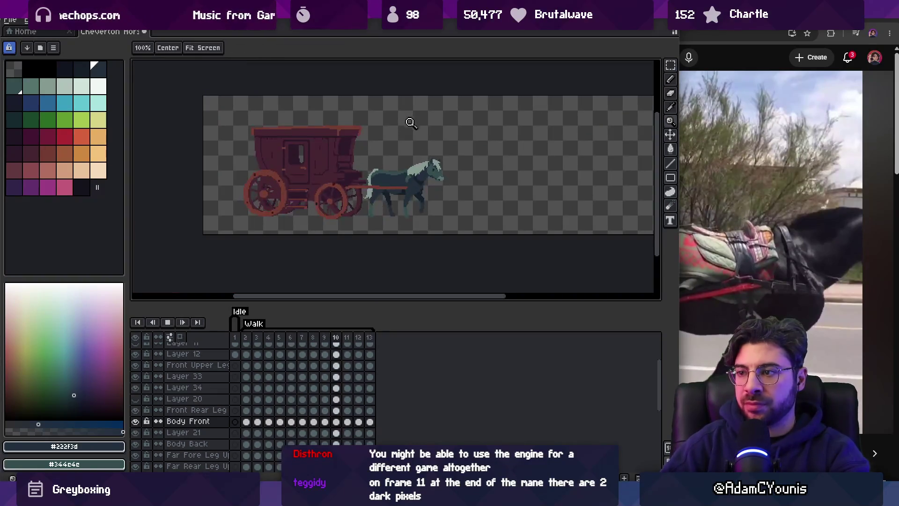
Zoom onto the horse and carriage, stop playback on frame 10, and step to frame 11.
click(415, 178)
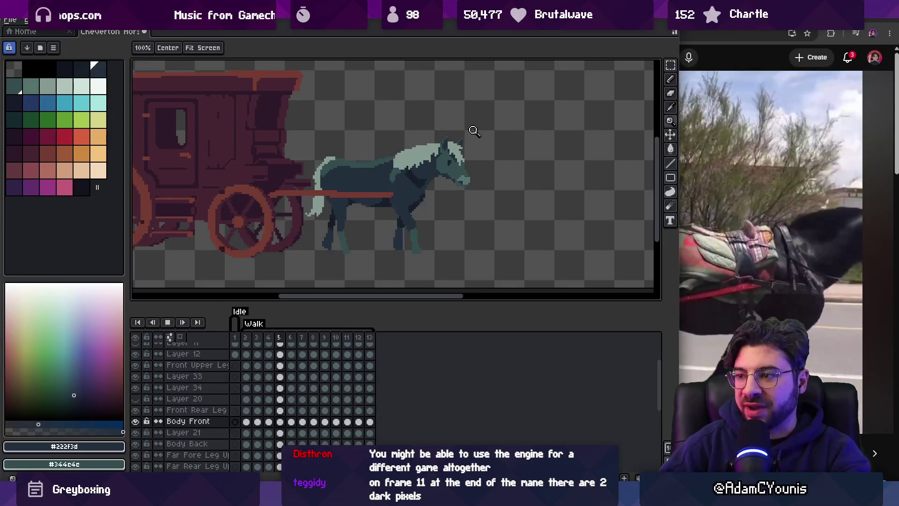
key(space)
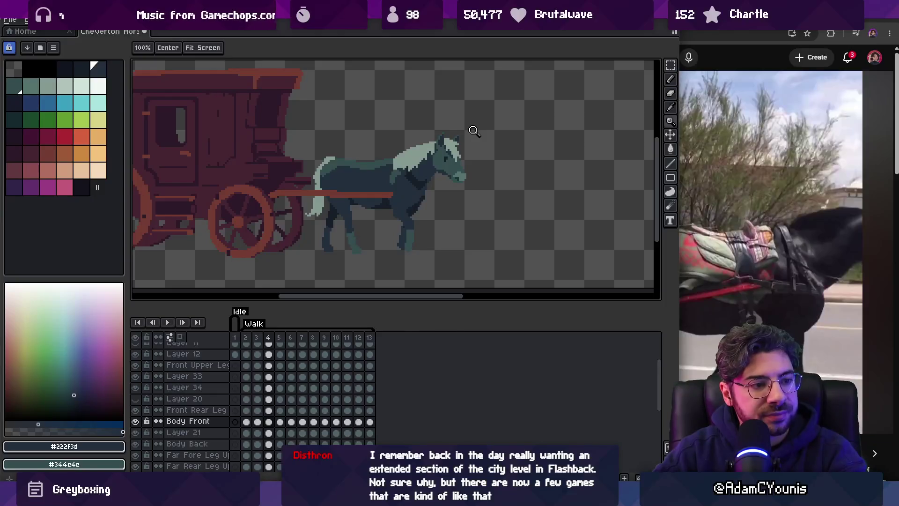
key(space)
scroll(366, 147, down, 3)
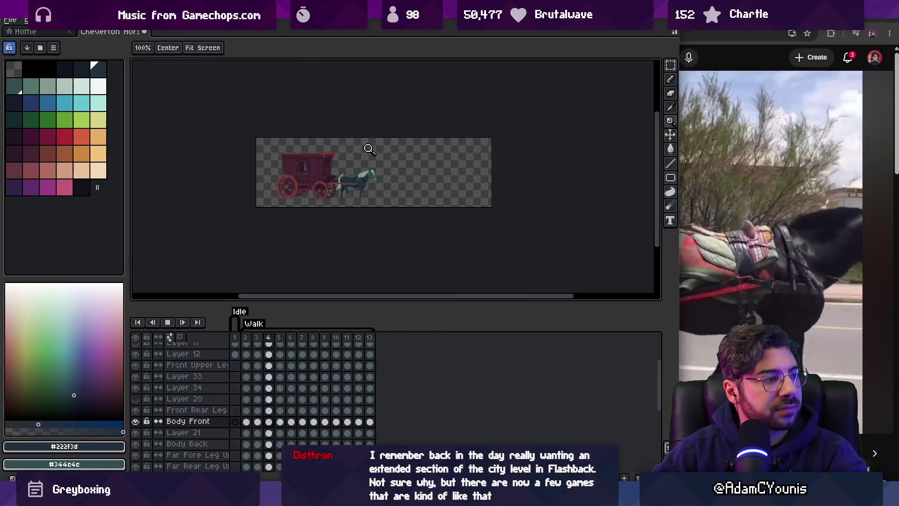
scroll(392, 163, up, 2)
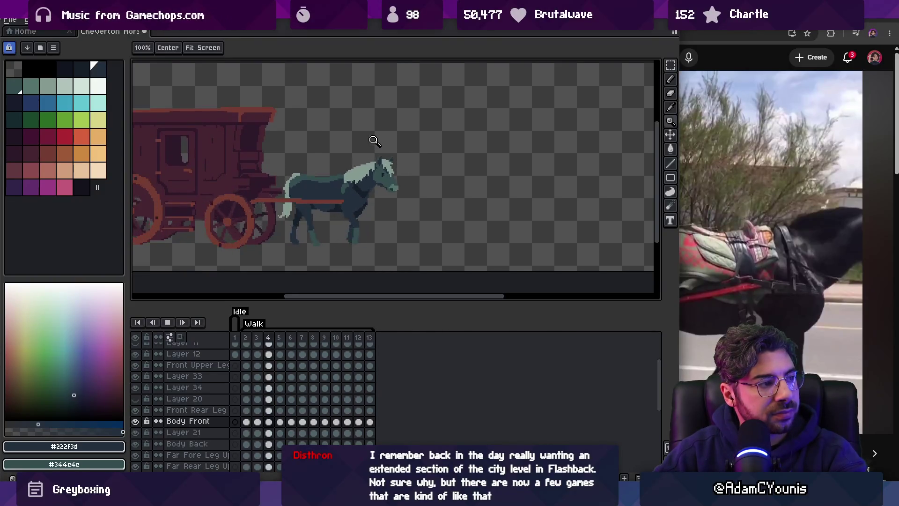
scroll(363, 184, left, 1)
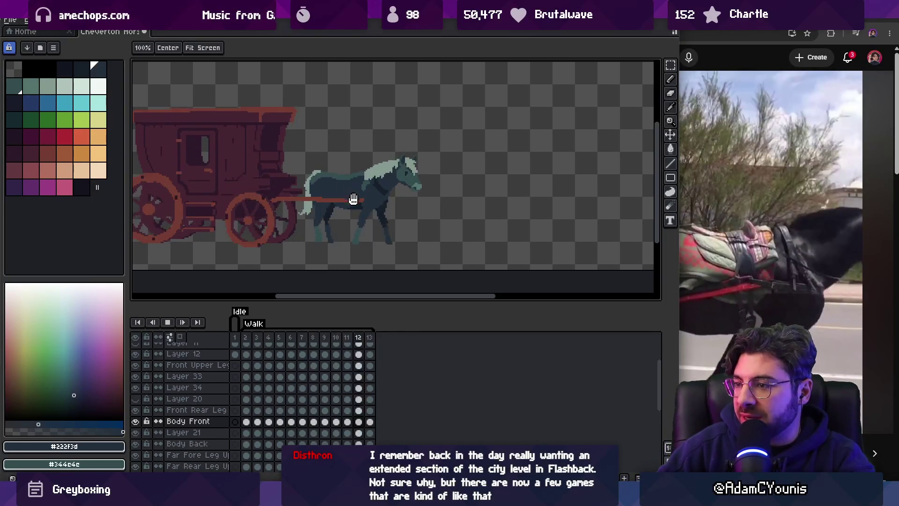
click(353, 197)
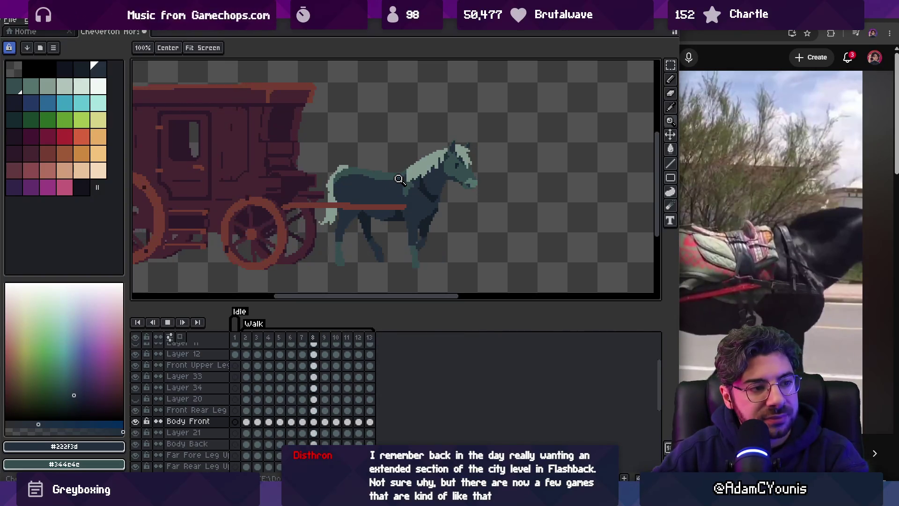
key(Return)
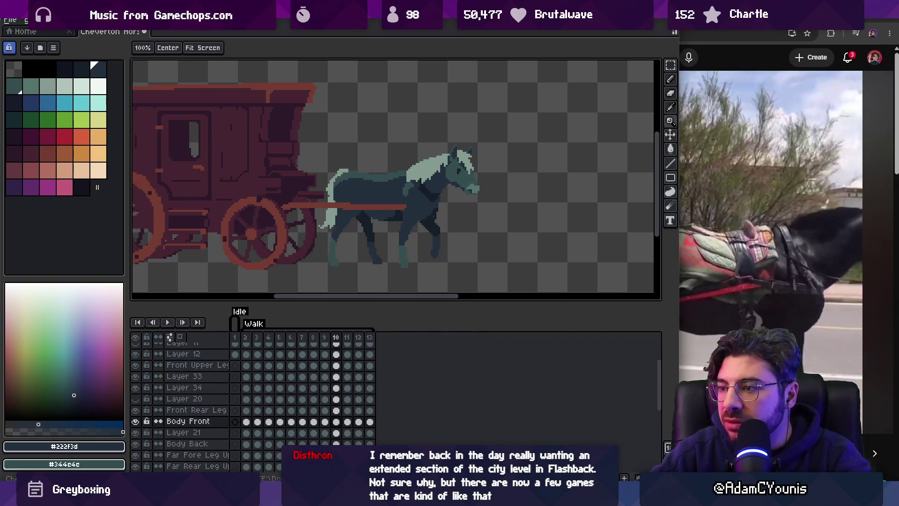
key(Right)
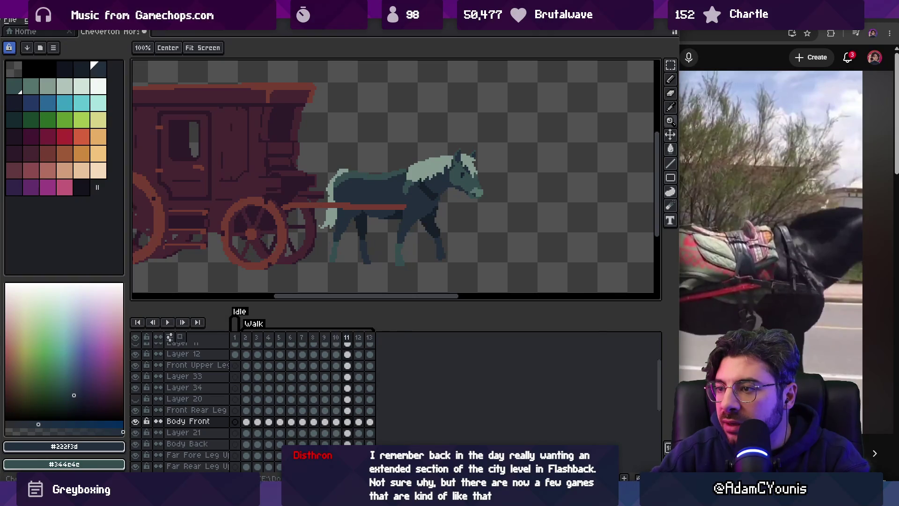
scroll(436, 151, up, 3)
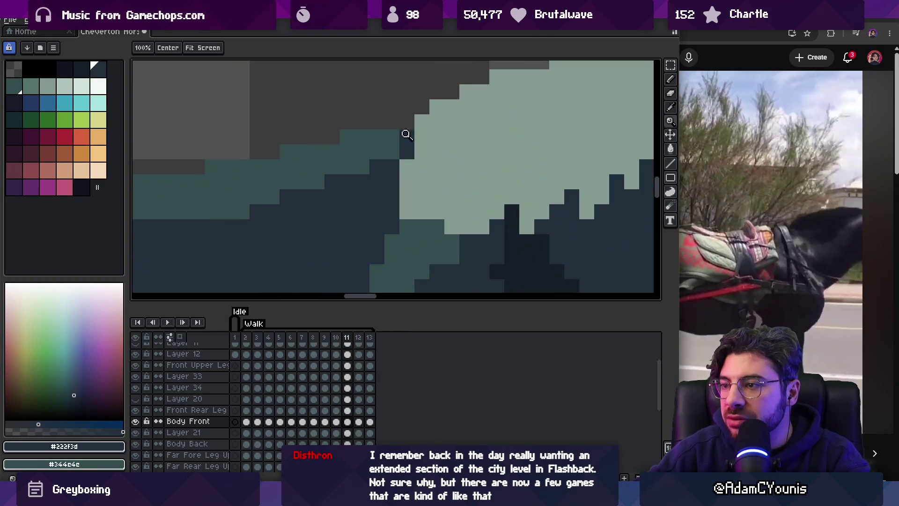
Paint the dark pixel at the mane's end with teal #344c4c, comparing neighbouring frames.
key(b)
alt+click(388, 150)
click(406, 138)
key(Right)
key(Left)
key(Right)
key(Left)
key(Right)
key(Left)
key(Right)
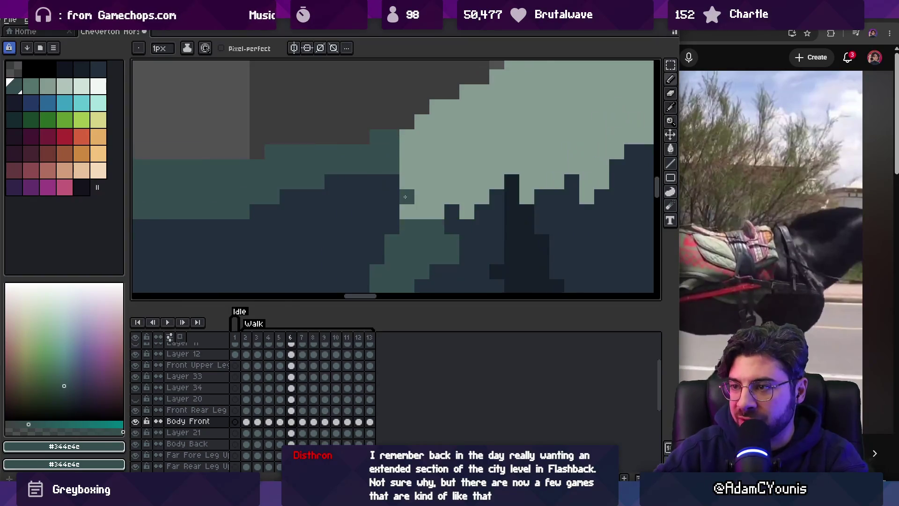
key(Left)
key(Left)
key(Left)
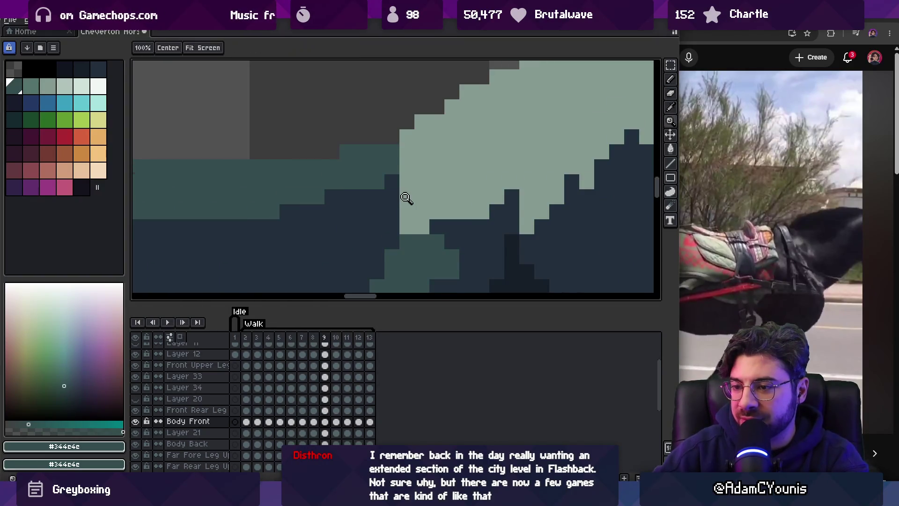
Play the walk animation once to review the mane fix.
scroll(406, 197, down, 5)
key(Return)
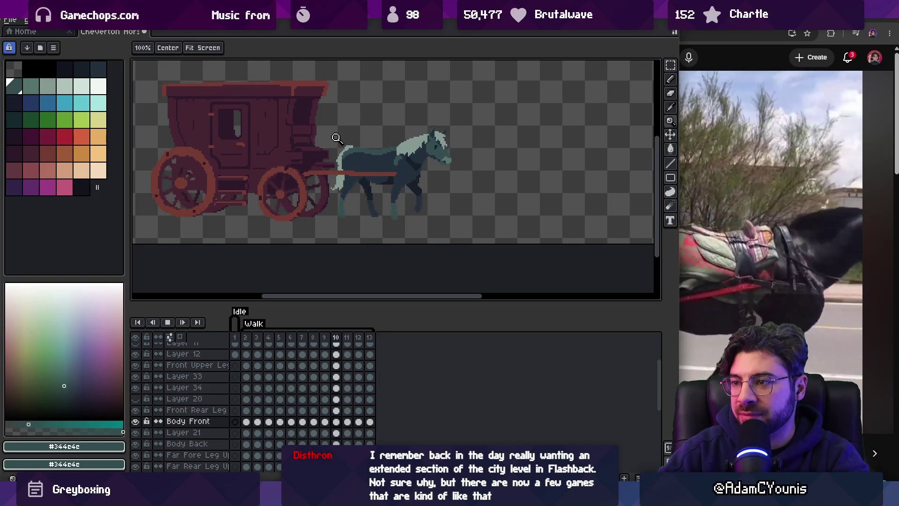
key(Return)
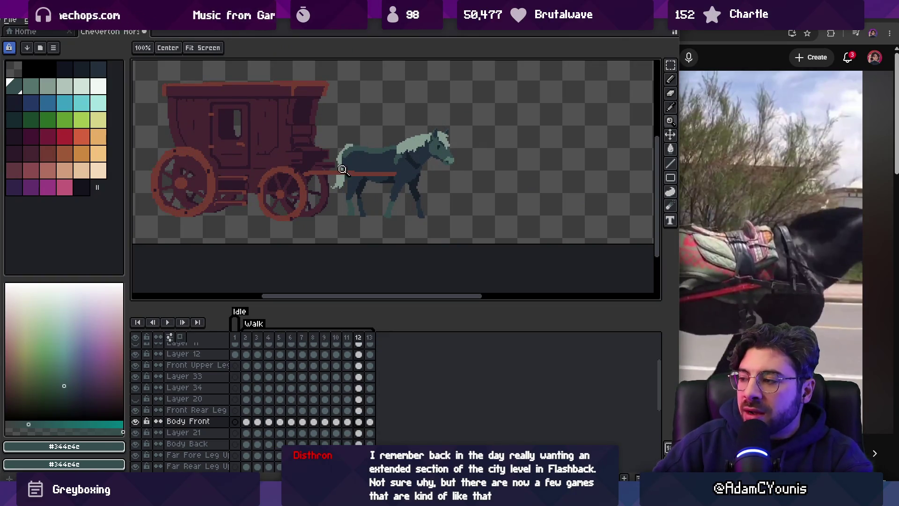
scroll(354, 175, up, 3)
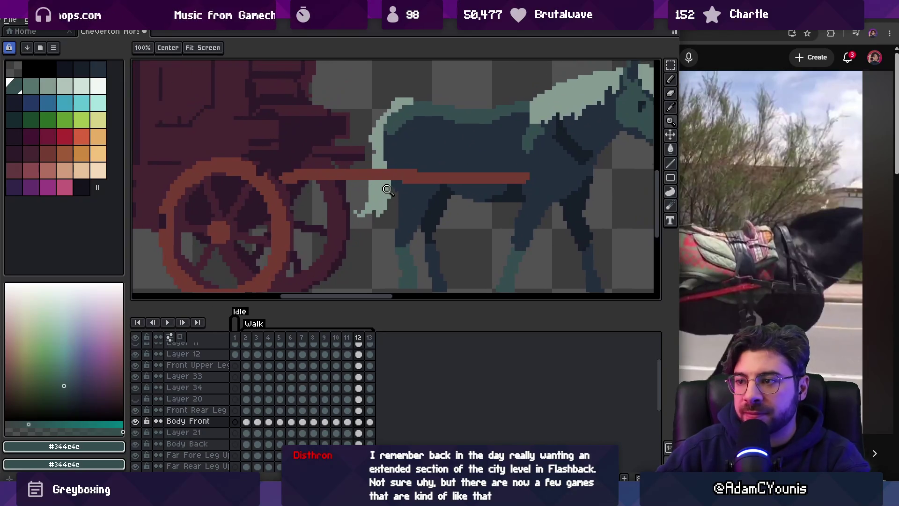
Select the Body Back layer holding the tail and move to walk frame 4.
key(v)
click(390, 201)
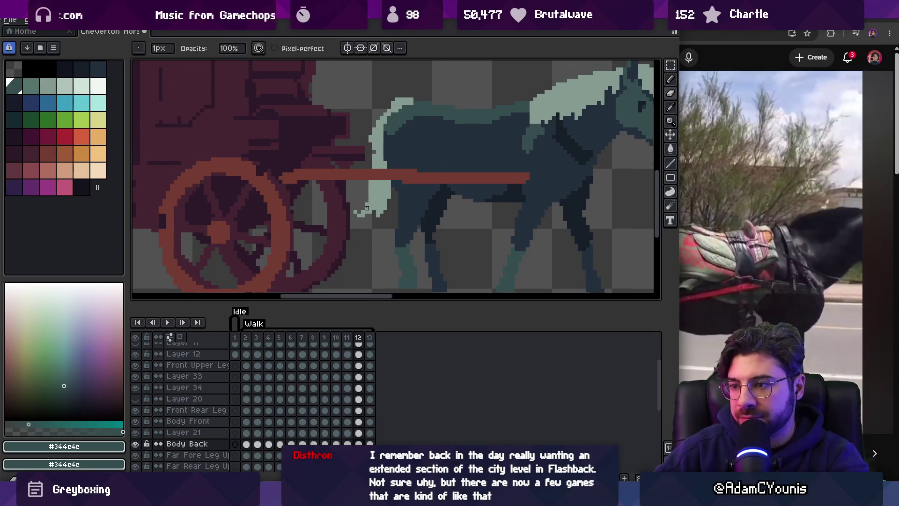
key(Return)
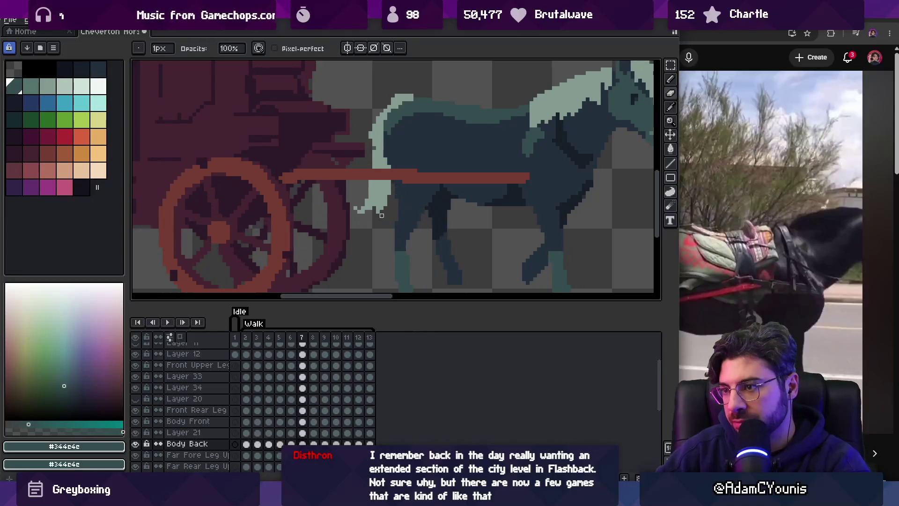
key(Return)
key(Return)
key(Return)
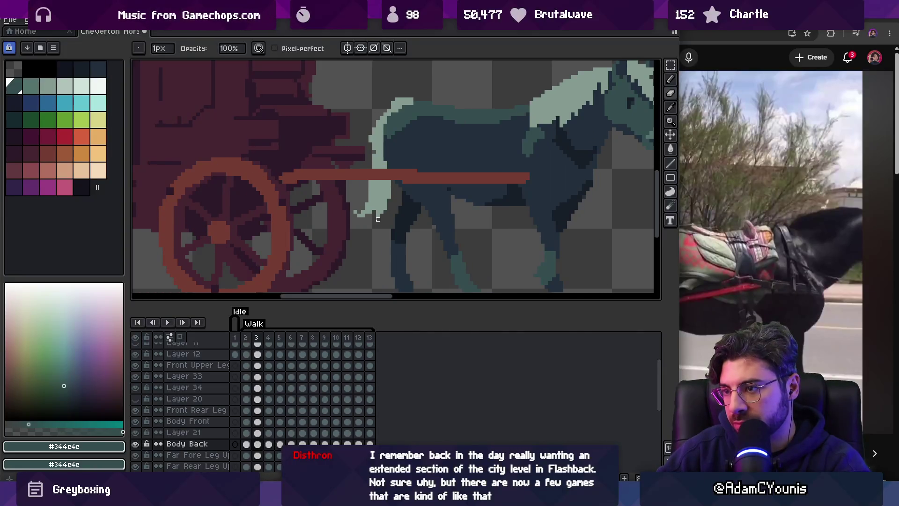
key(Right)
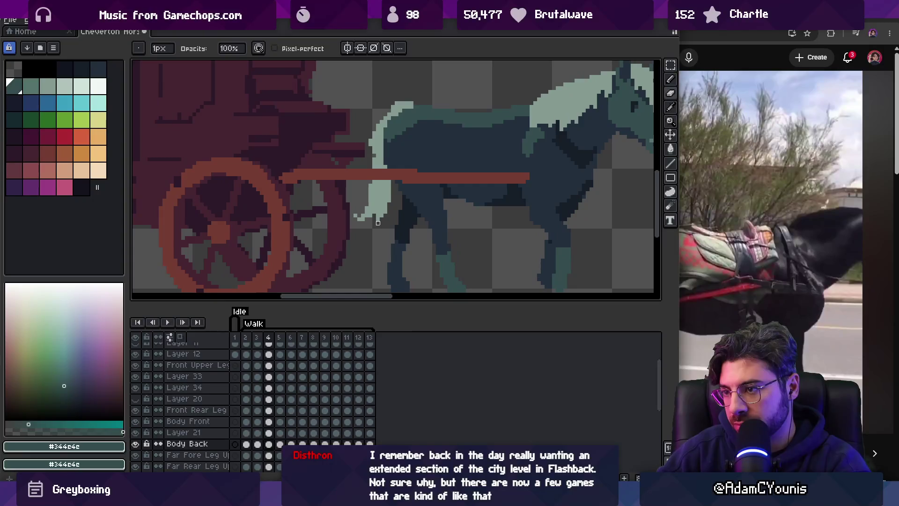
Sample the pale tail colour #849a90 with the pencil.
key(v)
scroll(370, 213, up, 1)
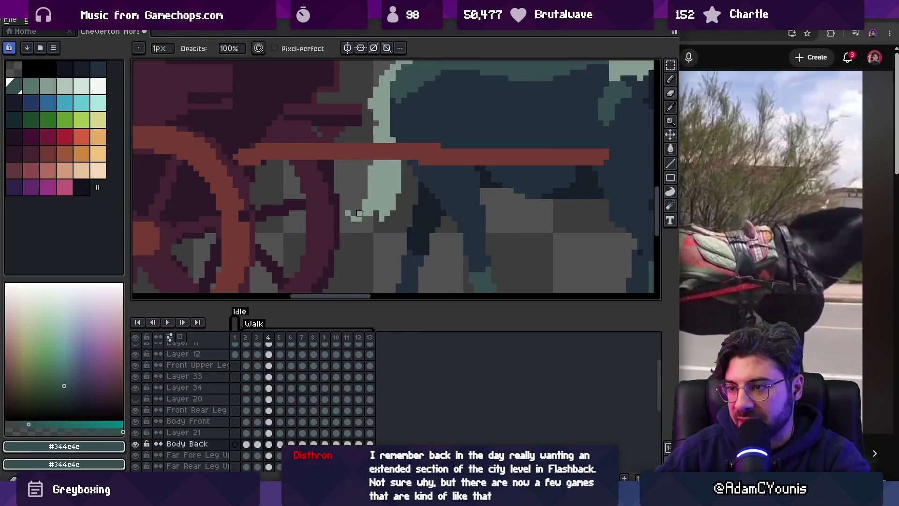
key(m)
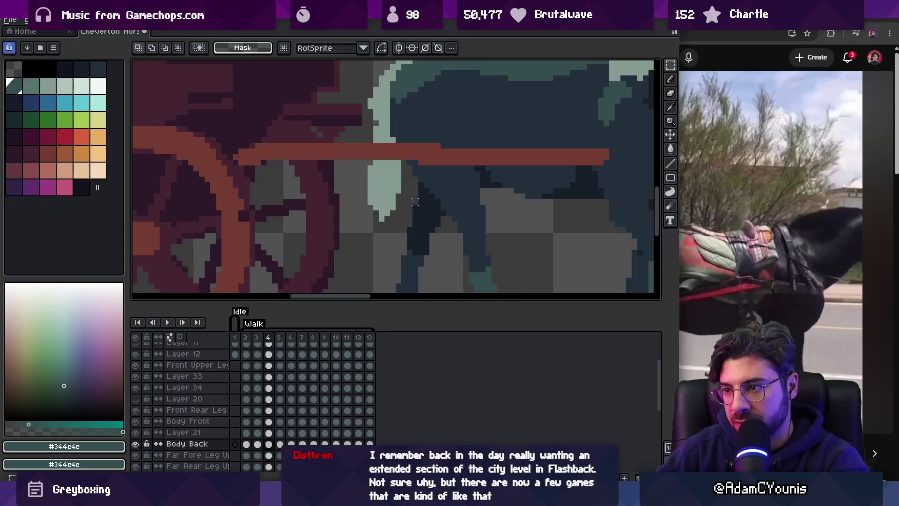
key(b)
alt+click(367, 206)
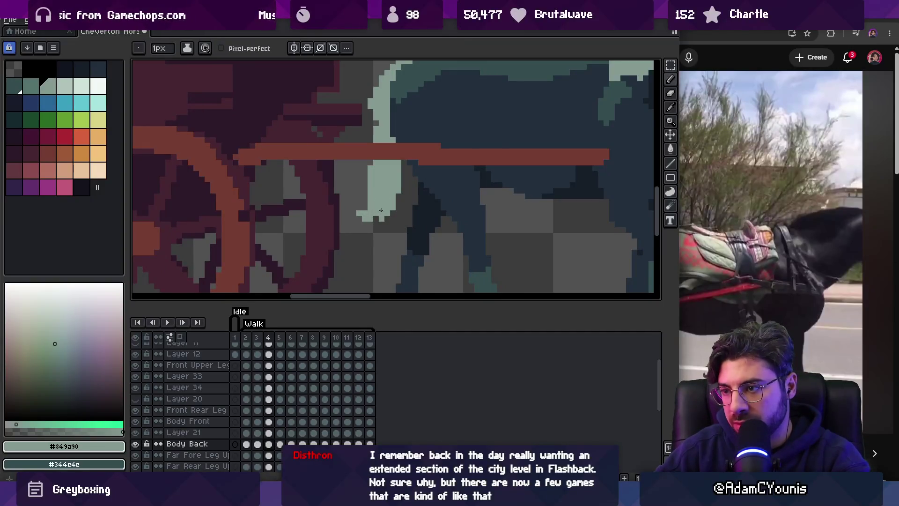
Erase stray tail pixels while stepping through frames 5 to 8.
key(period)
key(e)
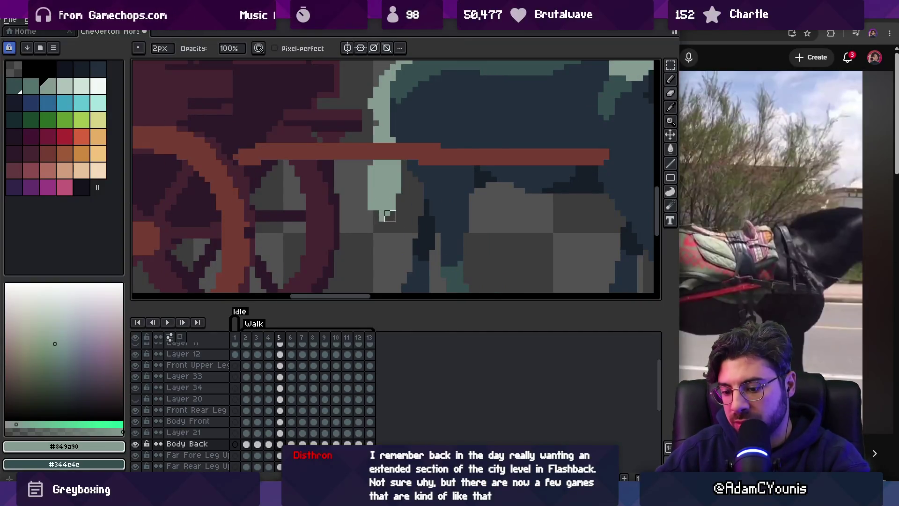
key(period)
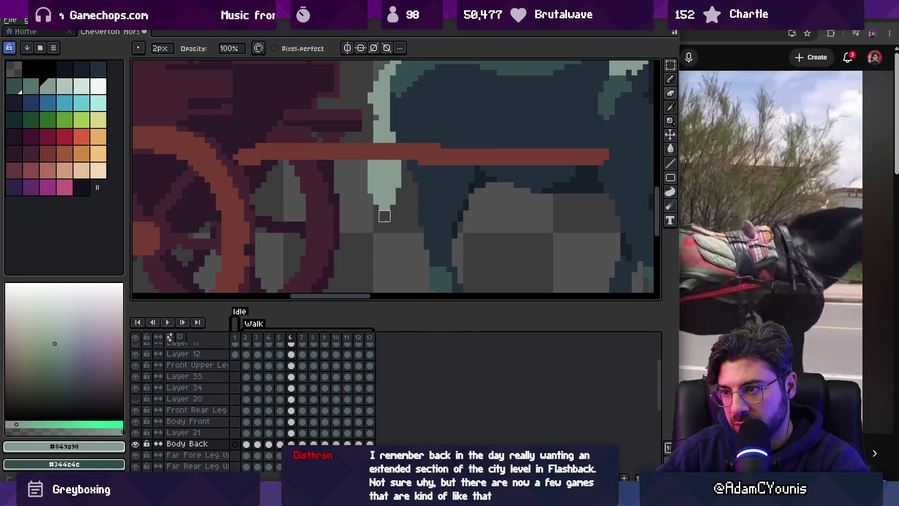
key(period)
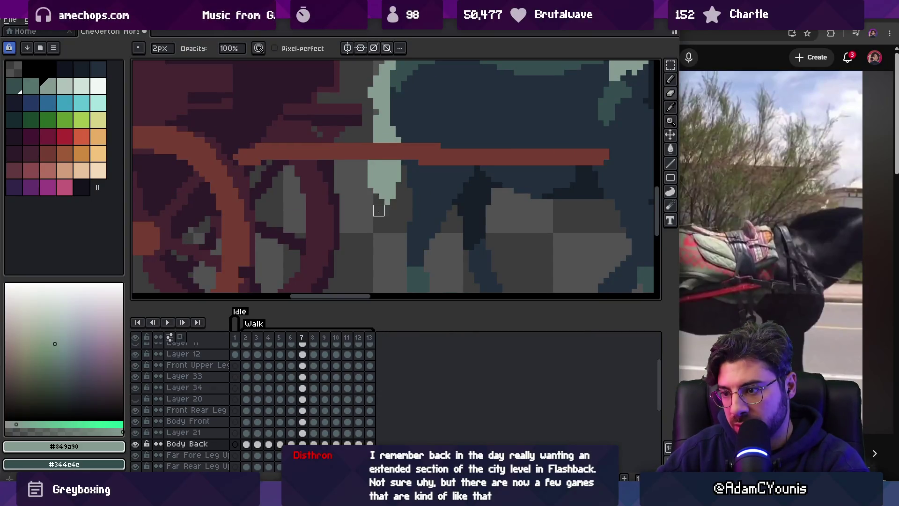
key(period)
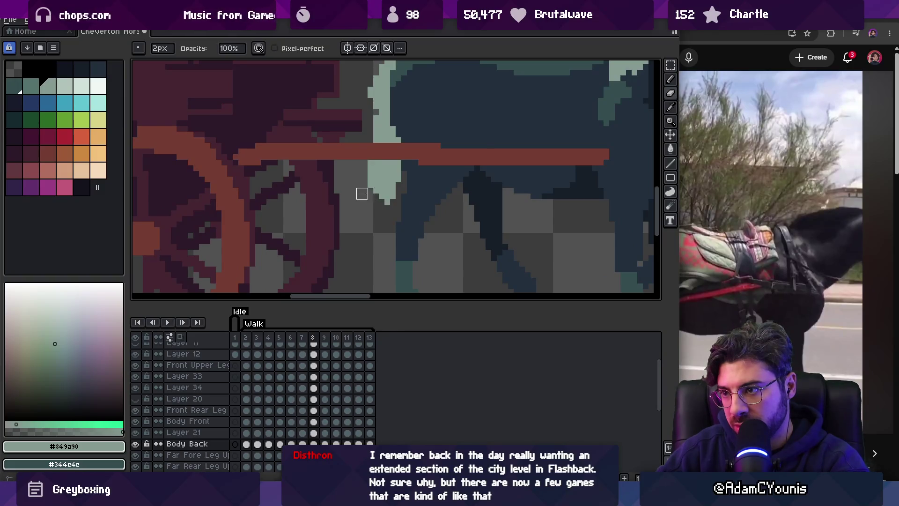
Fit the horse and wagon in view and play the animation to check the tail.
key(z)
key(ctrl+shift+f)
key(Return)
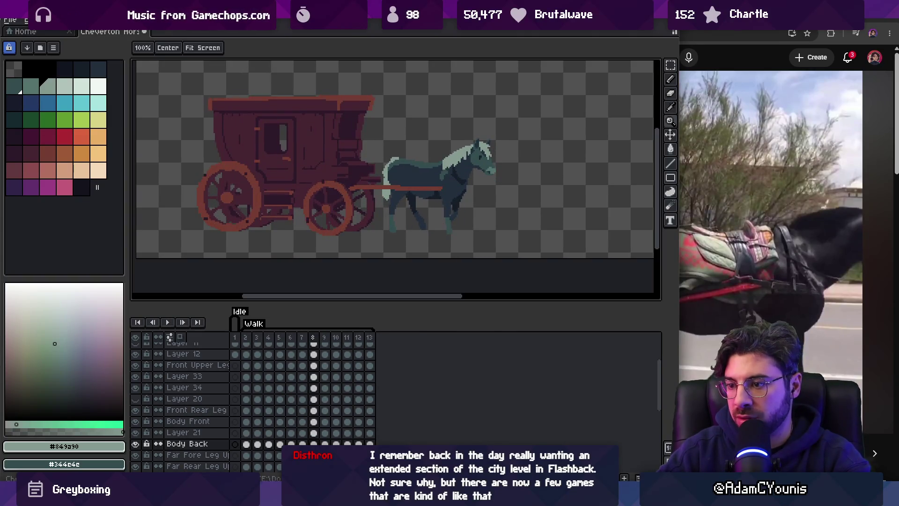
key(Return)
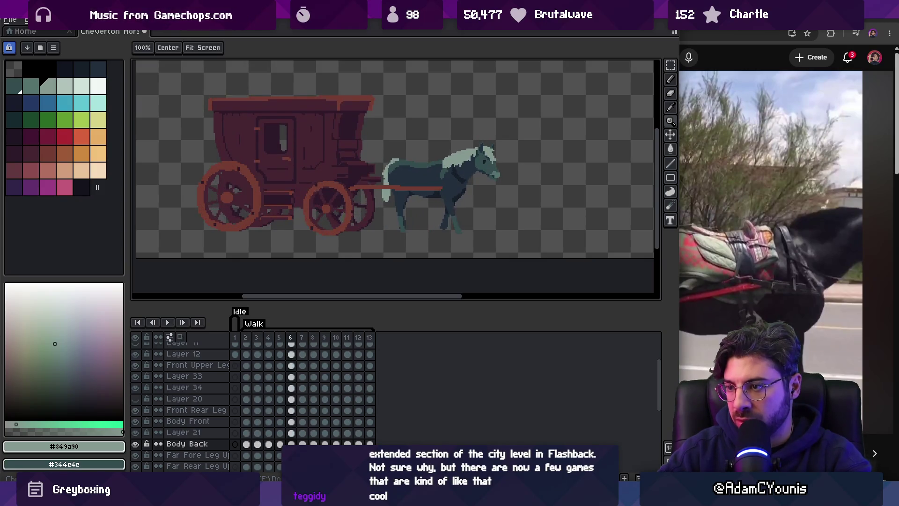
Zoom in on the tail and tidy its pixels on frames 9 through 13.
key(Right)
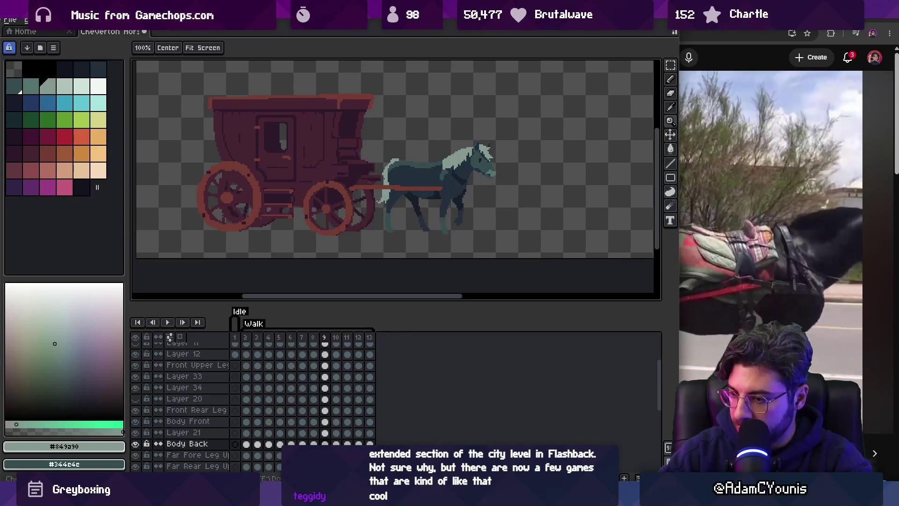
click(384, 201)
key(v)
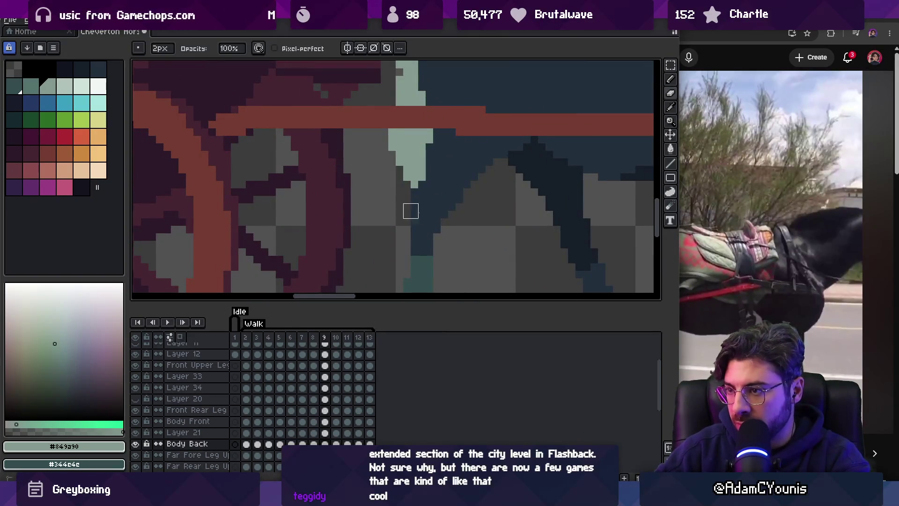
key(Right)
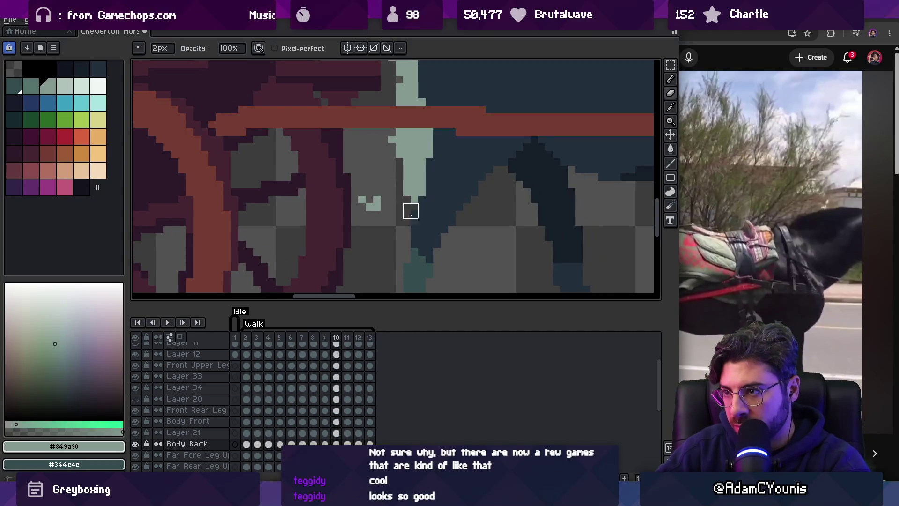
key(Right)
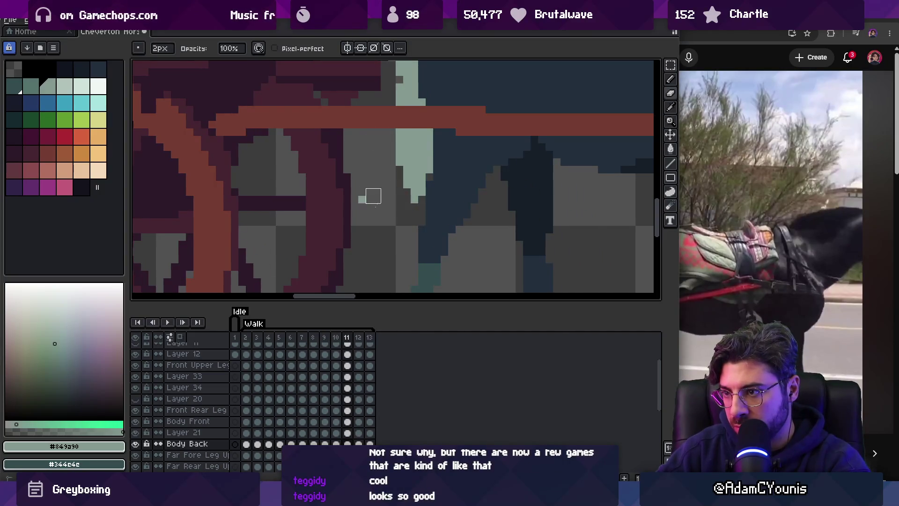
key(Right)
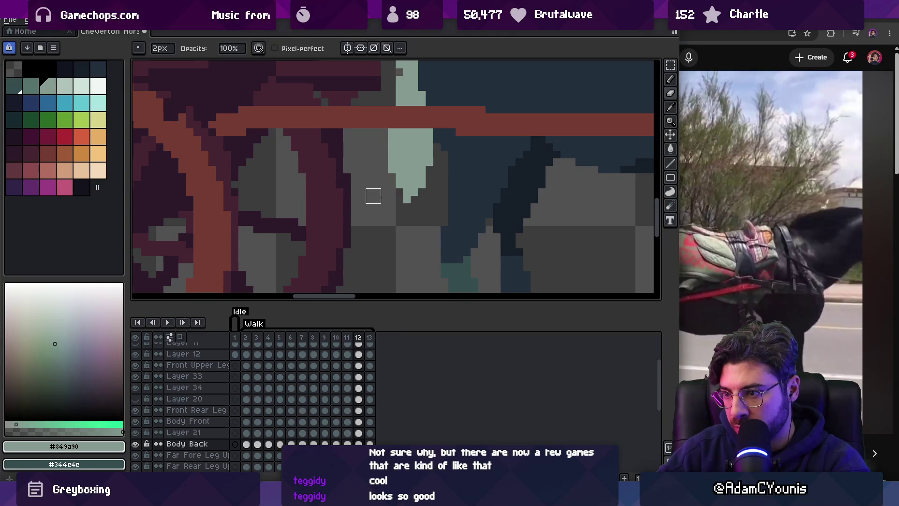
key(Right)
scroll(399, 171, down, 3)
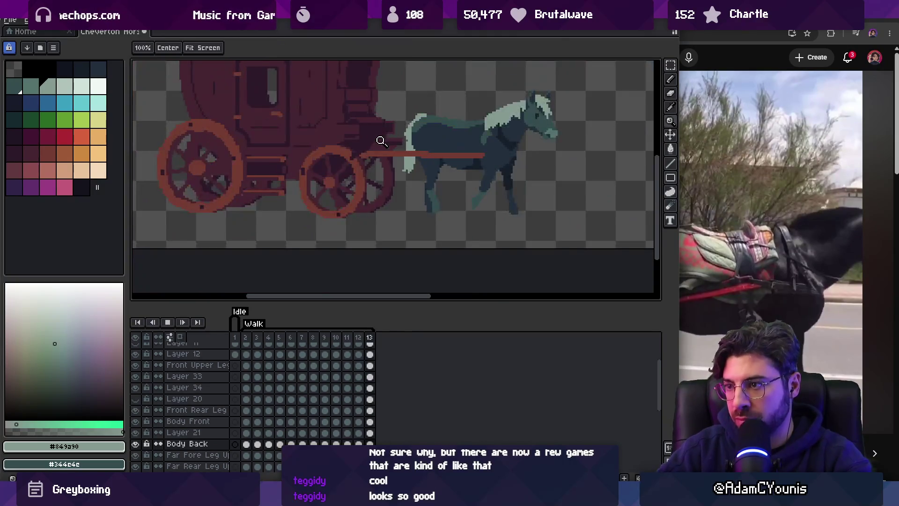
key(space)
scroll(420, 127, down, 3)
scroll(426, 165, up, 3)
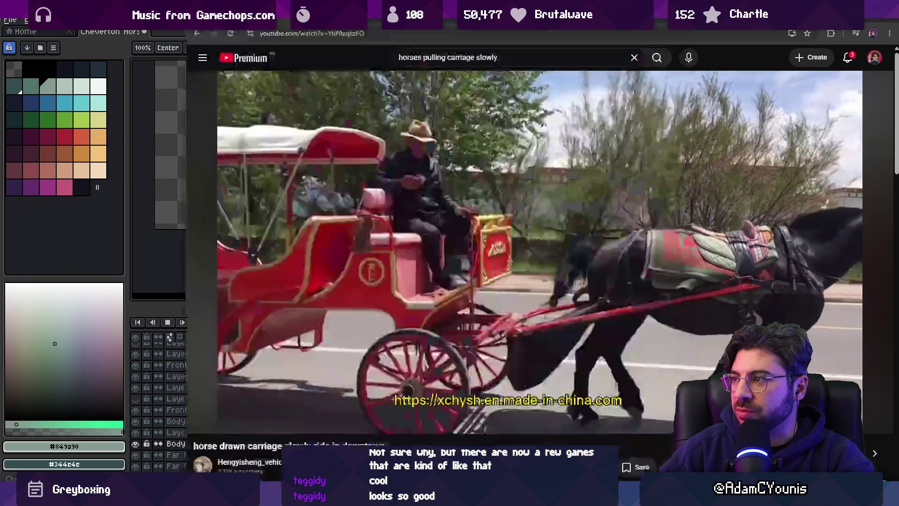
key(alt+Tab)
click(512, 187)
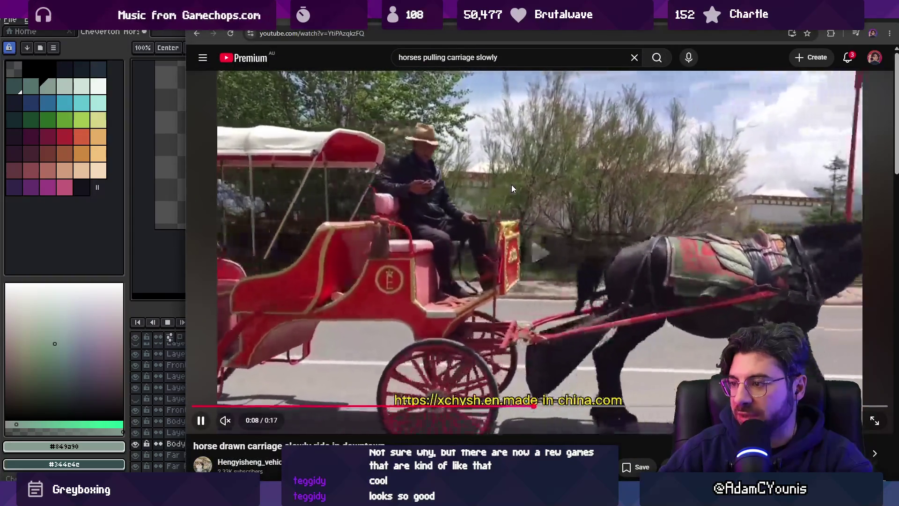
key(space)
key(alt+Tab)
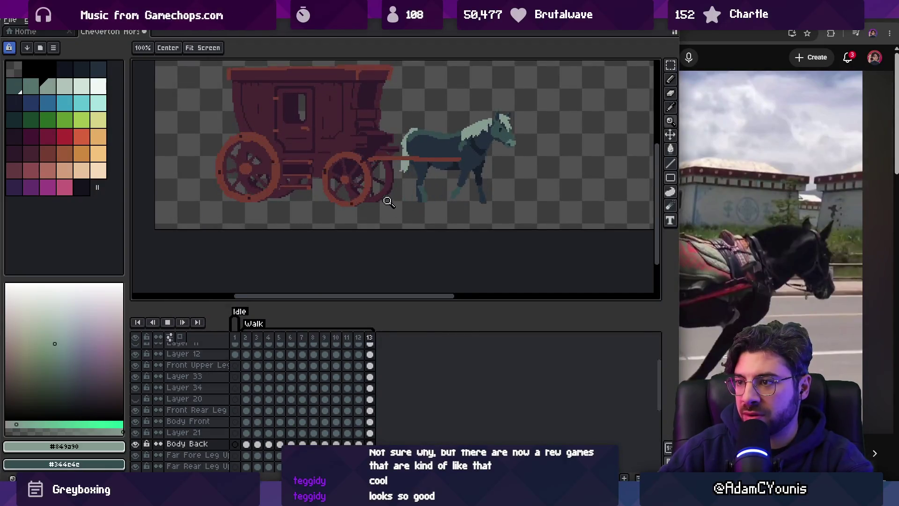
scroll(432, 156, down, 3)
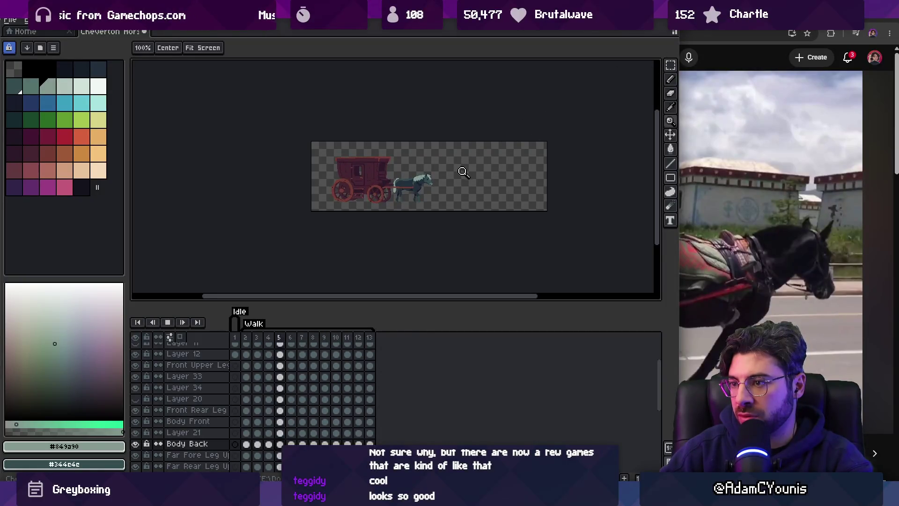
scroll(407, 195, up, 3)
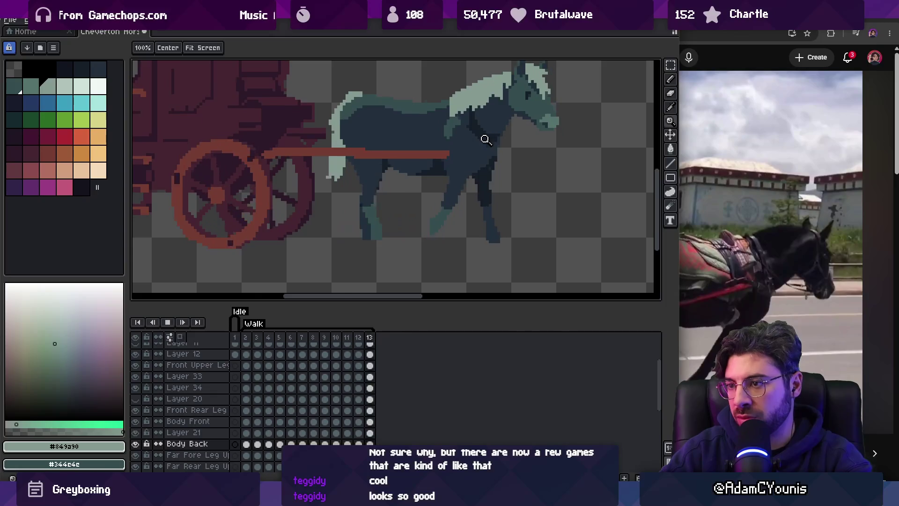